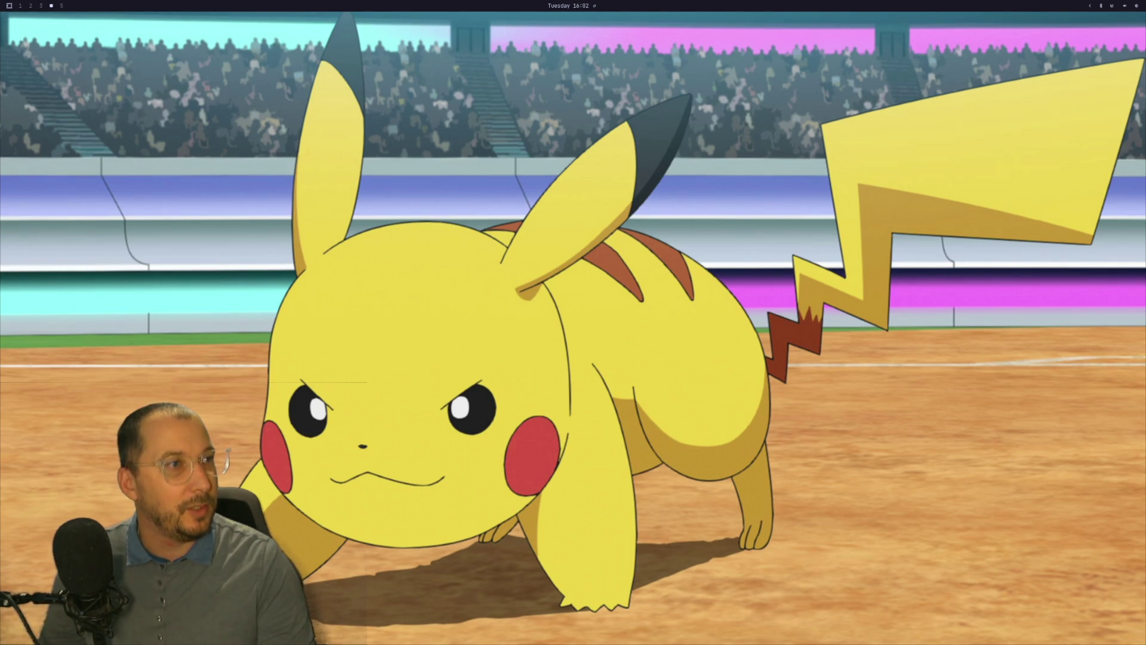
# Close the Huion pen tablet settings window on workspace 4.
pyautogui.press('super+5')
pyautogui.press('super+4')
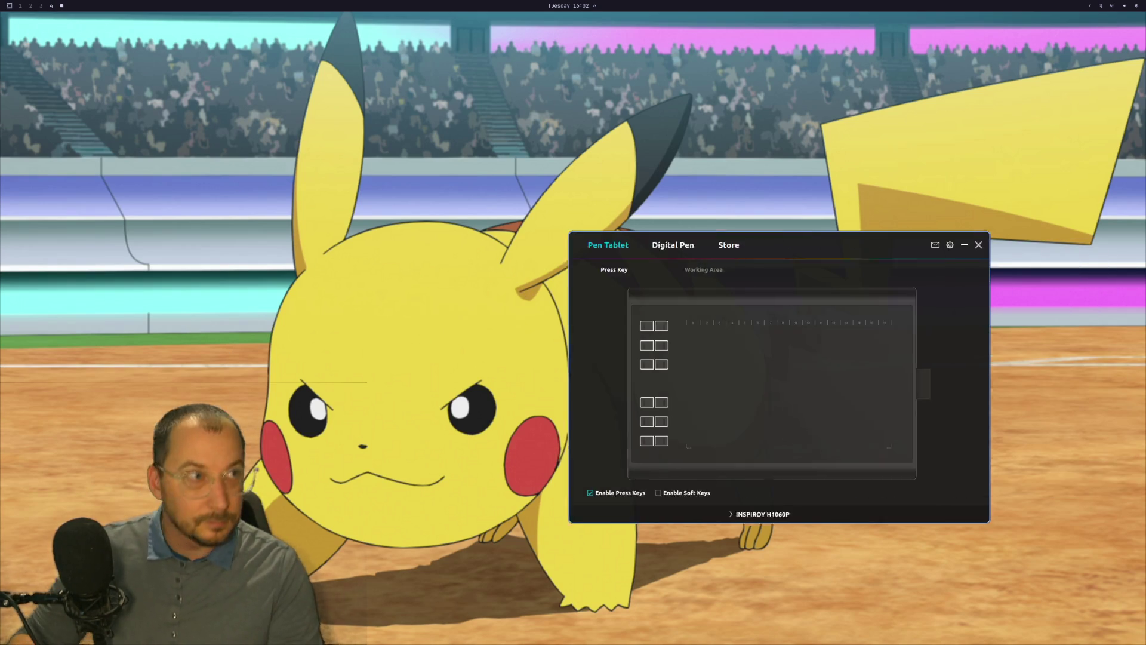
pyautogui.press('super+q')
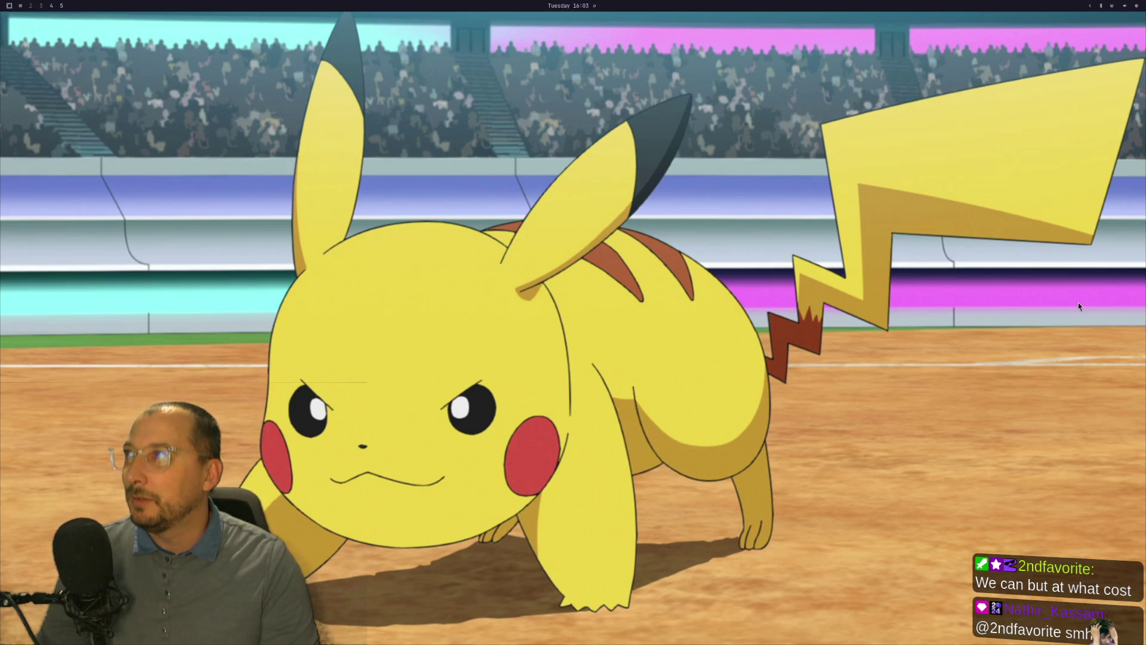
# Open a full-screen terminal on workspace 1.
pyautogui.press('super+4')
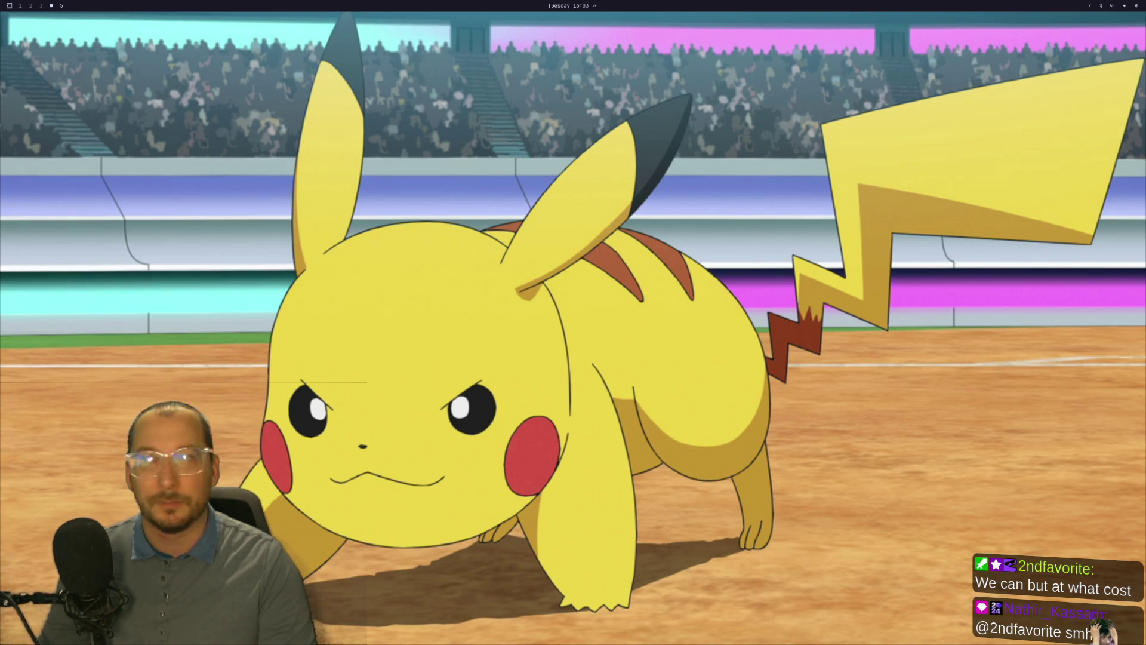
pyautogui.press('super+1')
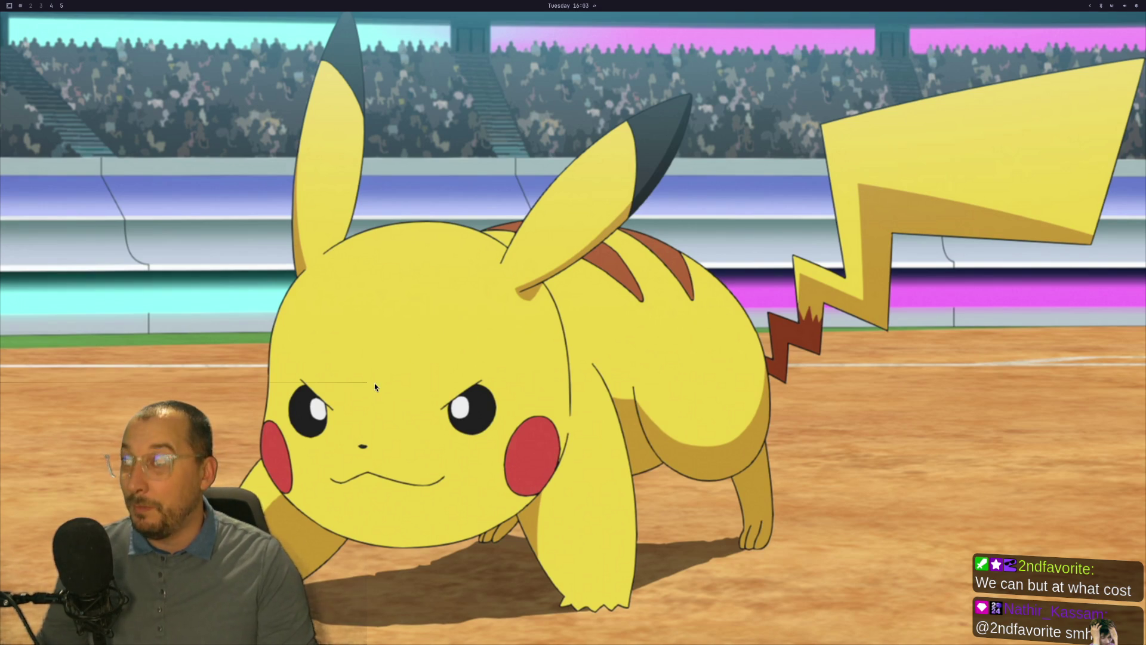
pyautogui.press('super+Return')
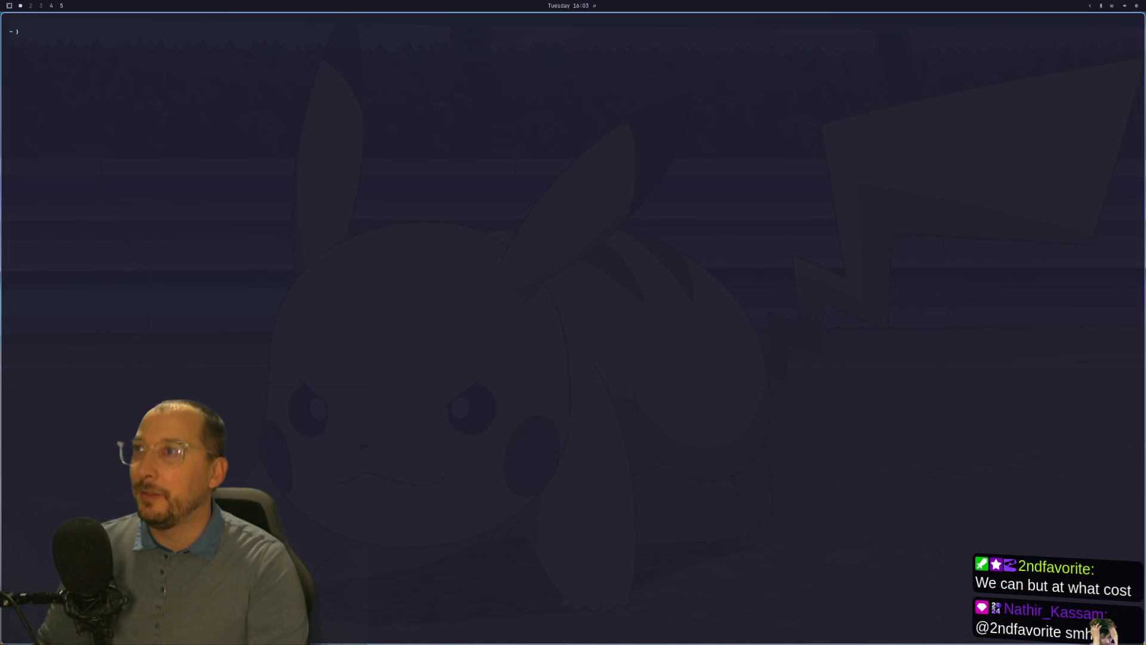
# Discard the typed yt-dlp command and launch Godot from the launcher on workspace 2.
pyautogui.write('yt-dlp -f 140 https://www.youtube.com/watch?v=rfj3dPkeaqI')
pyautogui.hotkey('ctrl', 'c')
pyautogui.write('cd Code/arborist/')
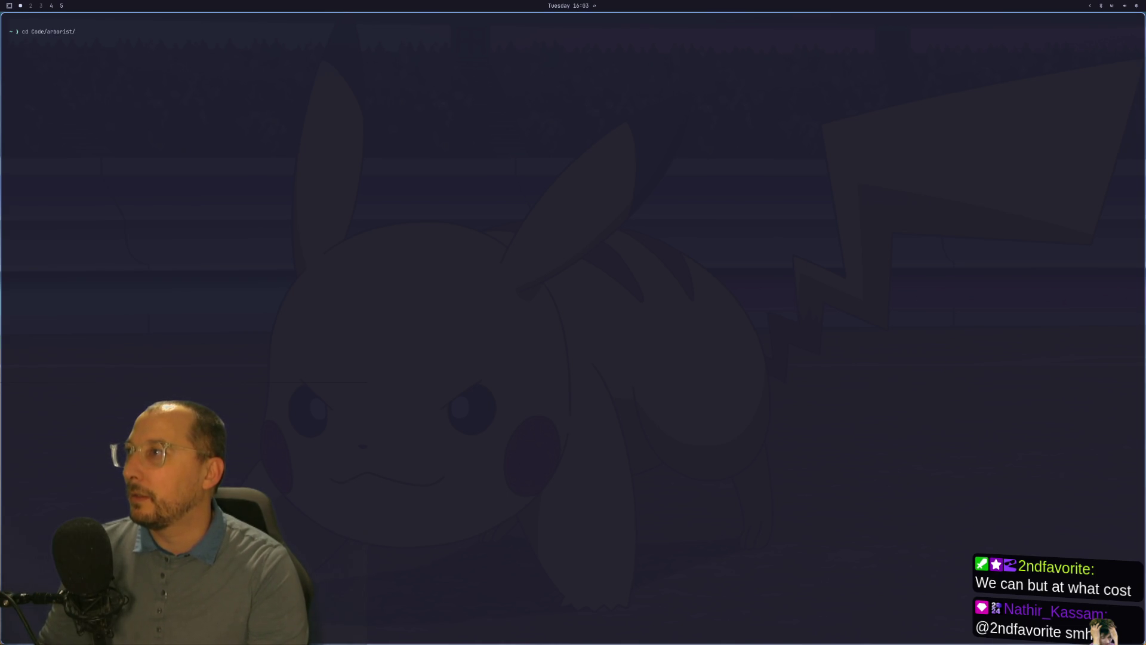
pyautogui.press('super+2')
pyautogui.press('super+space')
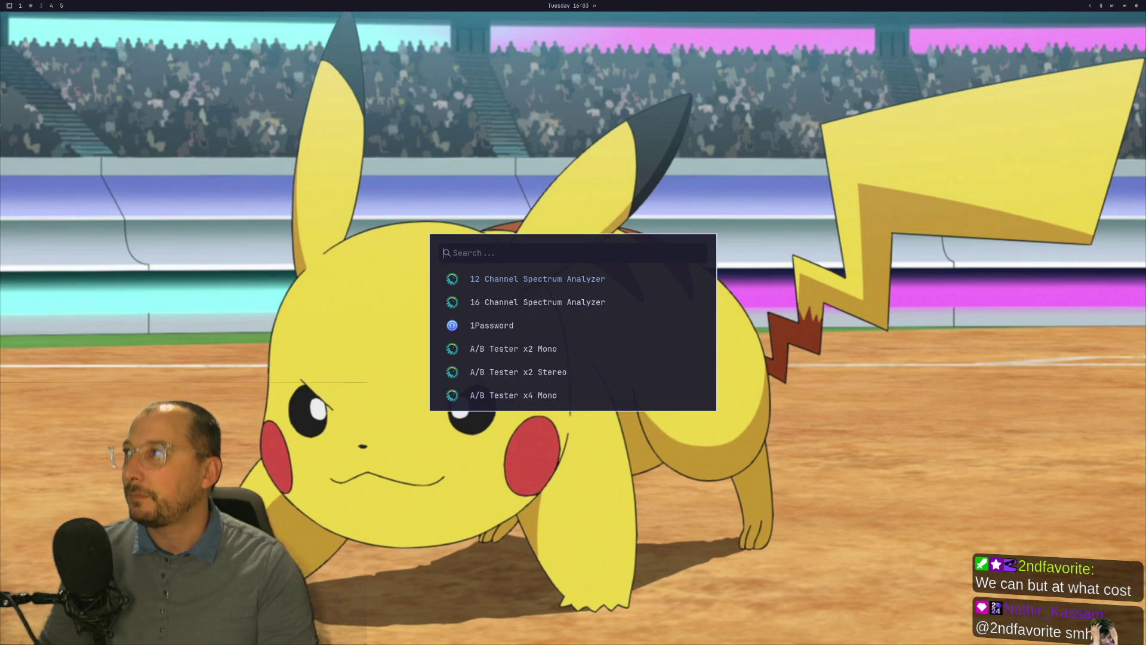
pyautogui.write('godot')
pyautogui.press('Return')
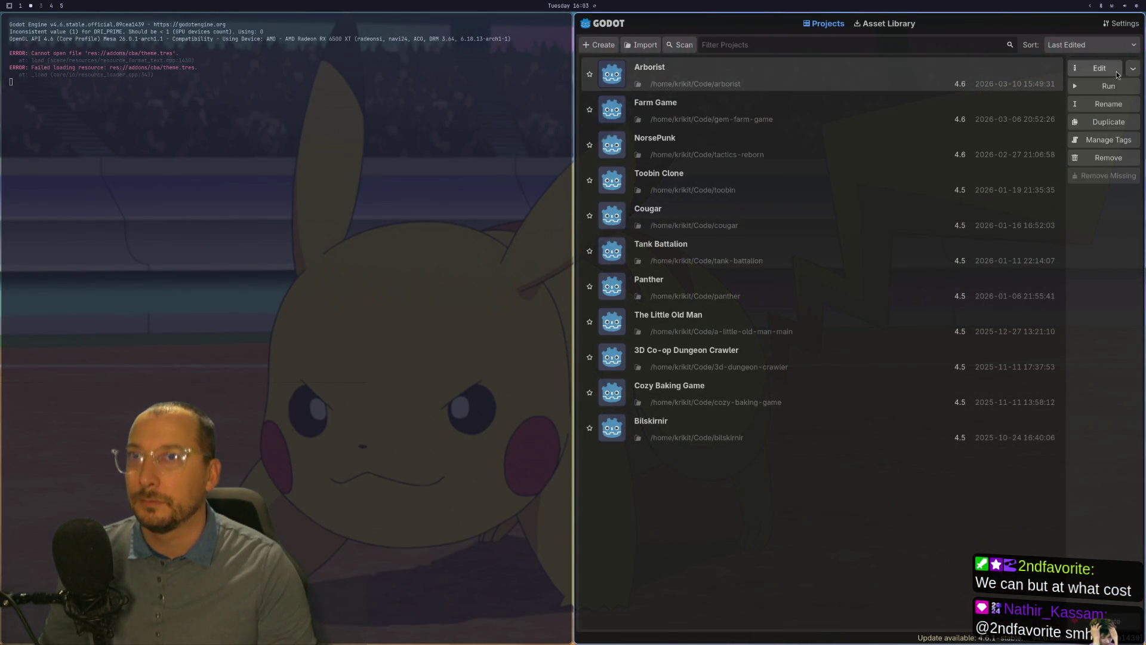
# Open the Arborist project and load tree5.tres as the tree_editor's tree resource.
pyautogui.click(1118, 72)
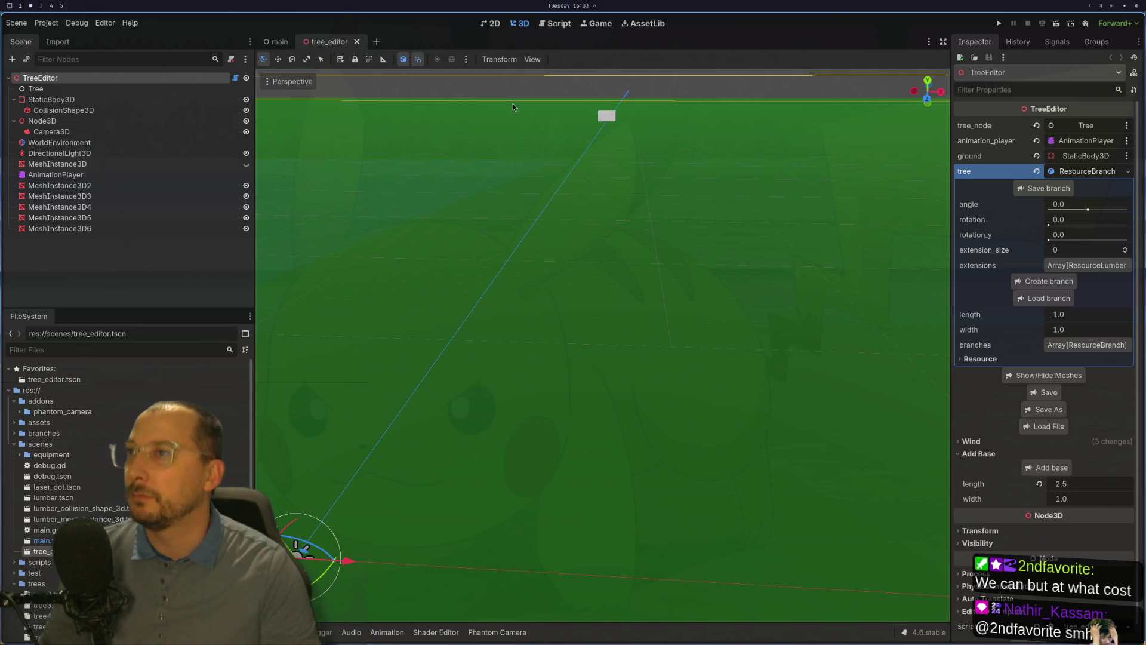
pyautogui.click(1033, 425)
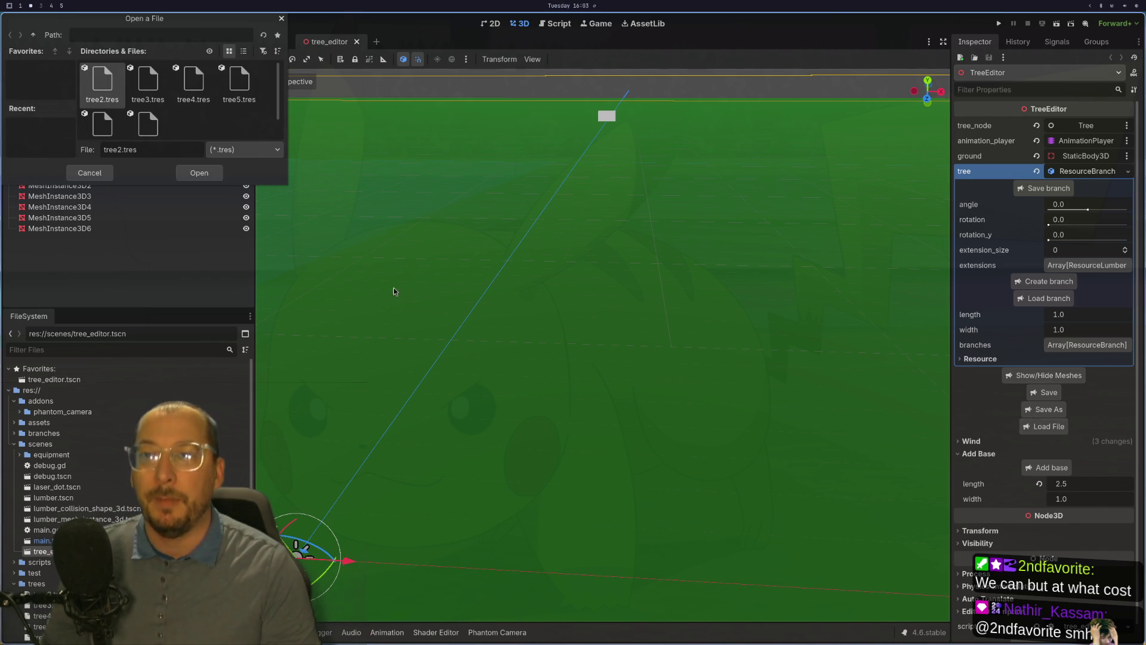
pyautogui.click(235, 89)
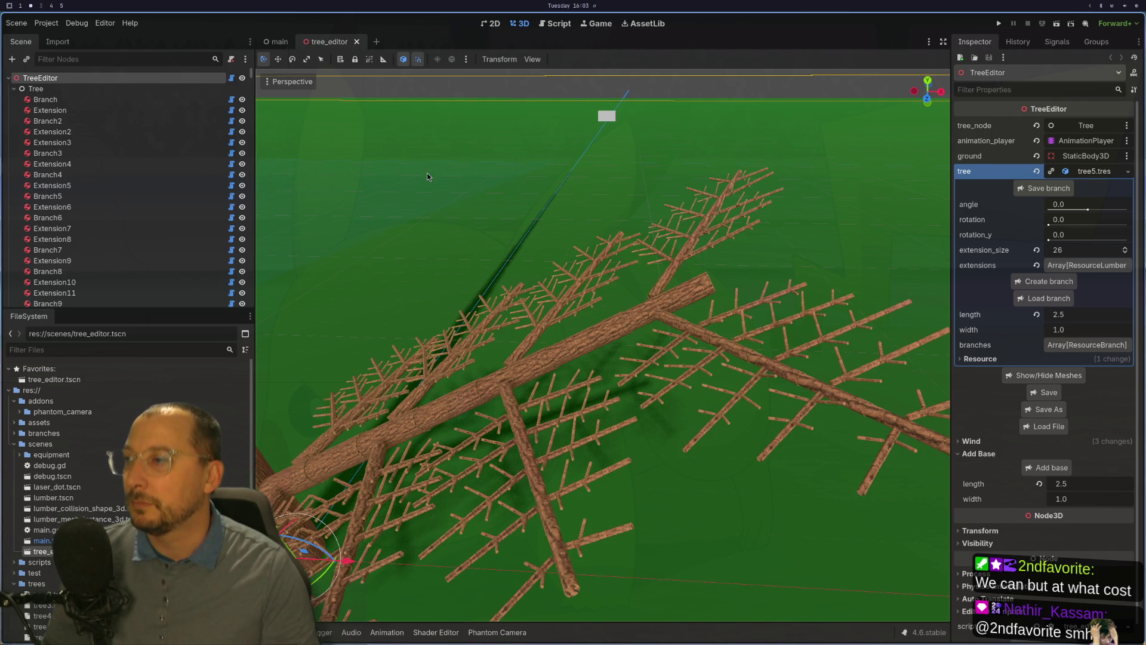
# Save and run the tree_editor scene with Run Current Scene.
pyautogui.click(1056, 23)
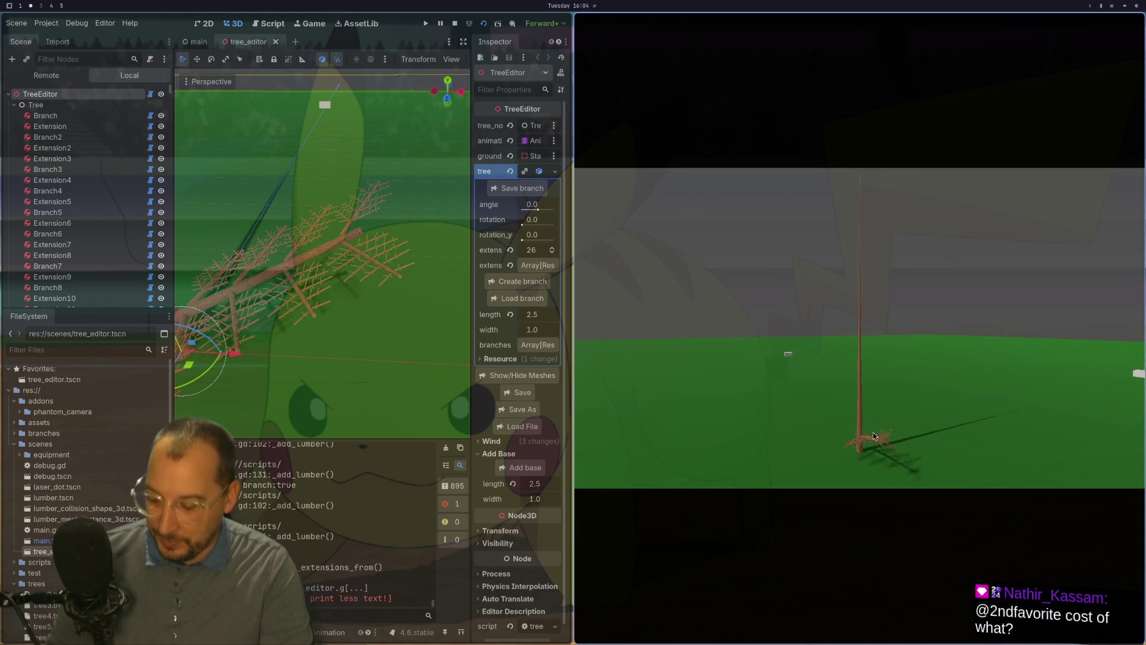
# Make the game window fullscreen and show the Game workspace in the editor.
pyautogui.press('super+f')
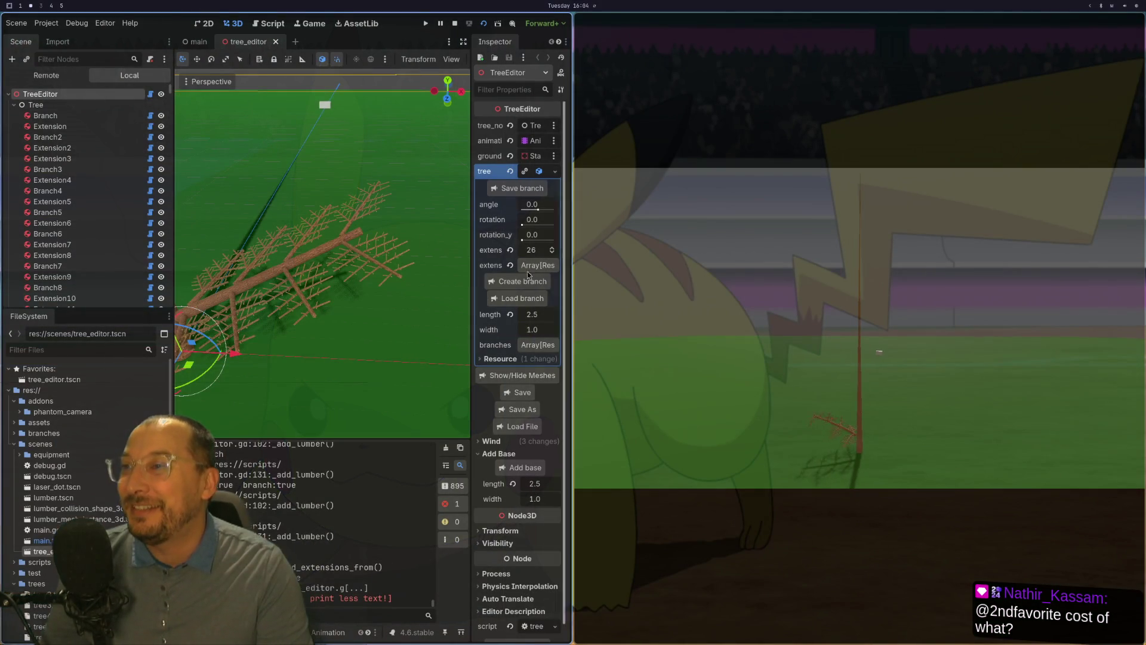
pyautogui.click(309, 25)
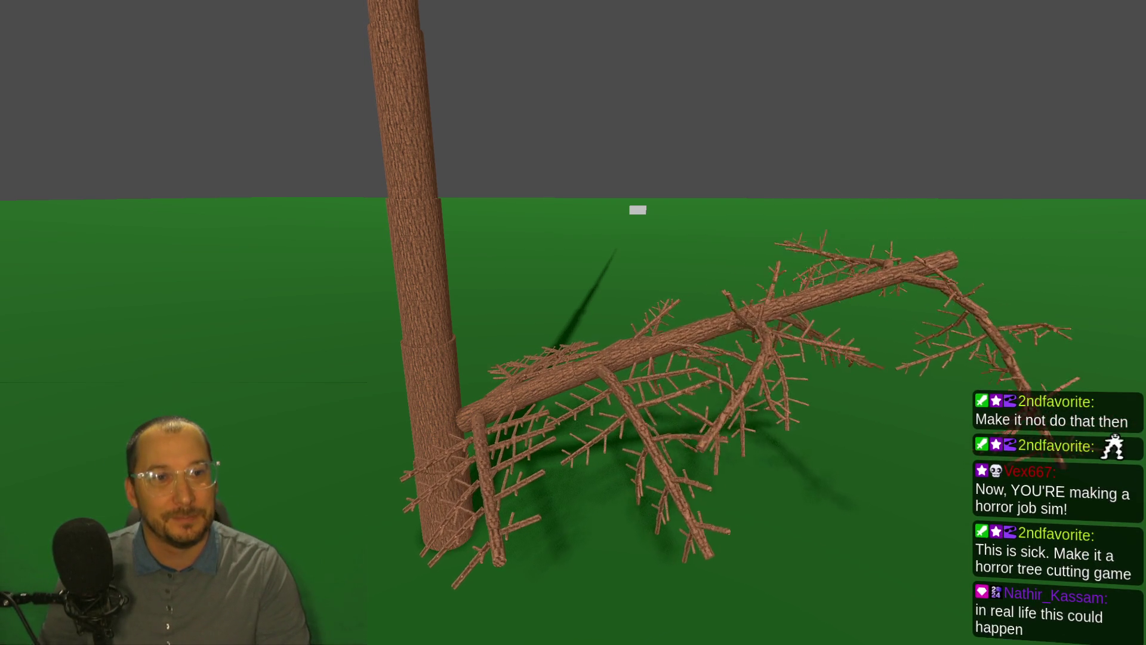
# Zoom in and tilt the camera down toward the fallen branch beside the trunk.
pyautogui.scroll(2, 583, 539)
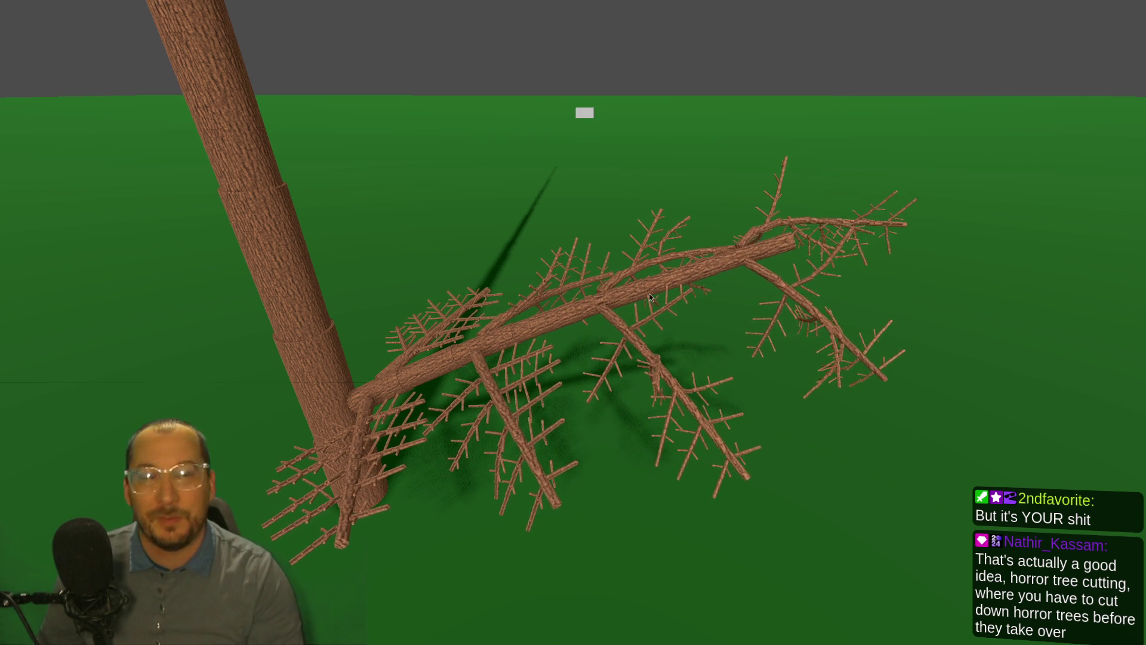
pyautogui.moveTo(716, 308); pyautogui.dragTo(764, 292)
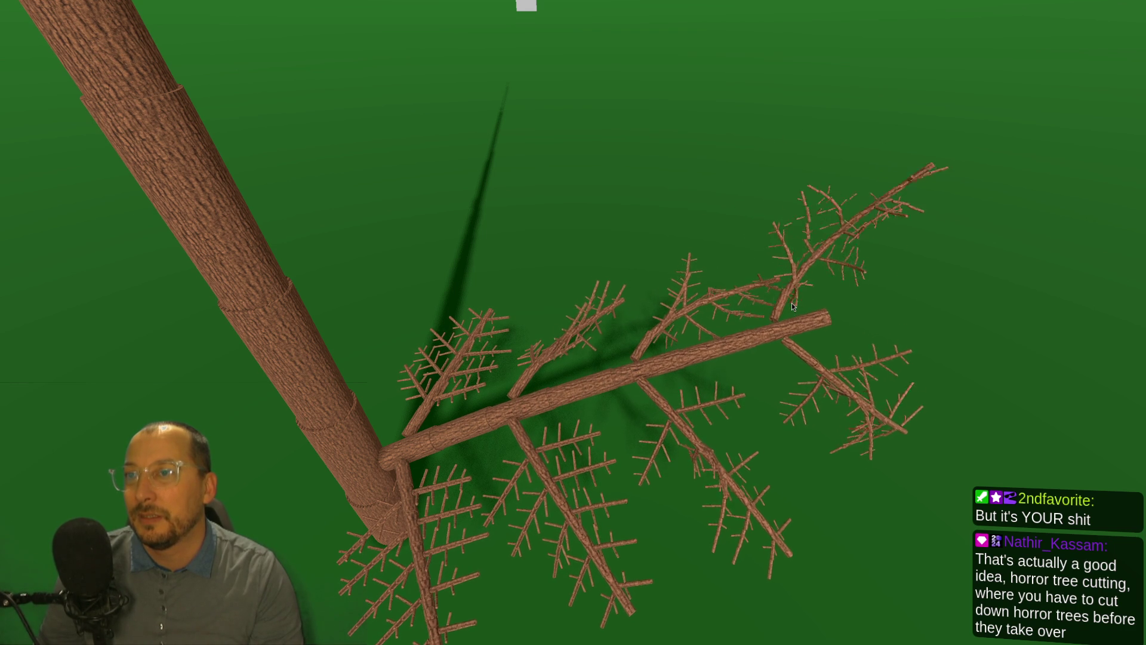
# Inspect the fallen tree from another side and from below, then return to the terminal.
pyautogui.moveTo(792, 303)
pyautogui.mouseDown()
pyautogui.moveTo(793, 292)
pyautogui.moveTo(911, 285)
pyautogui.moveTo(776, 310)
pyautogui.mouseUp()
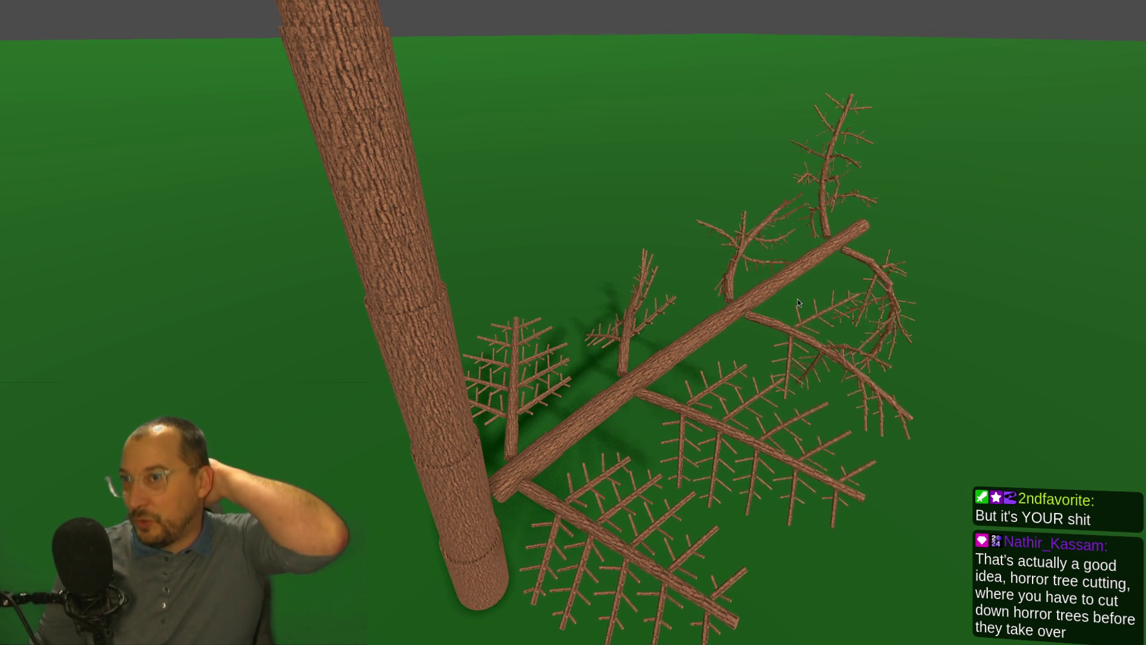
pyautogui.press('Escape')
pyautogui.hotkey('alt', 'Tab')
pyautogui.moveTo(554, 324)
pyautogui.mouseDown()
pyautogui.moveTo(495, 316)
pyautogui.moveTo(442, 228)
pyautogui.moveTo(488, 252)
pyautogui.moveTo(486, 227)
pyautogui.moveTo(499, 258)
pyautogui.mouseUp()
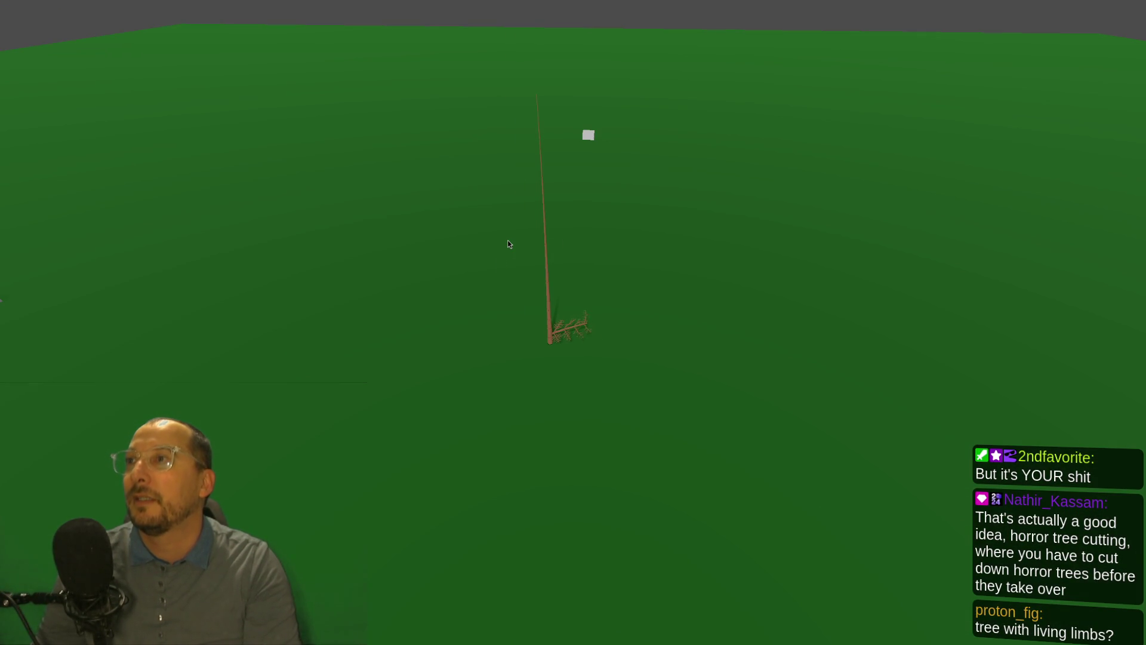
pyautogui.scroll(10, 538, 306)
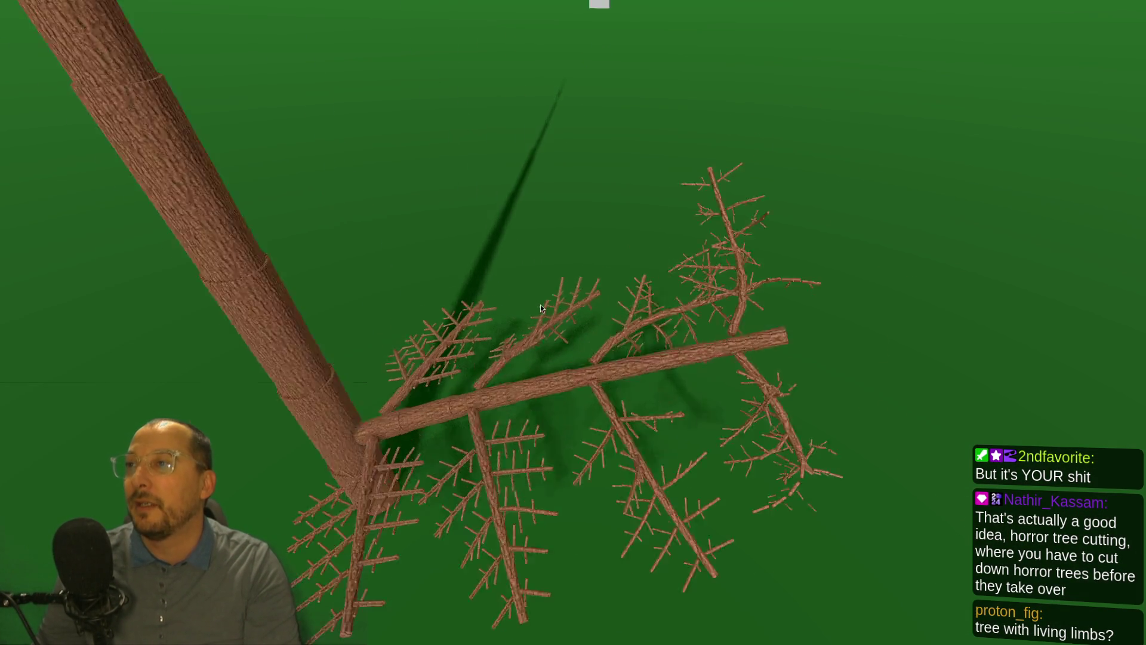
pyautogui.hotkey('alt', 'Tab')
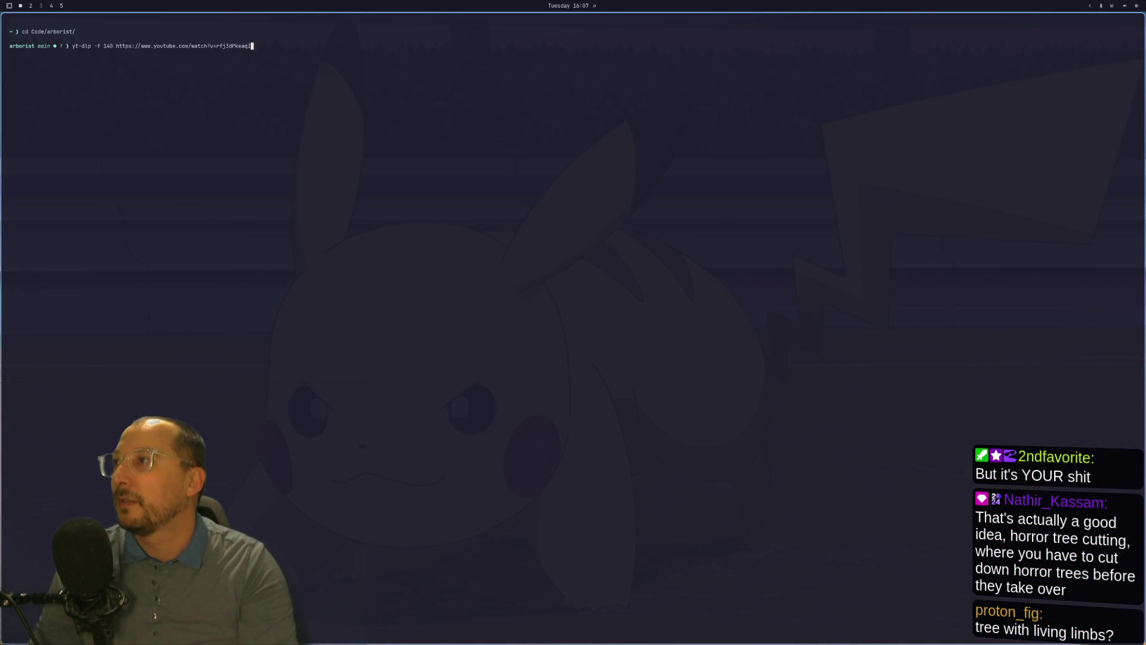
# Start Neovim with 'l', enlarge the terminal font two steps, and go to workspace 4.
pyautogui.write('l')
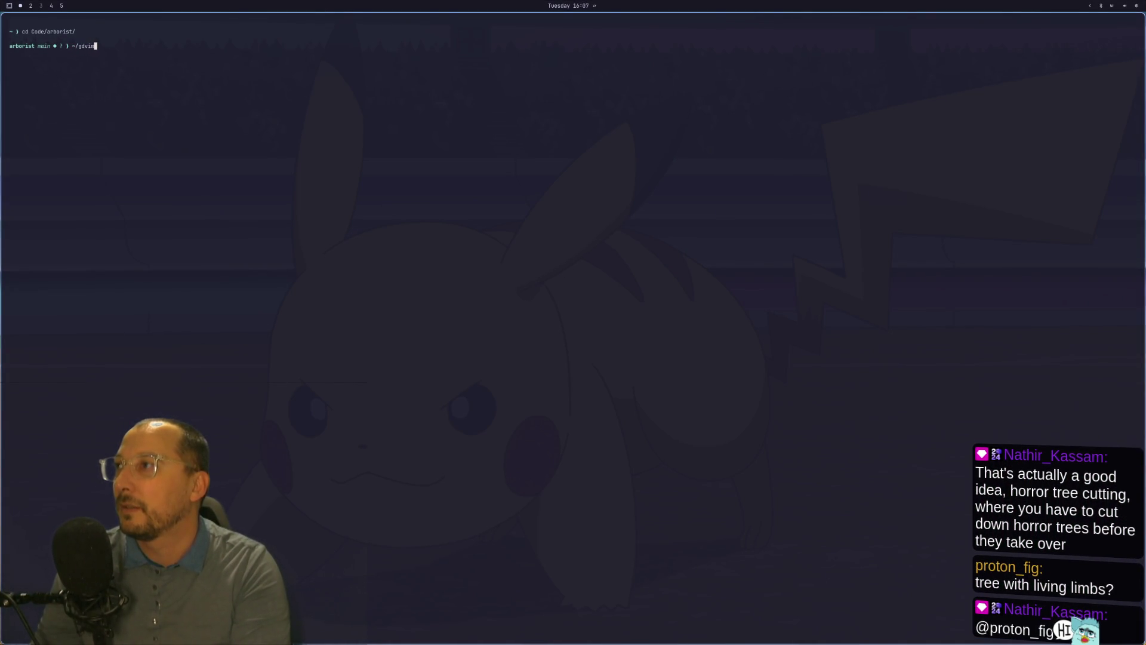
pyautogui.hotkey('ctrl', '=')
pyautogui.hotkey('ctrl', '=')
pyautogui.hotkey('ctrl', '=')
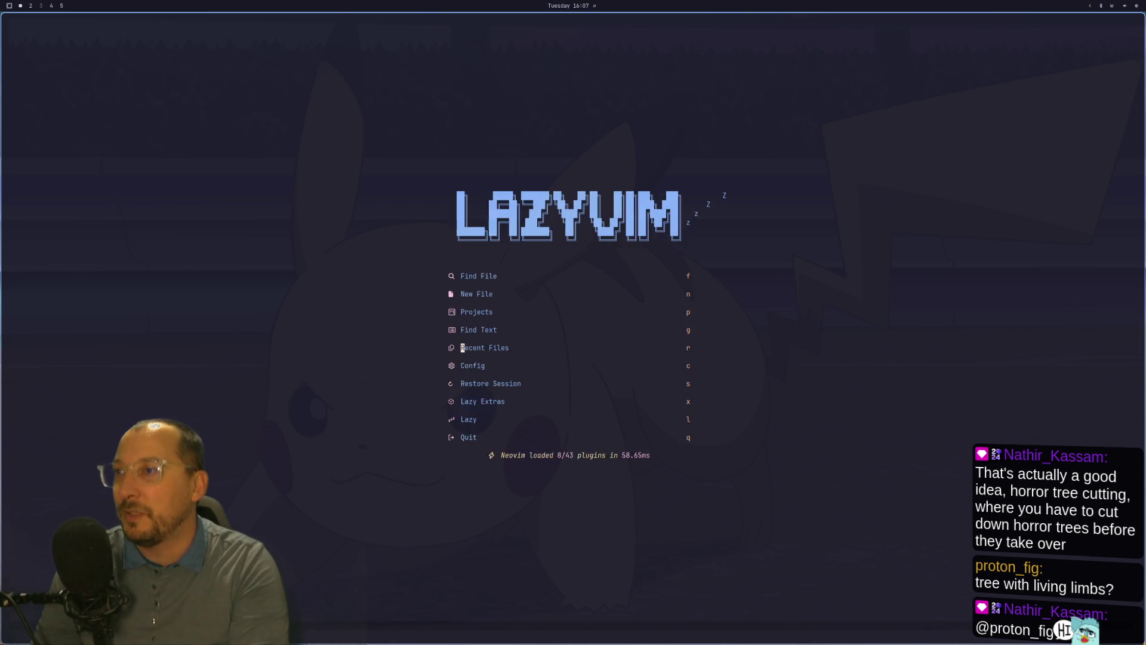
pyautogui.hotkey('ctrl', '=')
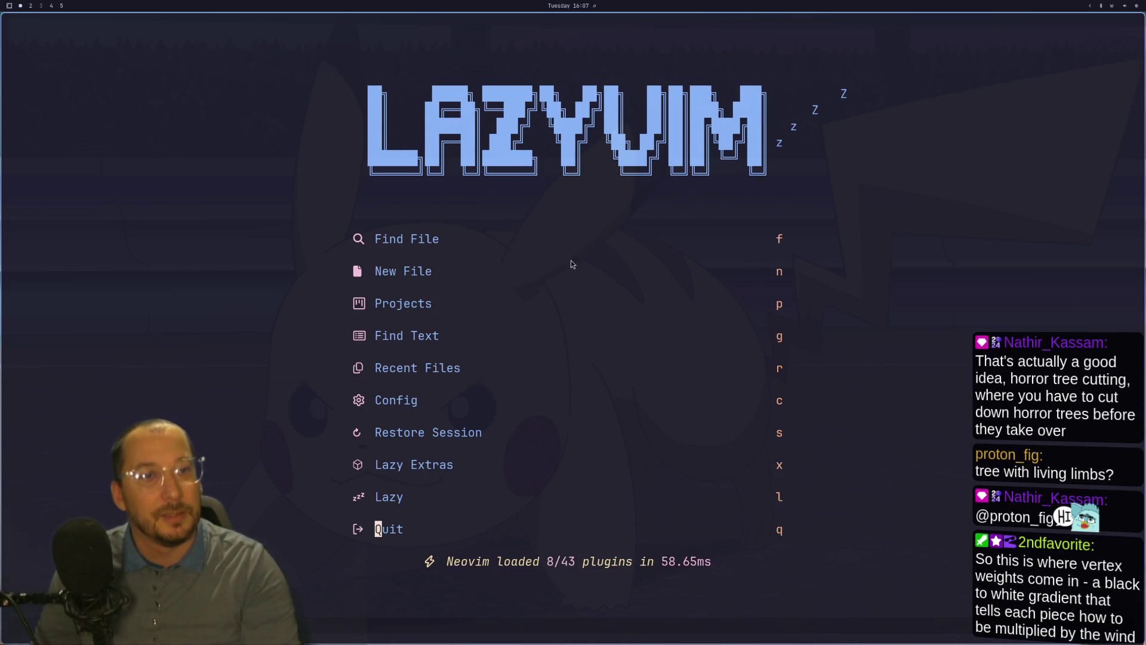
pyautogui.press('super+shift+4')
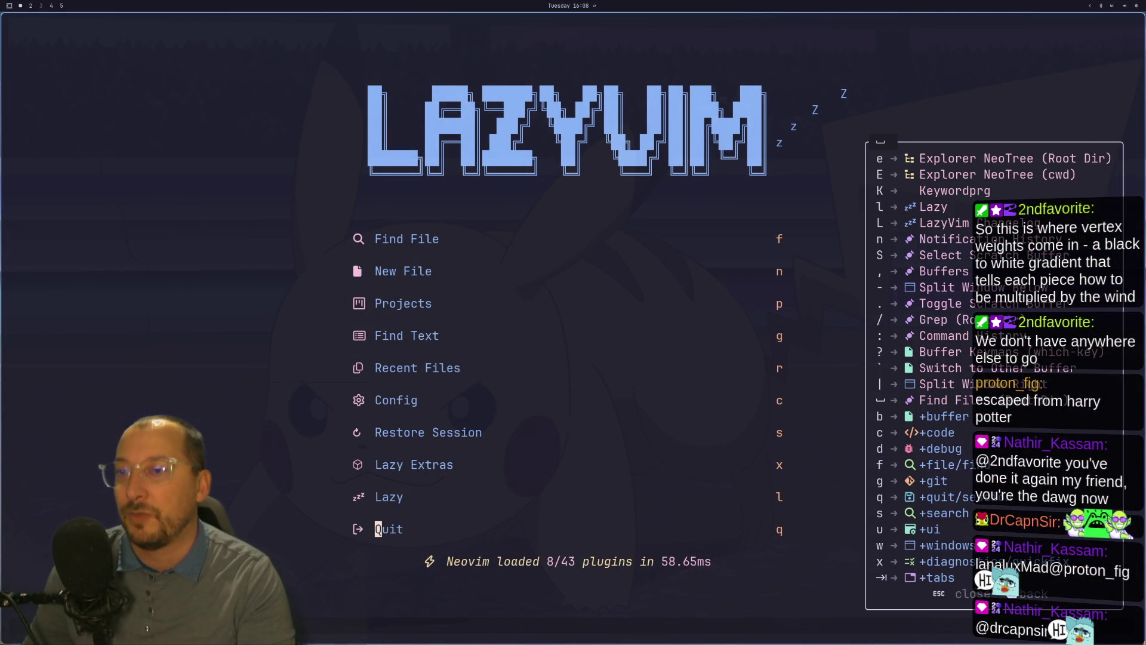
# Restore the last Neovim session with leader q s and show the tree_editor.gd buffer.
pyautogui.press('space')
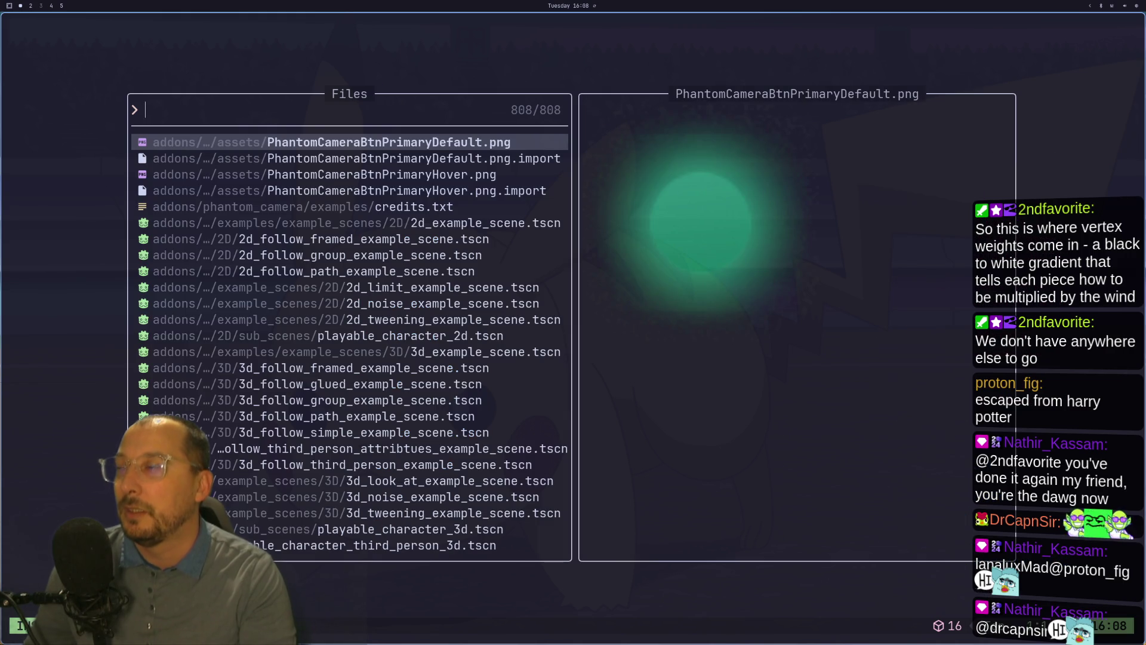
pyautogui.write('qq')
pyautogui.press('Escape')
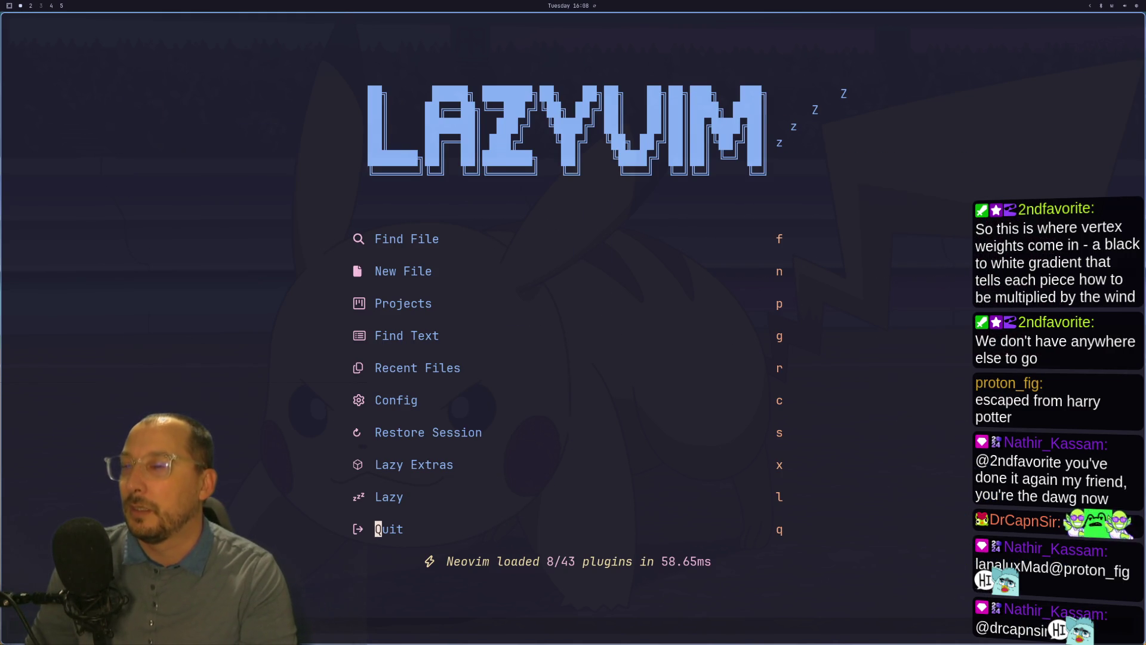
pyautogui.press('space')
pyautogui.press('q')
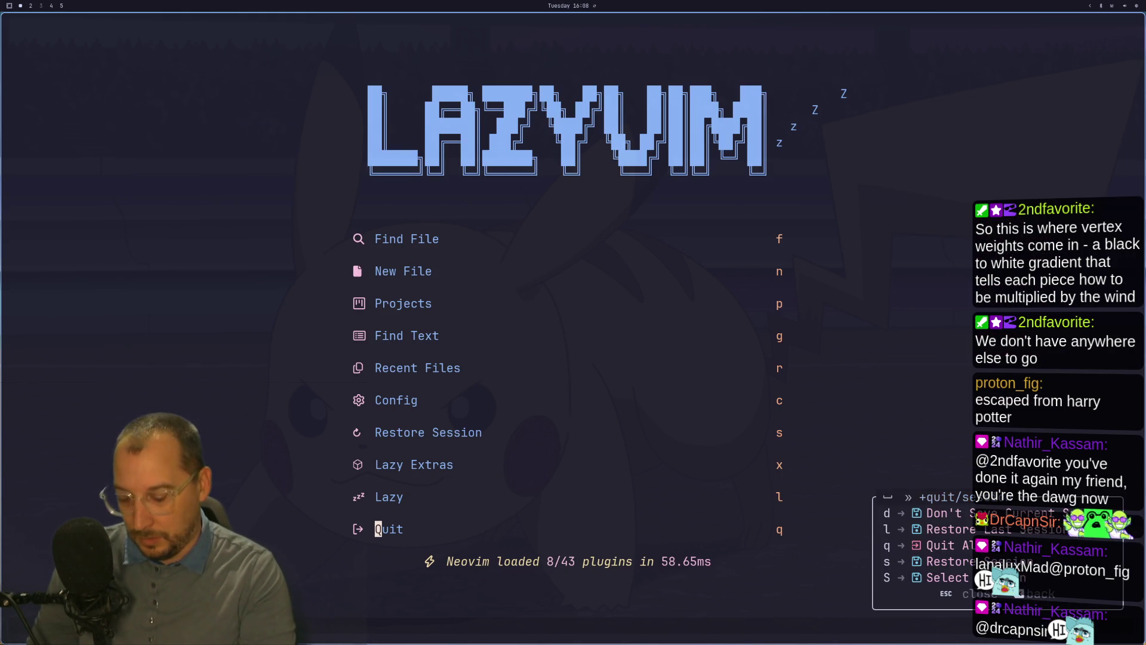
pyautogui.press('s')
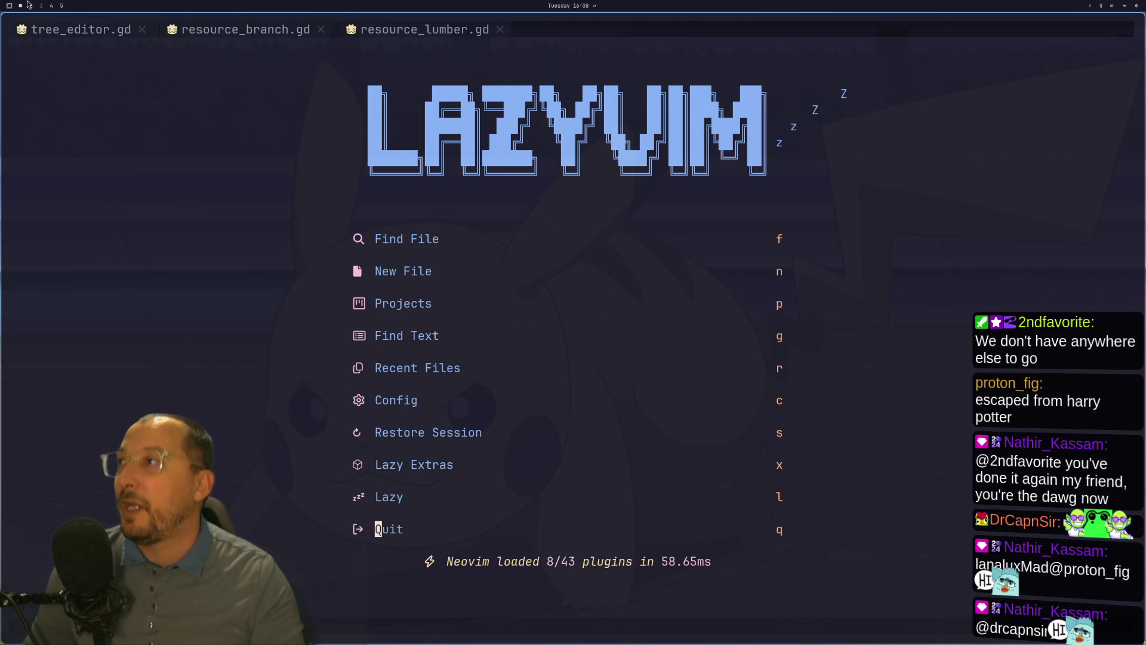
pyautogui.click(92, 31)
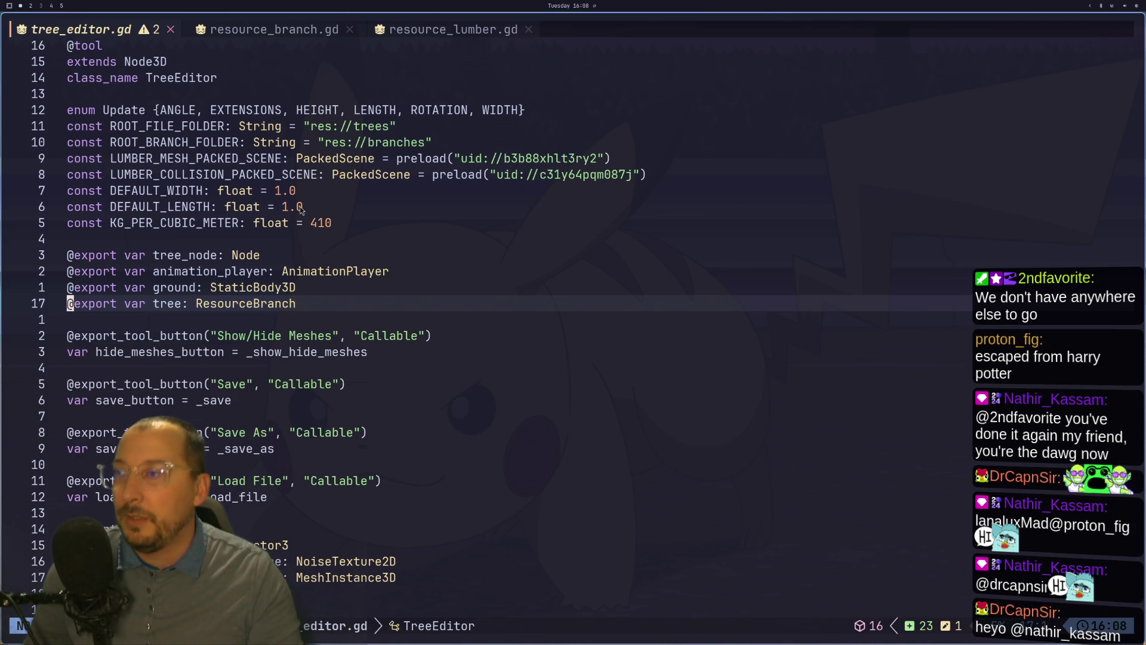
# Delete the 'is branch' print_debug line in tree_editor.gd.
pyautogui.scroll(-18, 293, 277)
pyautogui.scroll(-12, 291, 278)
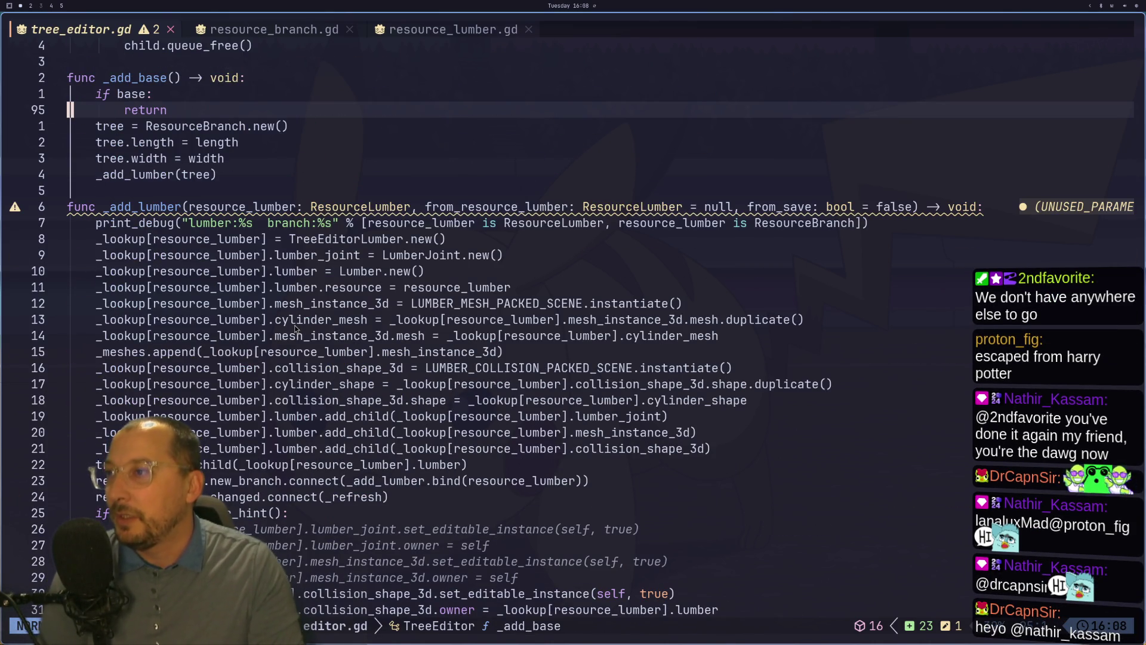
pyautogui.scroll(-7, 296, 329)
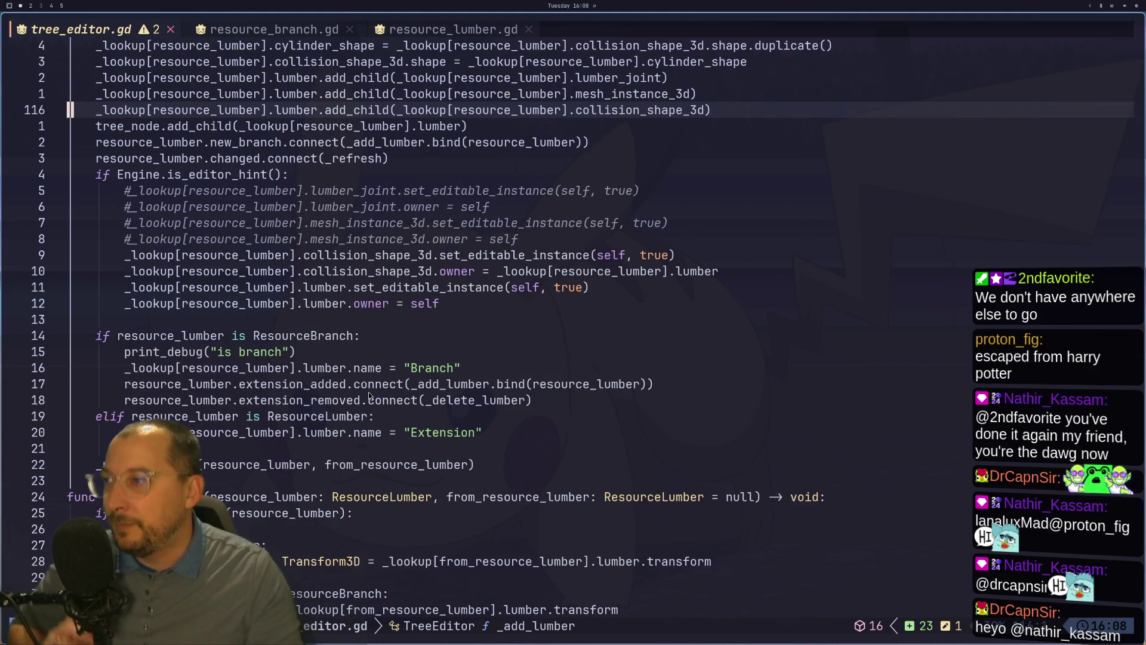
pyautogui.click(237, 352)
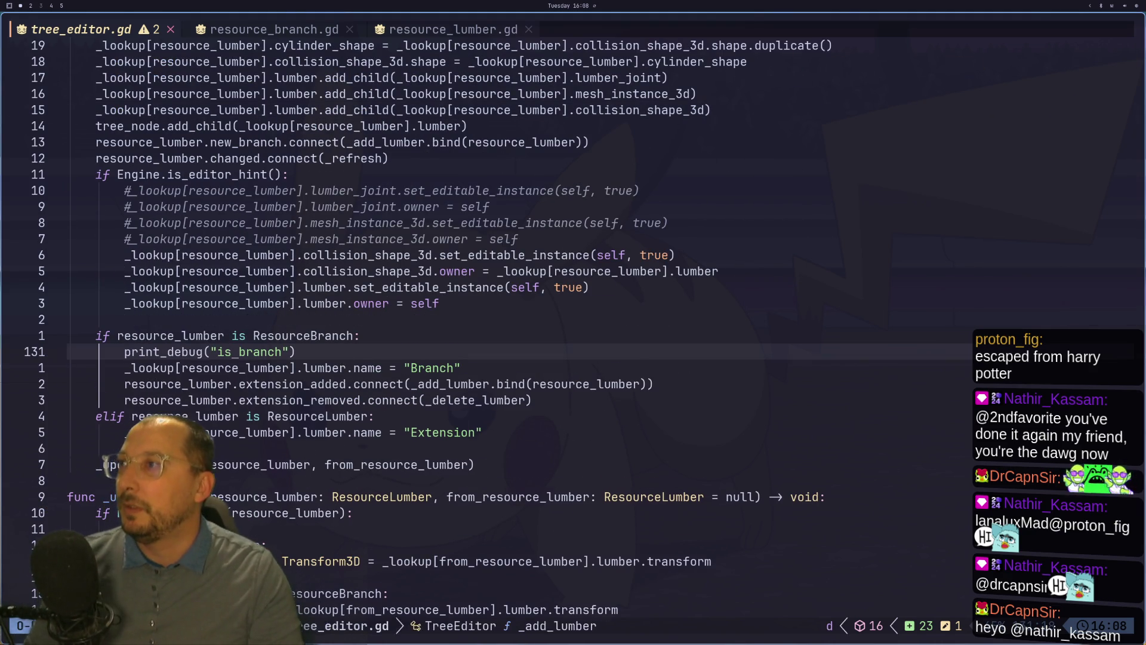
pyautogui.press('x')
pyautogui.press('d')
# Delete the 'add lumber' print_debug line and save tree_editor.gd with :w.
pyautogui.scroll(-3, 347, 348)
pyautogui.scroll(-12, 346, 346)
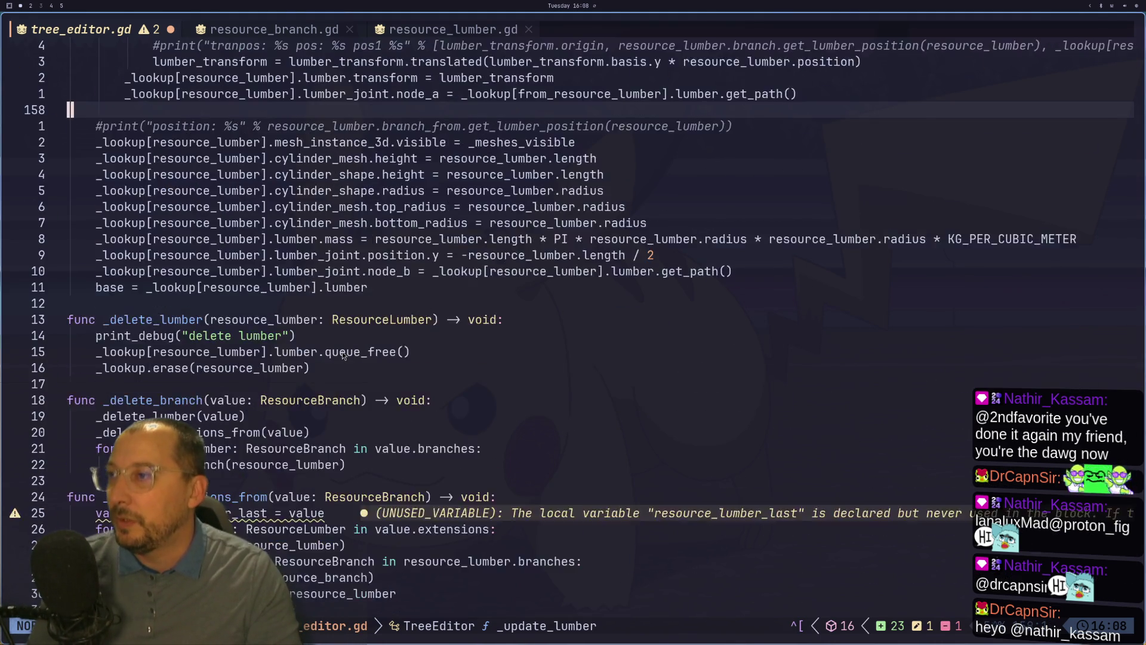
pyautogui.scroll(-12, 222, 200)
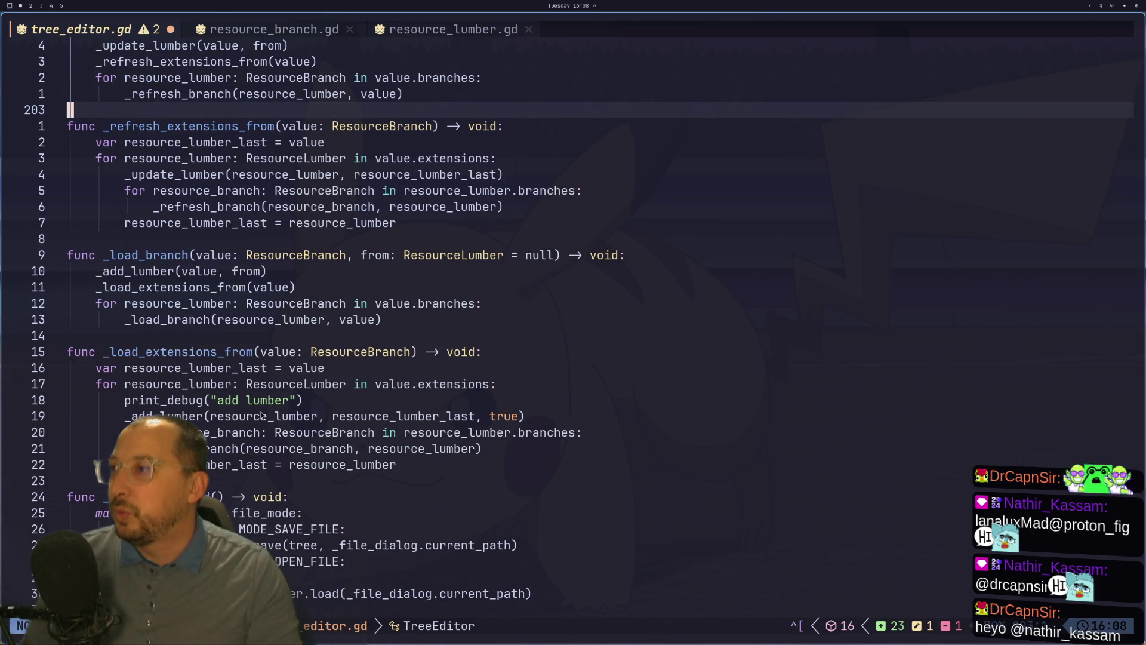
pyautogui.click(264, 400)
pyautogui.press('d')
pyautogui.press('d')
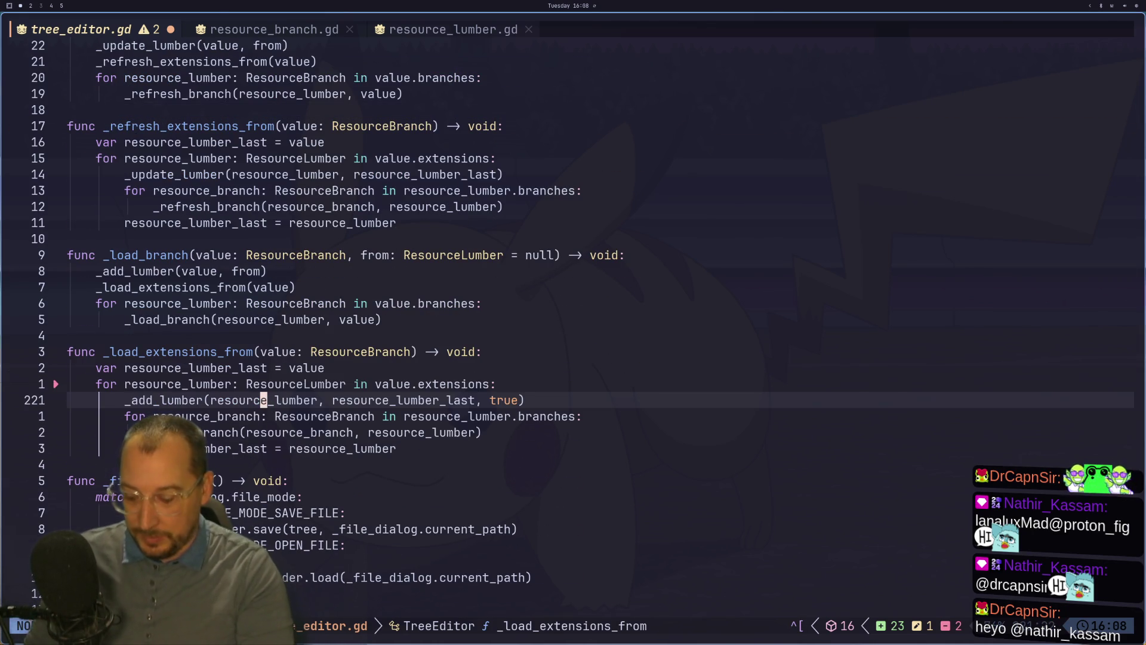
pyautogui.write(':w')
pyautogui.press('Return')
# Switch to the resource_branch.gd buffer.
pyautogui.scroll(-9, 361, 99)
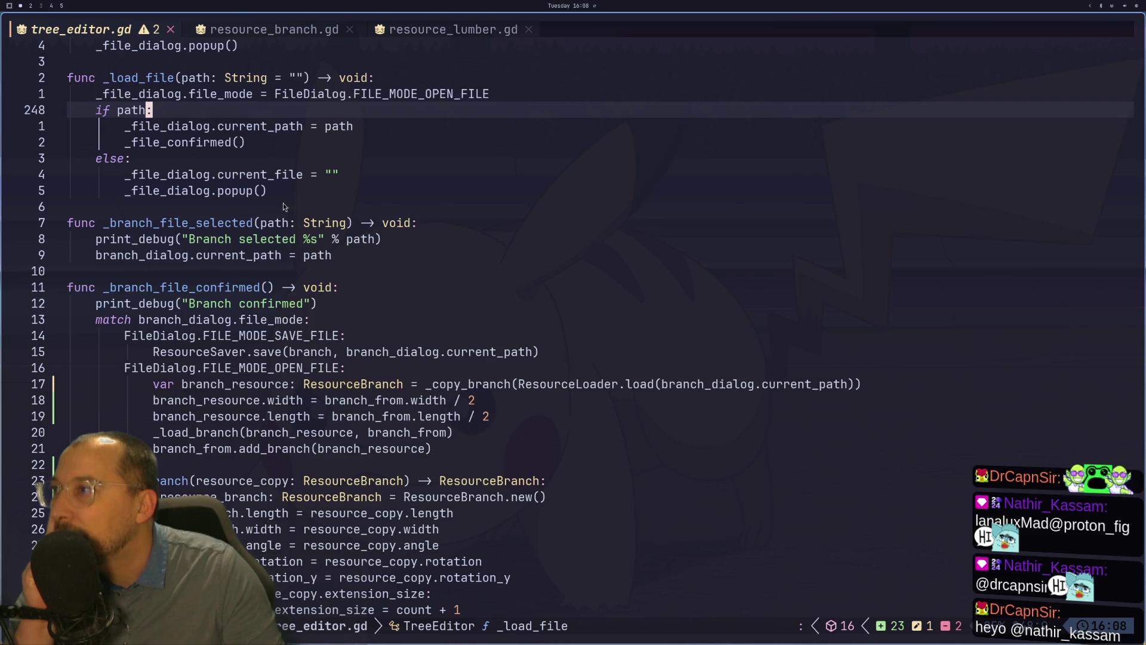
pyautogui.scroll(-6, 278, 209)
pyautogui.click(238, 28)
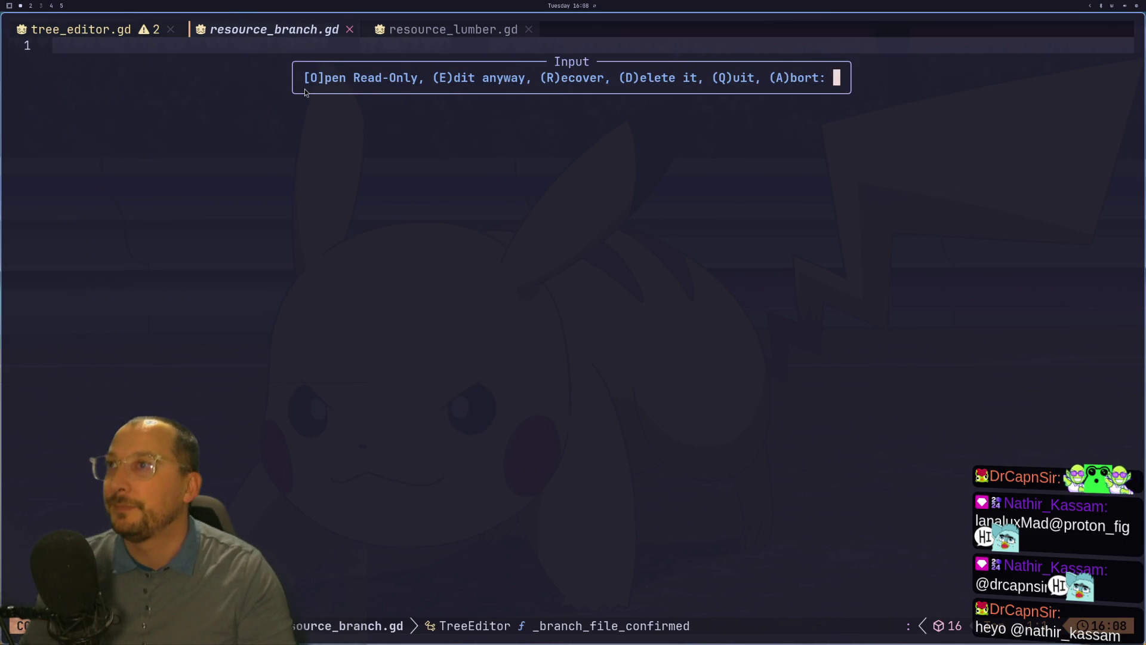
# Open resource_branch.gd read-only at the swap-file prompt and view its top.
pyautogui.press('o')
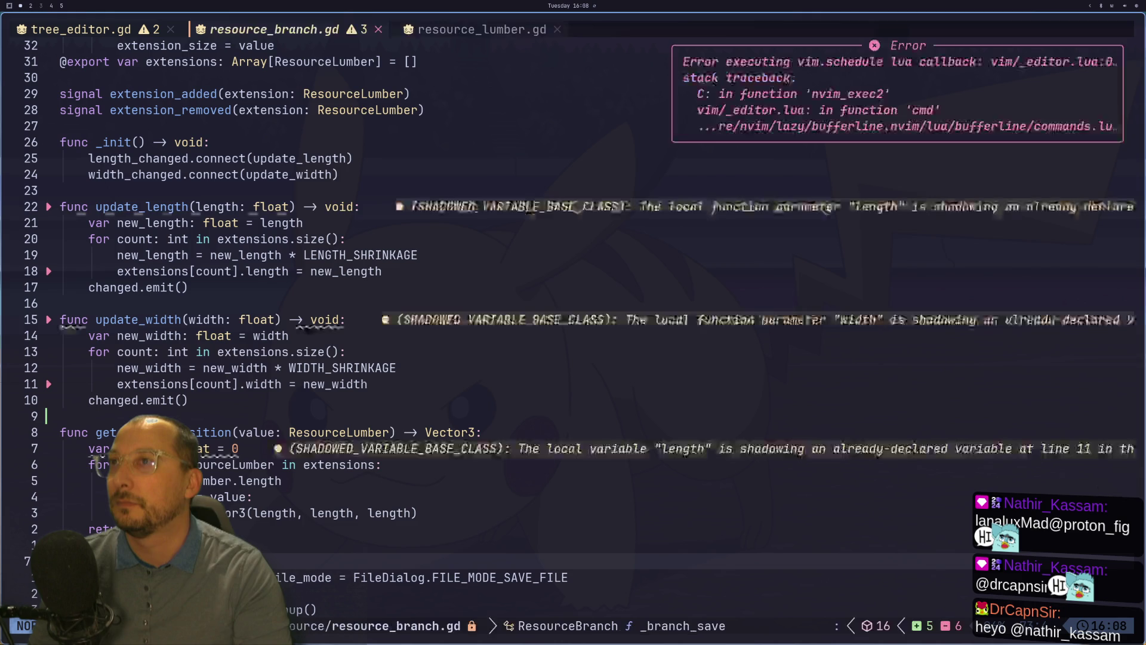
pyautogui.press('k')
pyautogui.press('k')
pyautogui.press('k')
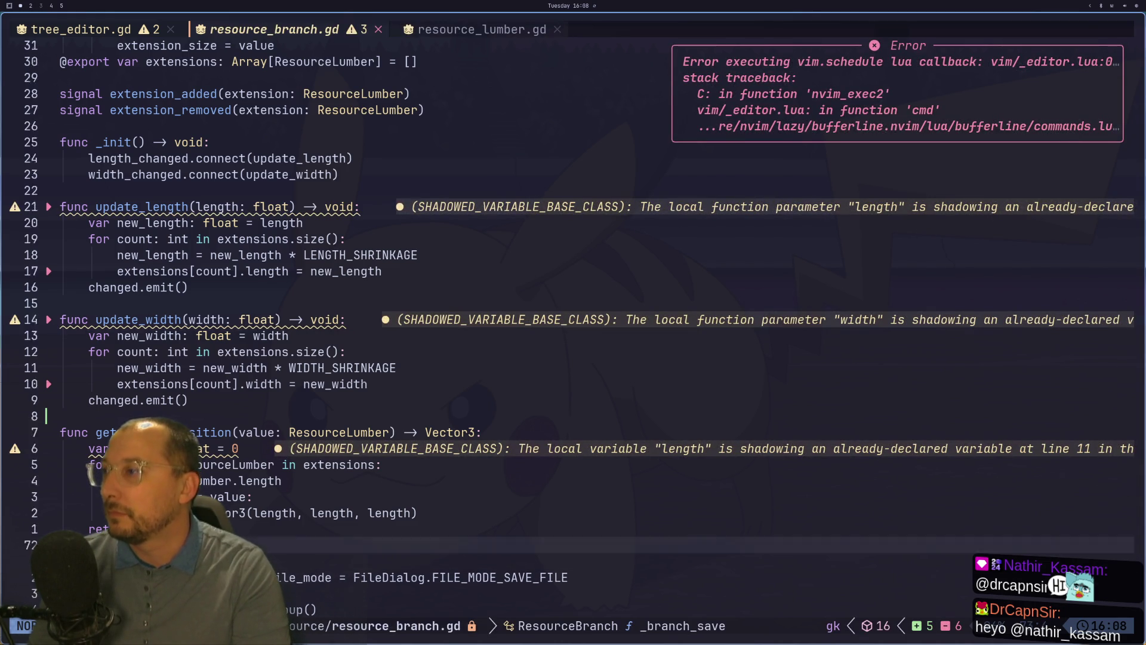
pyautogui.press('k')
pyautogui.press('k')
pyautogui.press('k')
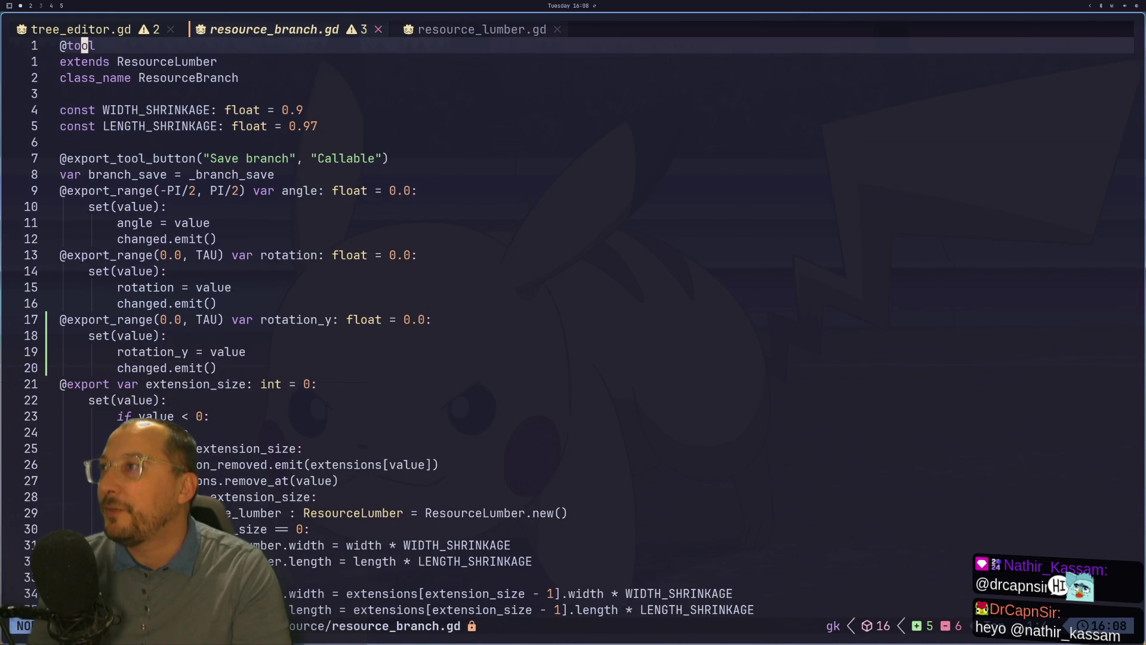
# Browse resource_lumber.gd's properties down to add_branch, then bring up Lazygit.
pyautogui.hotkey('shift', 'l')
pyautogui.press('k')
pyautogui.press('k')
pyautogui.press('k')
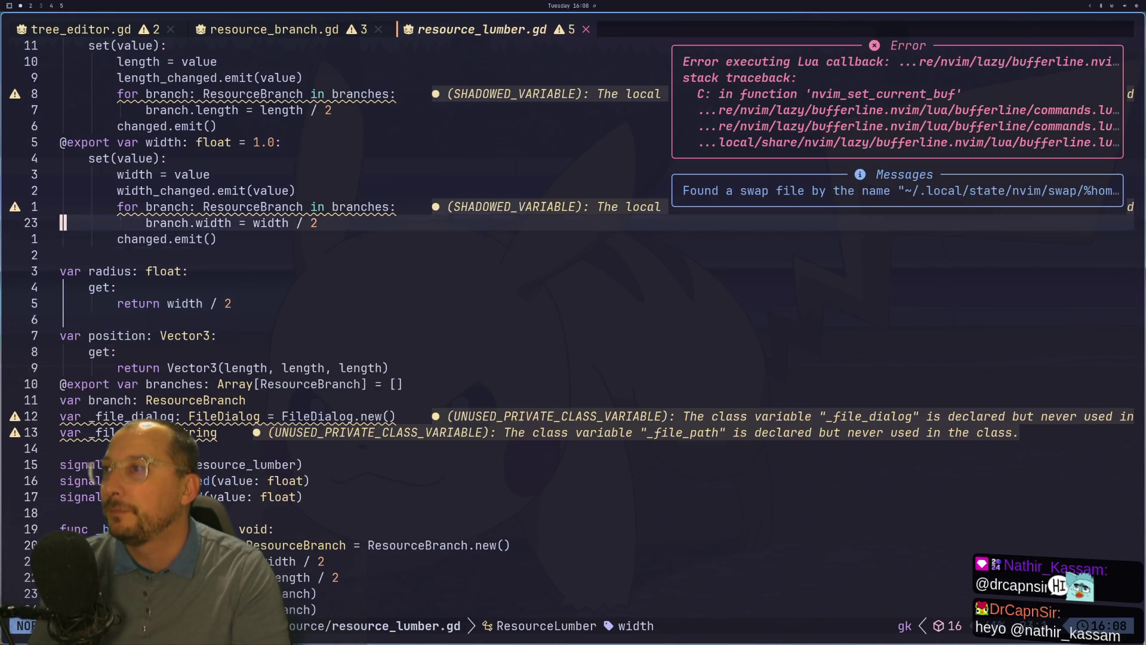
pyautogui.press('k')
pyautogui.press('k')
pyautogui.press('j')
pyautogui.press('j')
pyautogui.press('j')
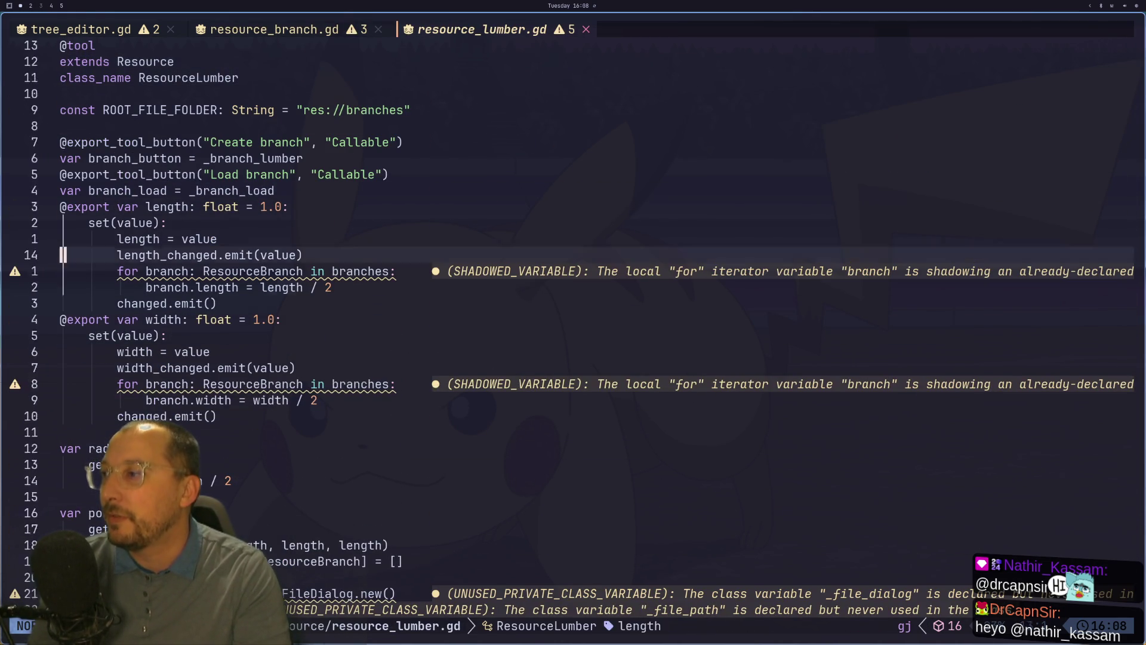
pyautogui.press('j')
pyautogui.press('j')
pyautogui.press('j')
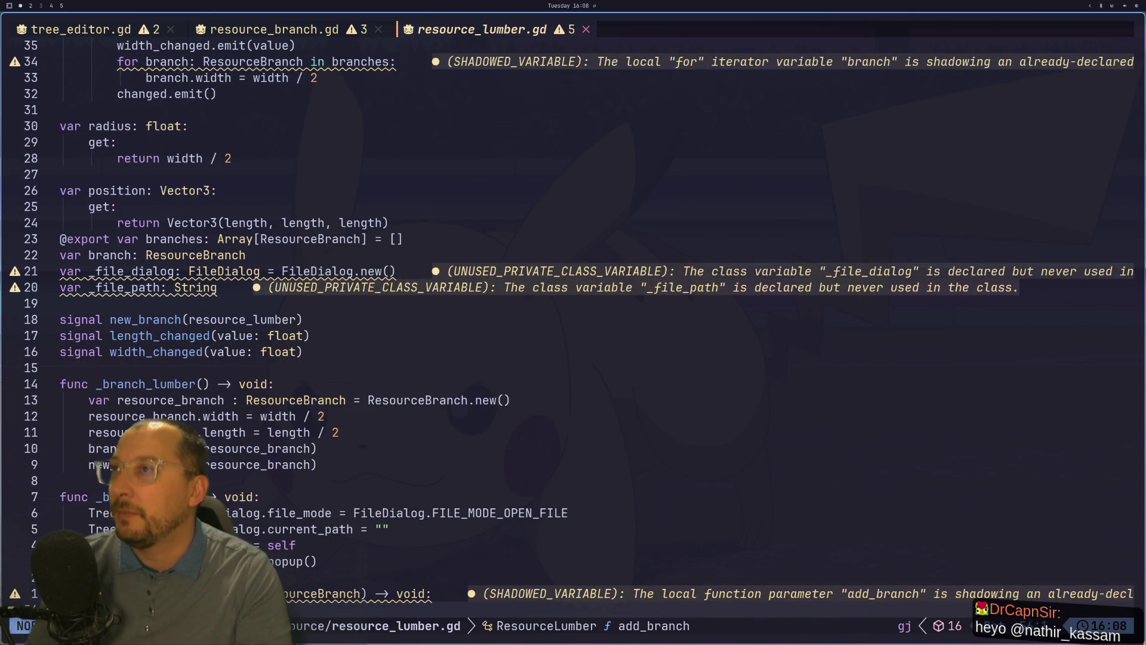
pyautogui.press('space')
# In lazygit, stage detailed_branch_2.tres, tree_editor.tscn, resource_branch.gd and tree_editor.gd.
pyautogui.press('g')
pyautogui.press('g')
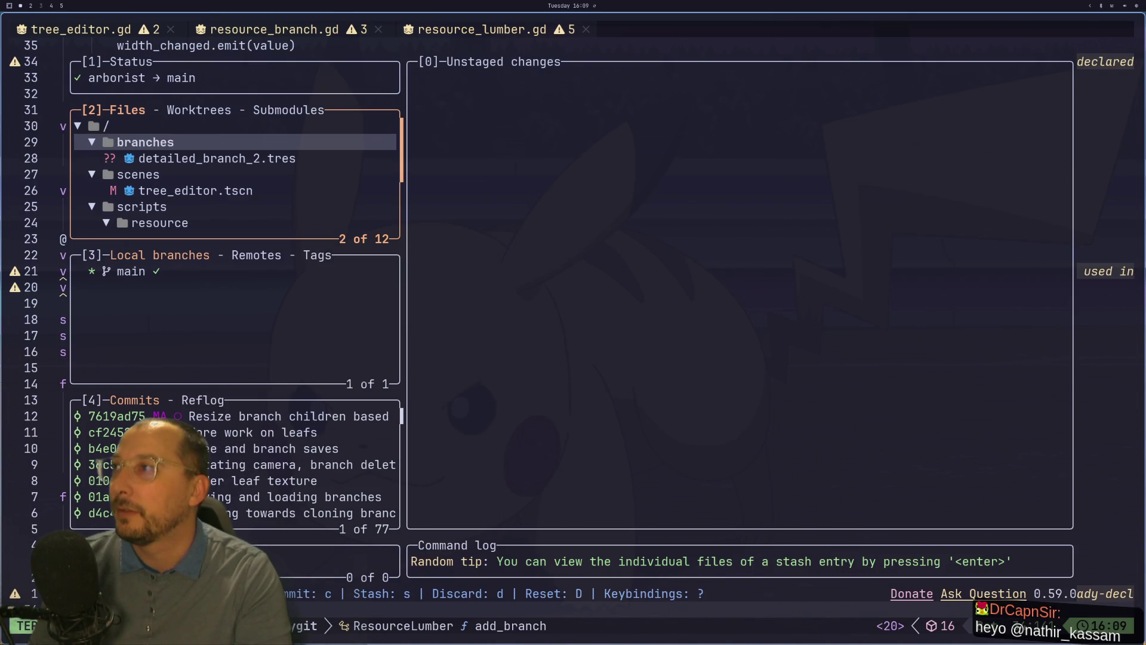
pyautogui.press('j')
pyautogui.press('j')
pyautogui.press('j')
pyautogui.press('k')
pyautogui.press('k')
pyautogui.press('k')
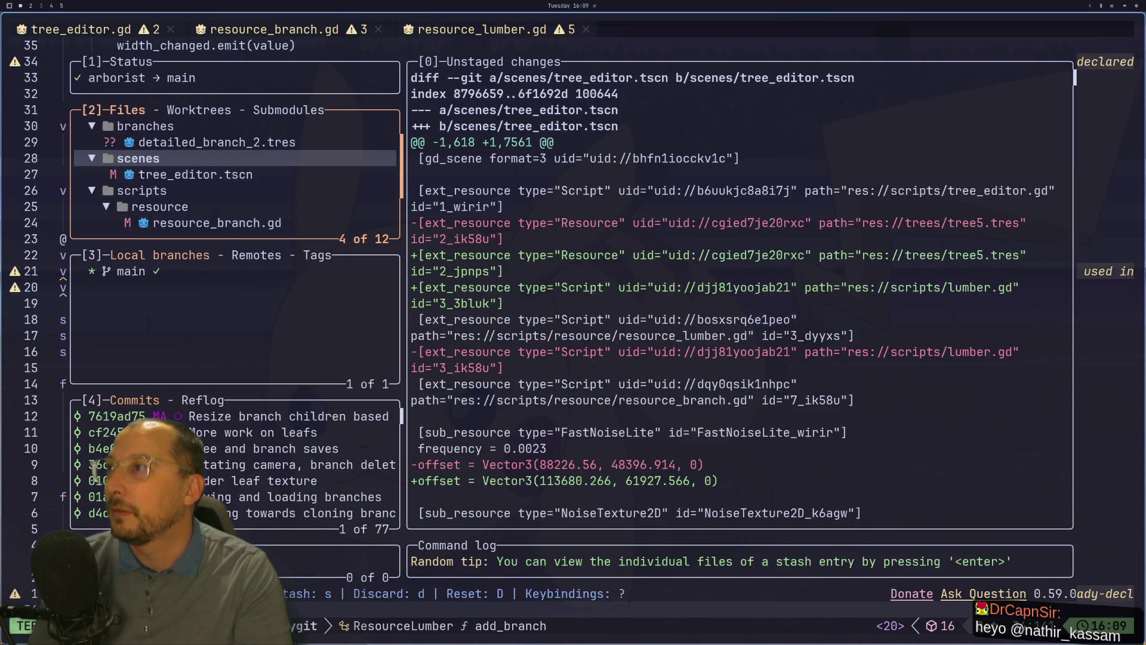
pyautogui.press('k')
pyautogui.press('space')
pyautogui.press('j')
pyautogui.press('j')
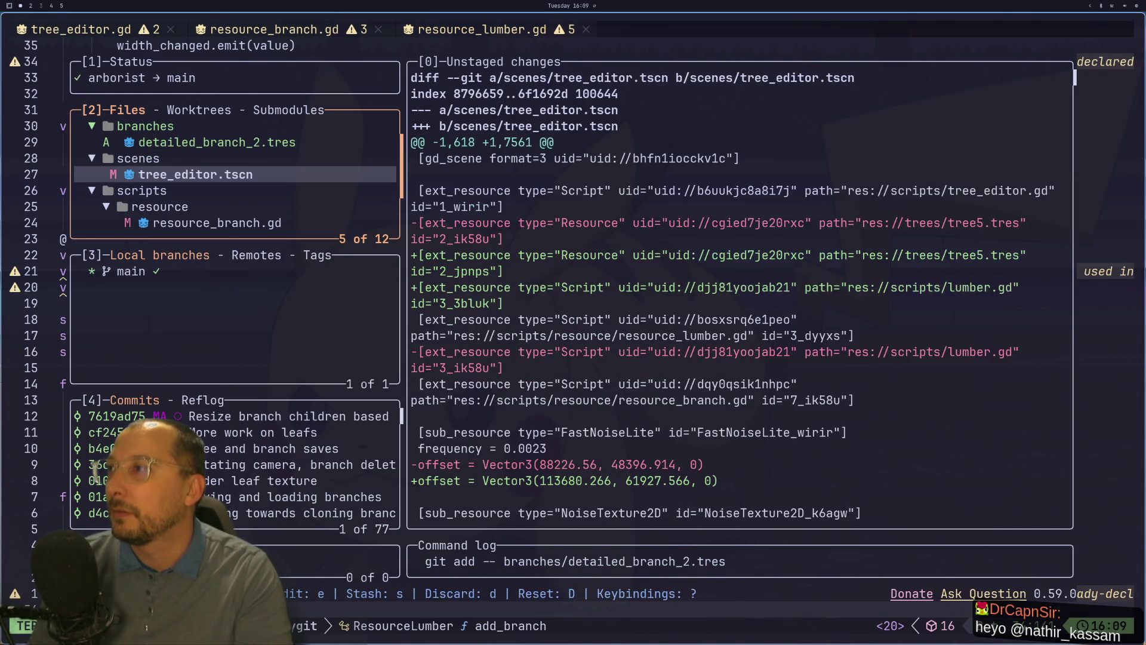
pyautogui.press('space')
pyautogui.press('j')
pyautogui.press('j')
pyautogui.press('j')
pyautogui.press('j')
pyautogui.press('k')
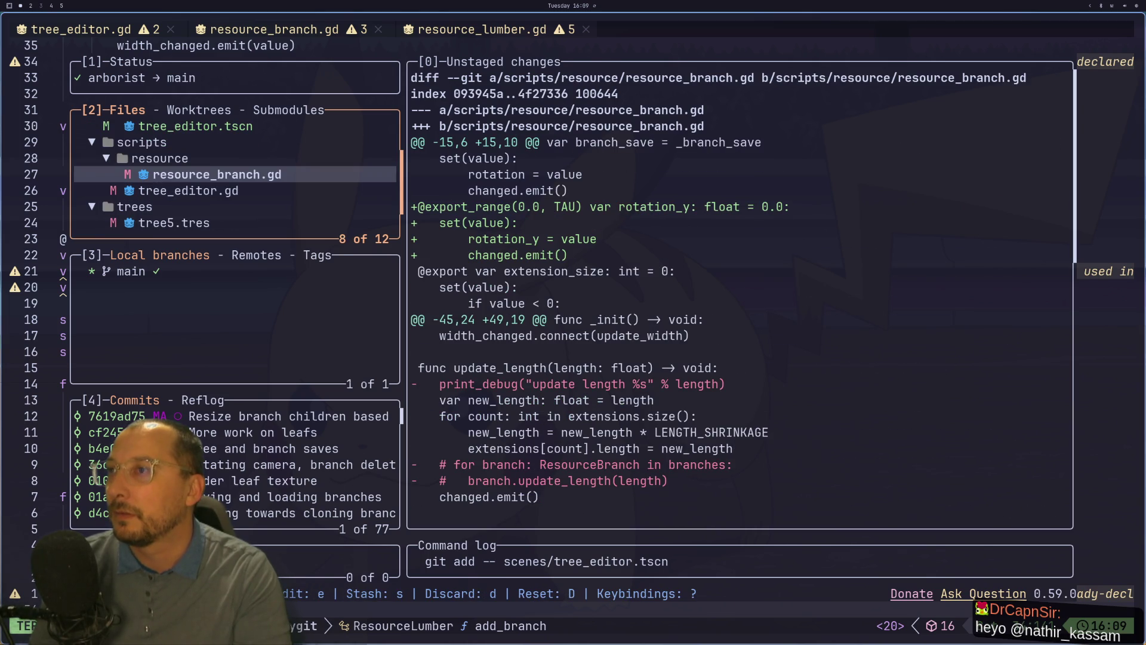
pyautogui.press('space')
pyautogui.press('j')
pyautogui.press('j')
pyautogui.press('j')
pyautogui.press('k')
pyautogui.press('k')
pyautogui.press('space')
# Commit as "First pass loading branches", push to main, and quit lazygit.
pyautogui.press('c')
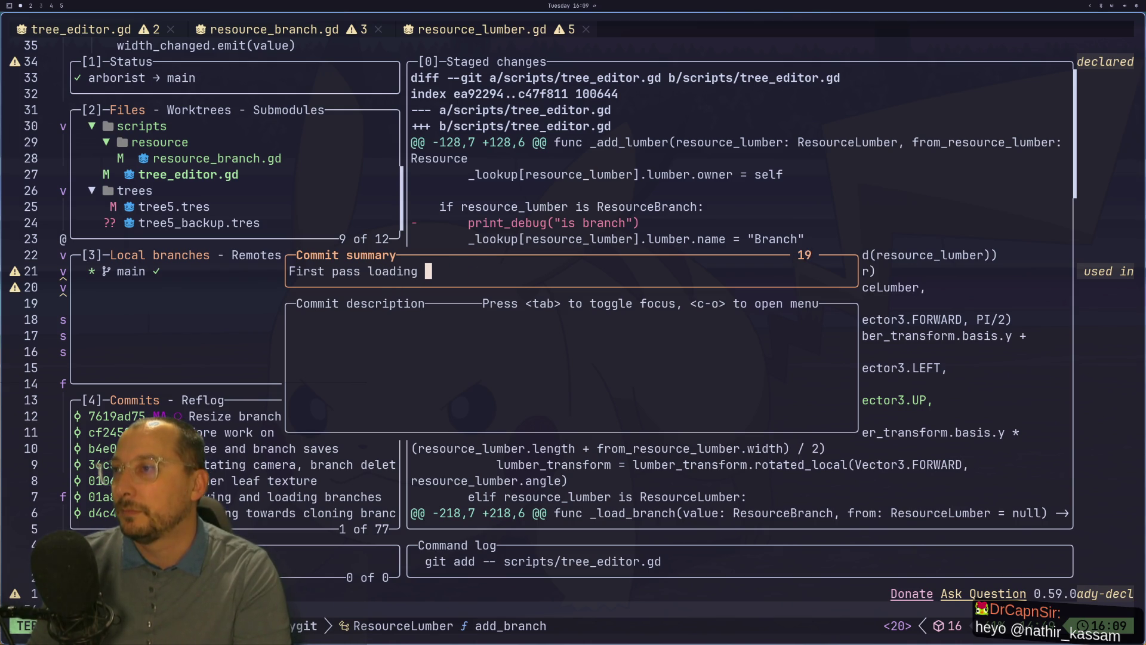
pyautogui.write('es')
pyautogui.press('Return')
pyautogui.hotkey('shift', 'p')
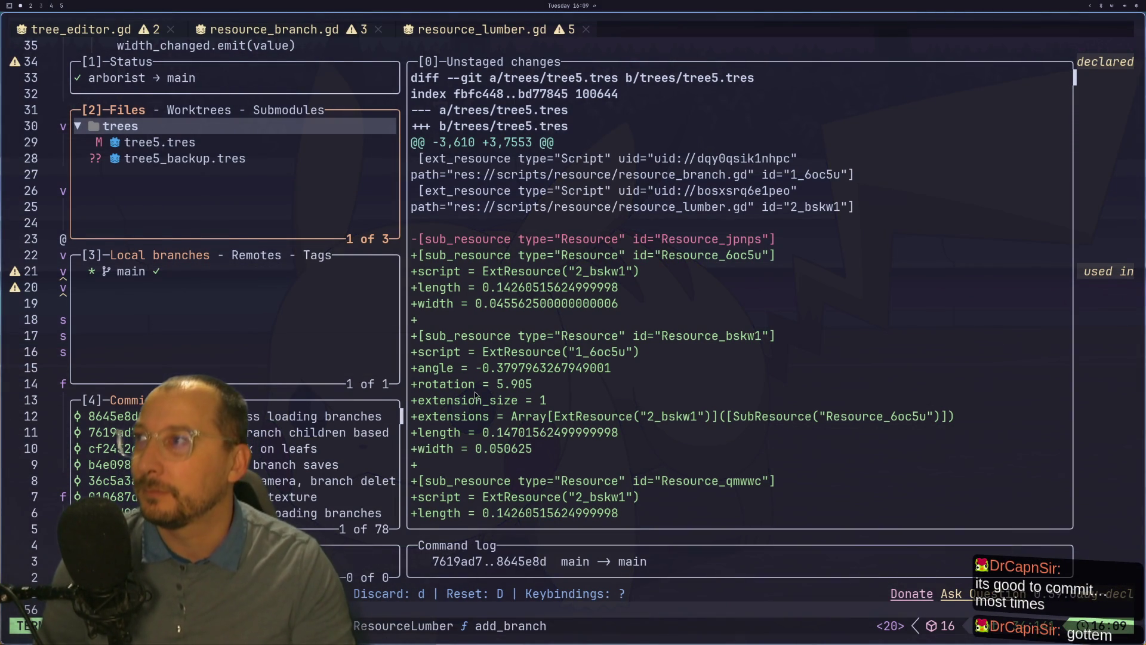
pyautogui.press('q')
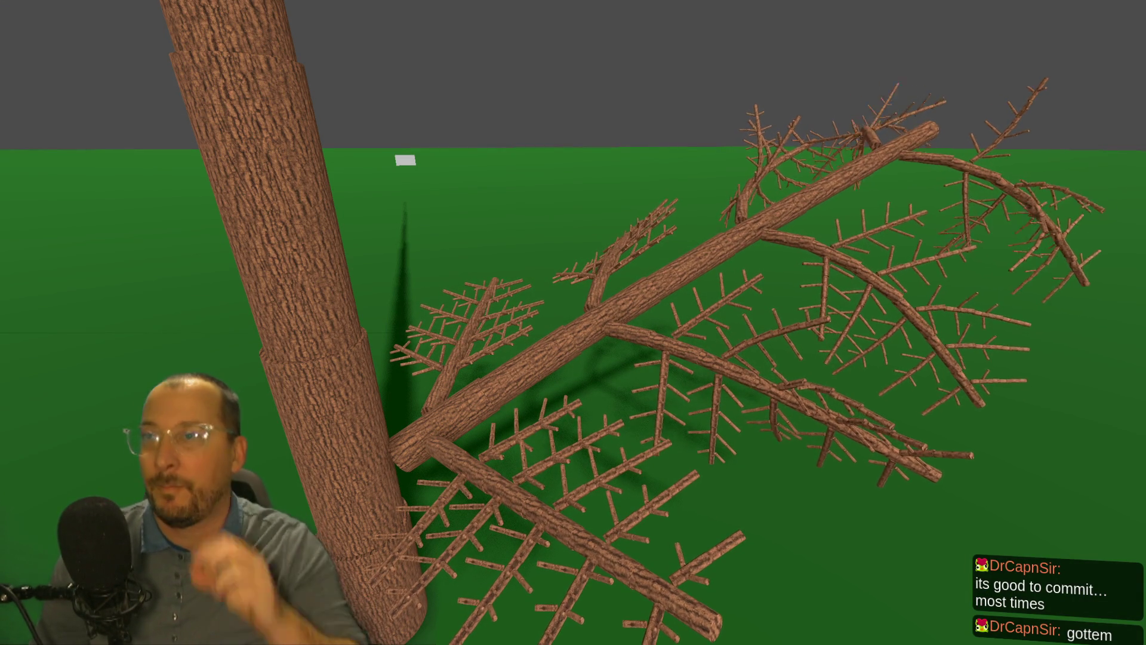
# Zoom and orbit the running game's camera to look down on the branched tree, then stop the game.
pyautogui.scroll(-5, 807, 301)
pyautogui.scroll(3, 748, 328)
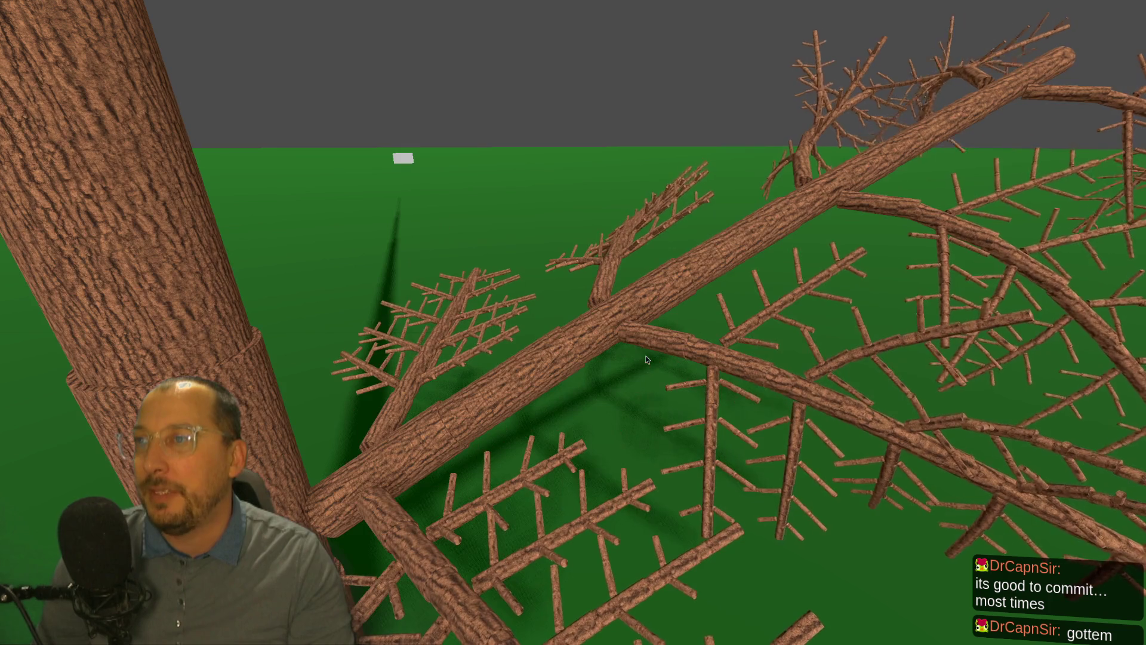
pyautogui.scroll(-2, 463, 372)
pyautogui.moveTo(439, 427)
pyautogui.mouseDown()
pyautogui.moveTo(642, 447)
pyautogui.moveTo(604, 445)
pyautogui.moveTo(590, 413)
pyautogui.moveTo(571, 409)
pyautogui.moveTo(619, 424)
pyautogui.moveTo(646, 414)
pyautogui.moveTo(653, 433)
pyautogui.moveTo(783, 456)
pyautogui.moveTo(780, 439)
pyautogui.mouseUp()
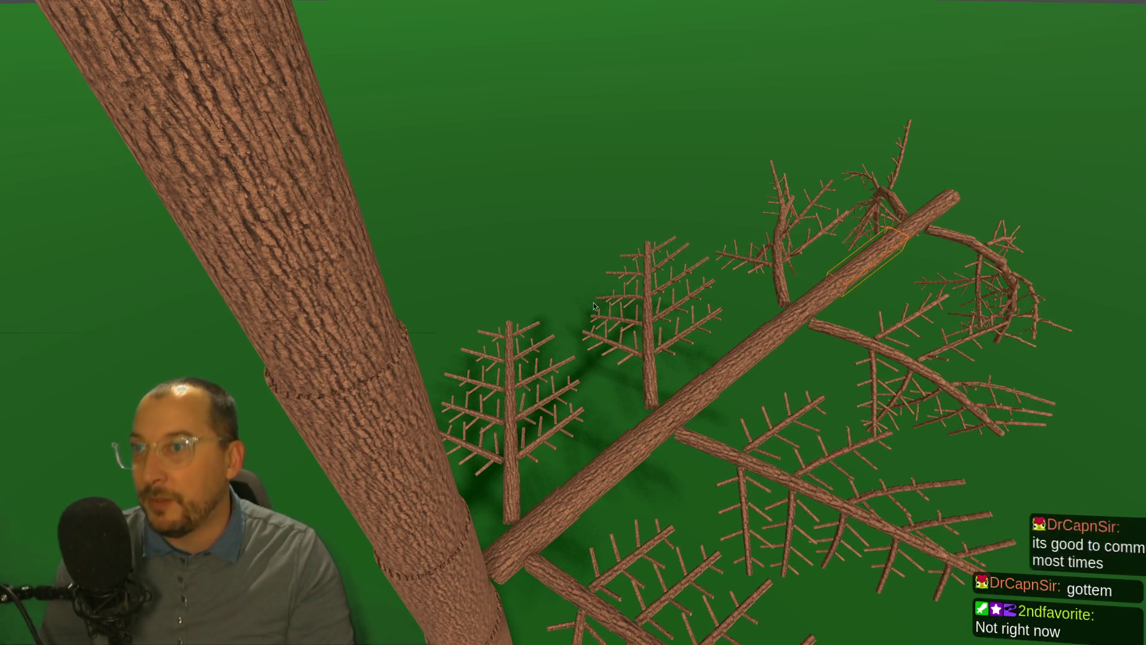
pyautogui.press('F8')
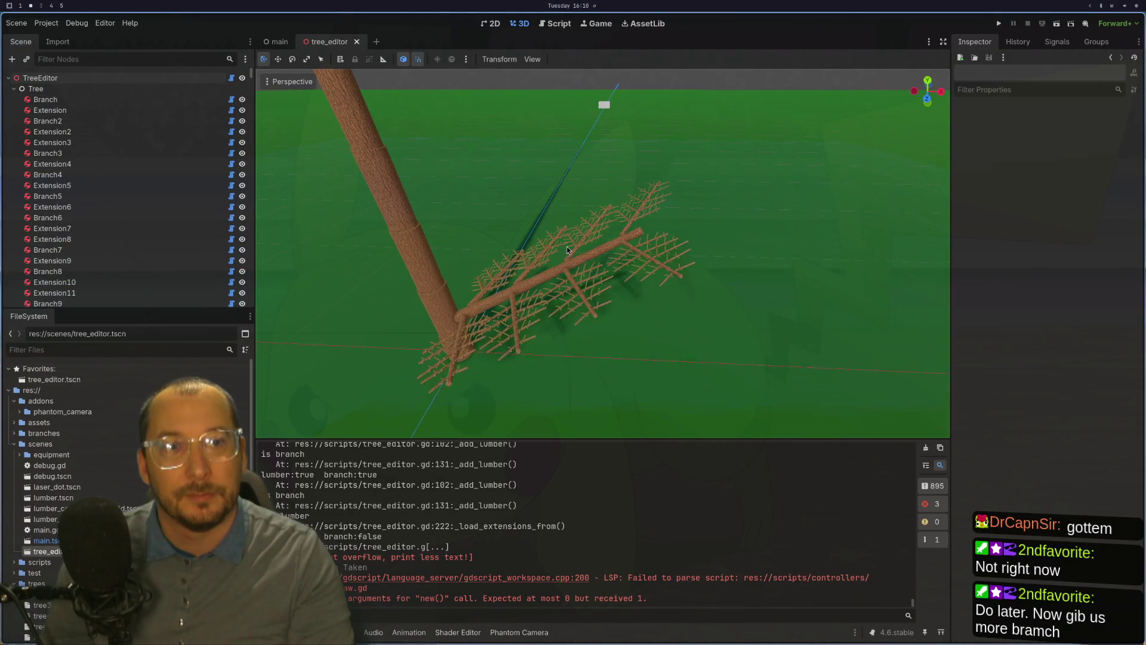
# Select Branch2 in the viewport and orbit around its joint with the trunk.
pyautogui.scroll(3, 676, 235)
pyautogui.scroll(2, 653, 273)
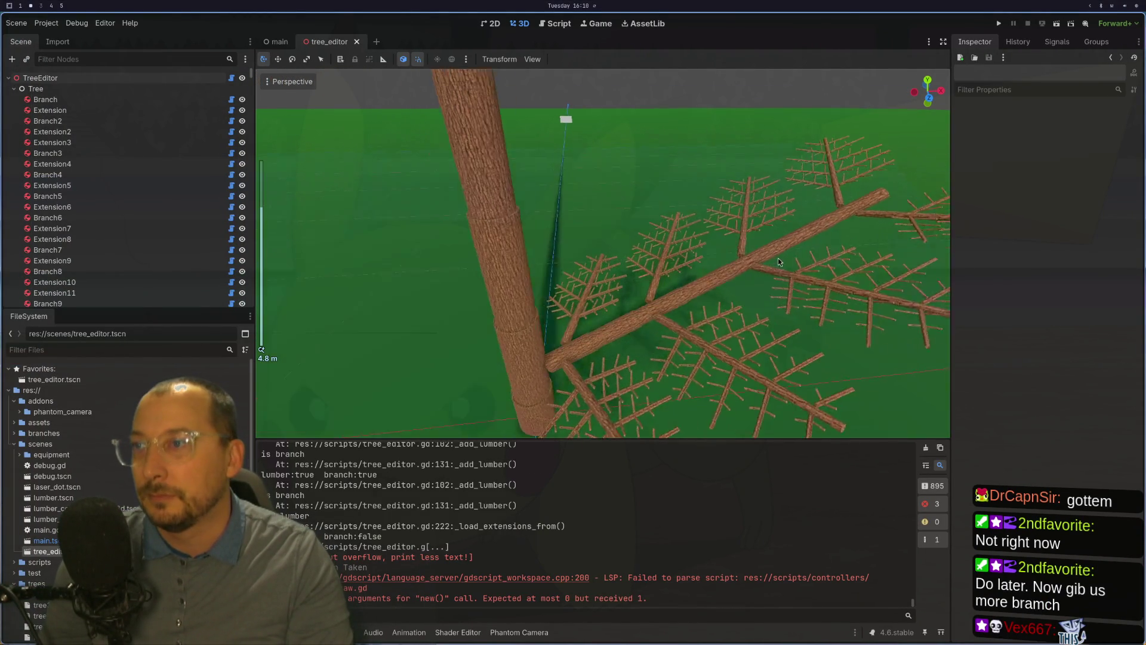
pyautogui.click(628, 338)
pyautogui.scroll(2, 657, 322)
pyautogui.moveTo(692, 307); pyautogui.dragTo(768, 204)
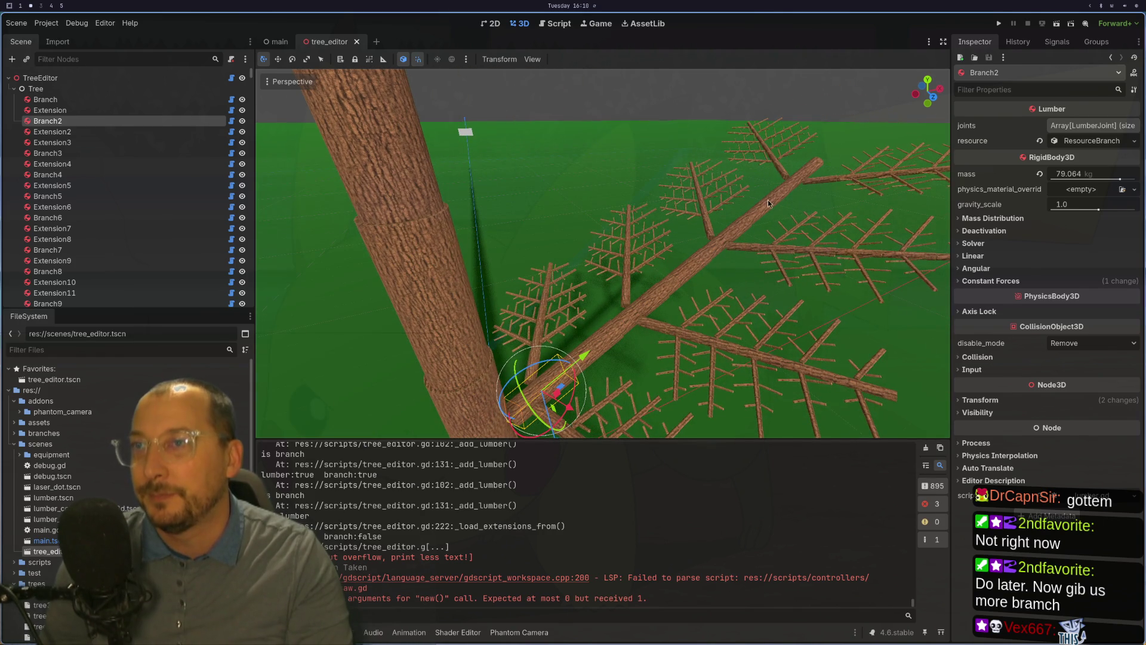
pyautogui.scroll(-1, 762, 245)
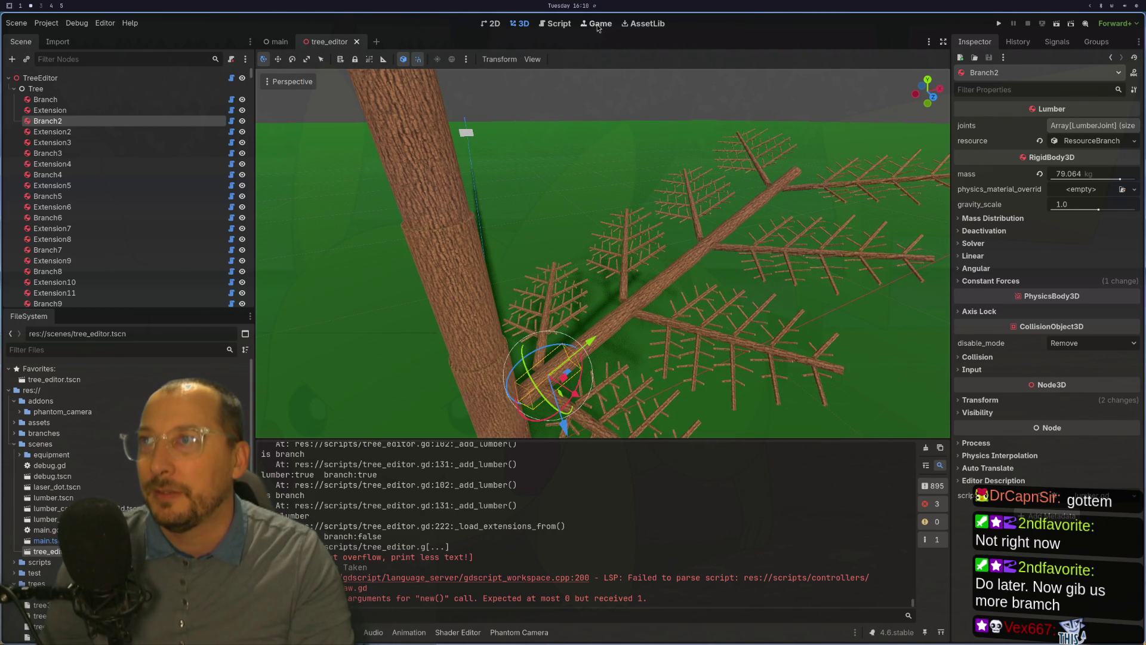
pyautogui.moveTo(660, 158)
pyautogui.mouseDown()
pyautogui.moveTo(671, 77)
pyautogui.moveTo(682, 192)
pyautogui.moveTo(745, 94)
pyautogui.moveTo(663, 189)
pyautogui.mouseUp()
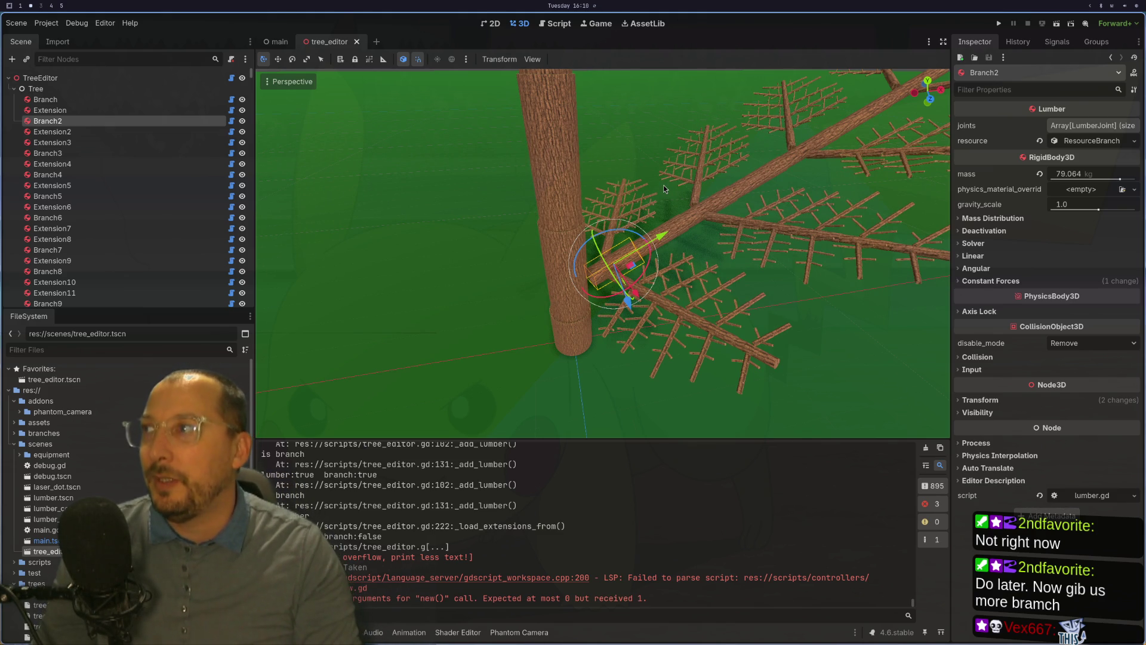
# Orbit to a side view of the tree and expand Branch2's ResourceBranch settings (angle -0.532, length 1.213).
pyautogui.scroll(-3, 627, 269)
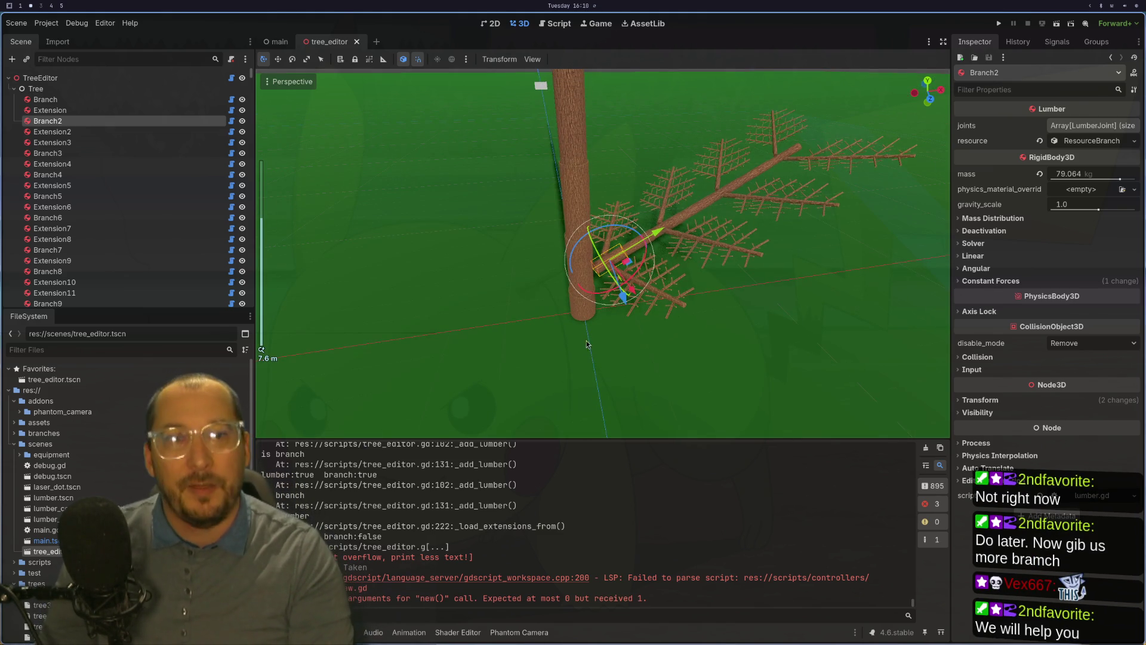
pyautogui.scroll(3, 594, 341)
pyautogui.moveTo(594, 342); pyautogui.dragTo(574, 239)
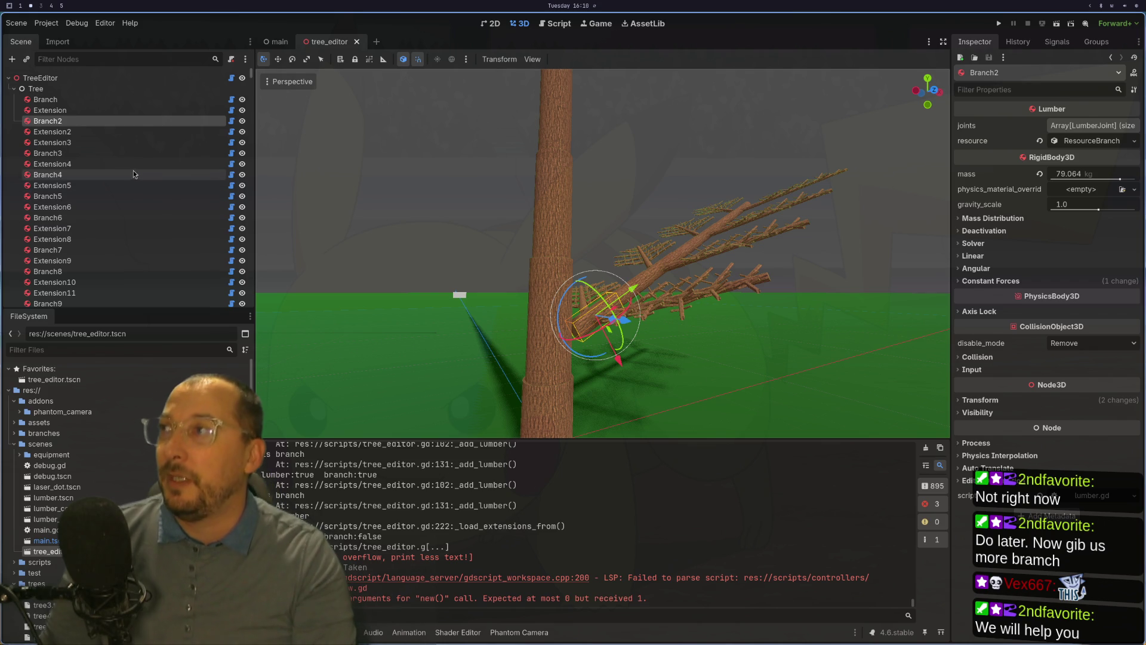
pyautogui.scroll(-3, 137, 191)
pyautogui.scroll(3, 208, 219)
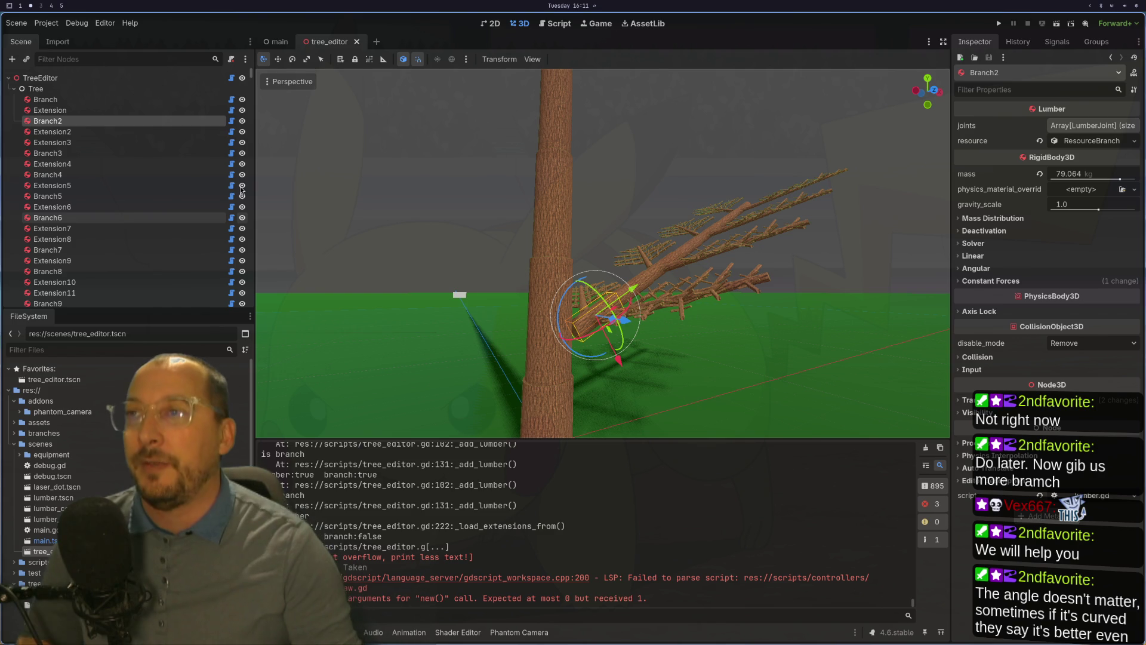
pyautogui.scroll(5, 664, 297)
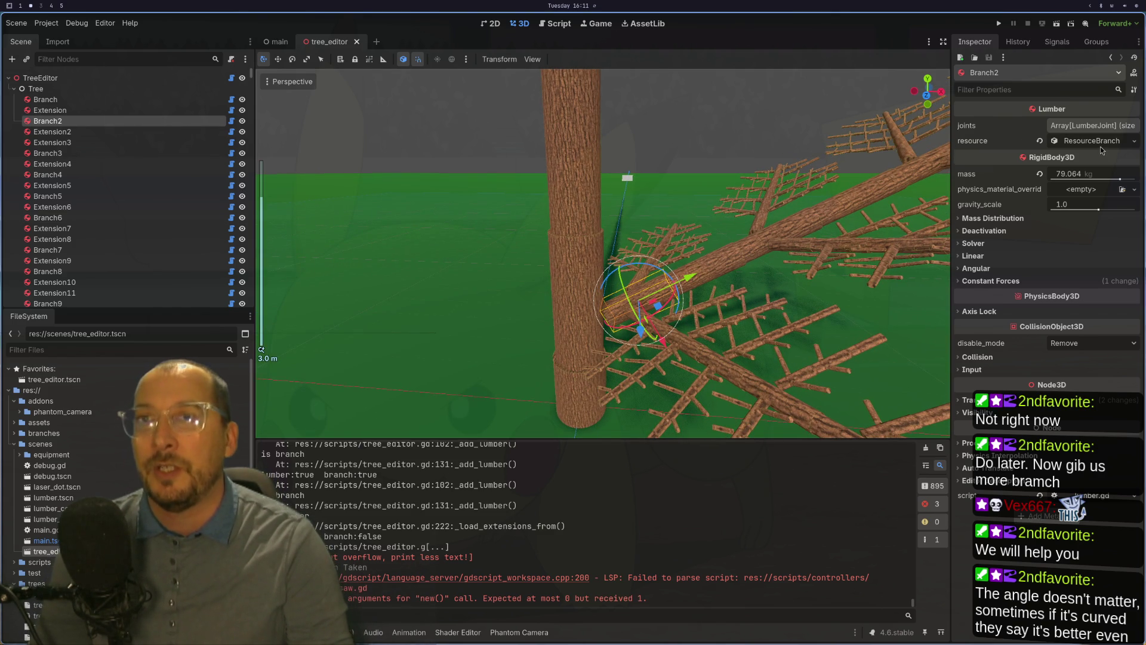
pyautogui.click(1102, 147)
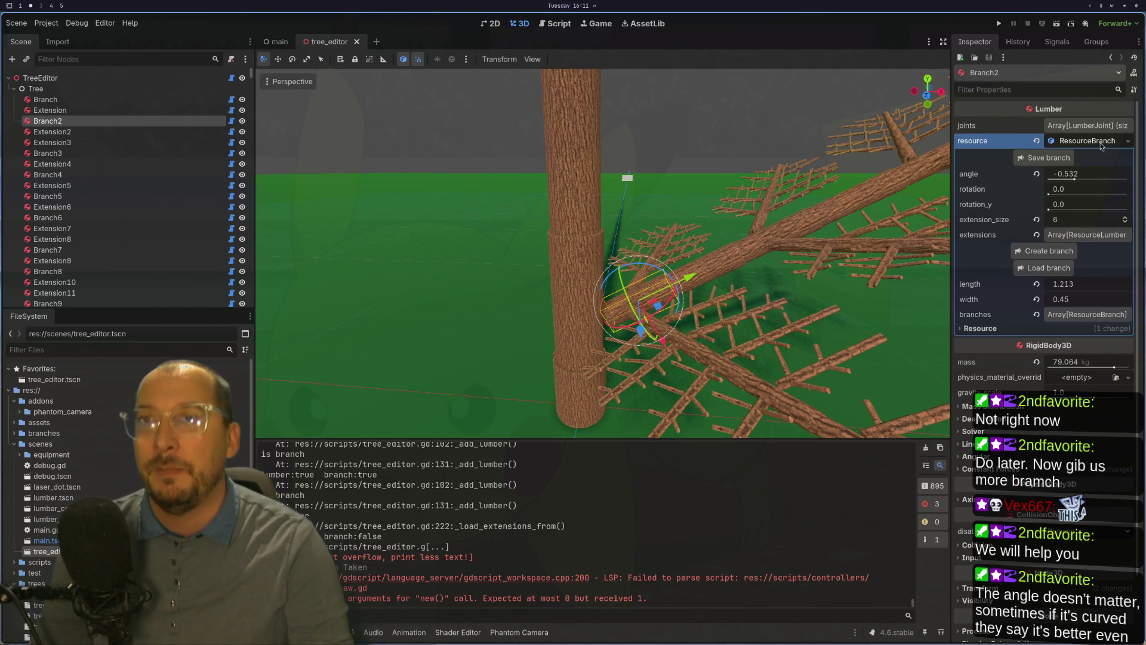
# Drag Branch2's angle from -0.532 to -0.301, then choose to save the branch to a file.
pyautogui.moveTo(1074, 179); pyautogui.dragTo(1082, 181)
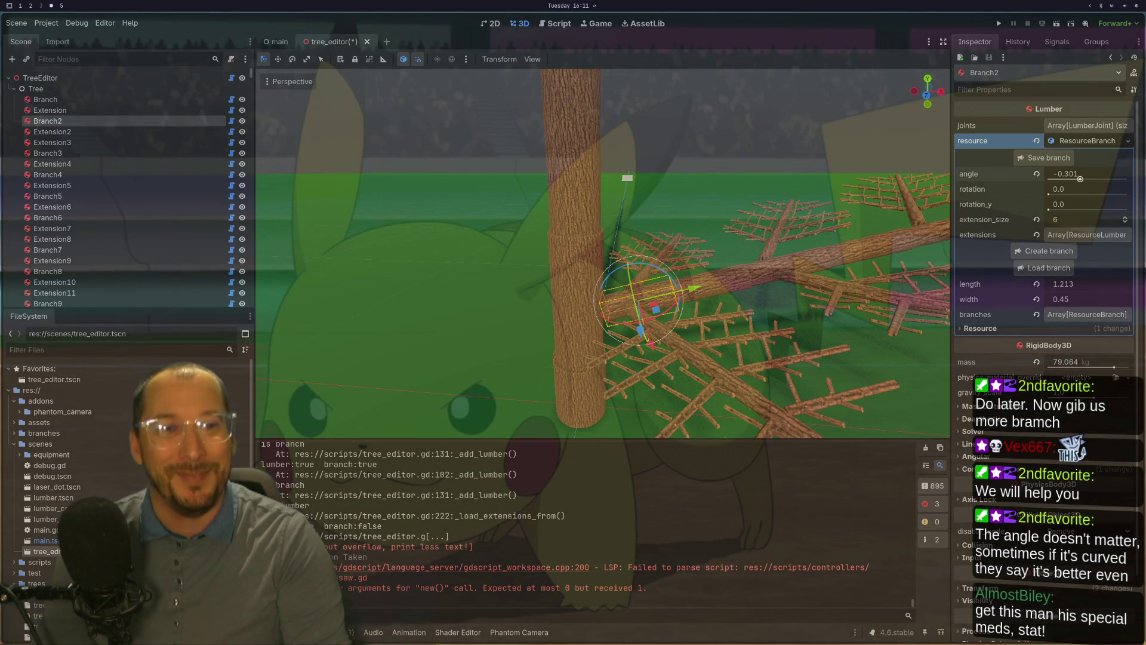
pyautogui.scroll(-3, 1079, 178)
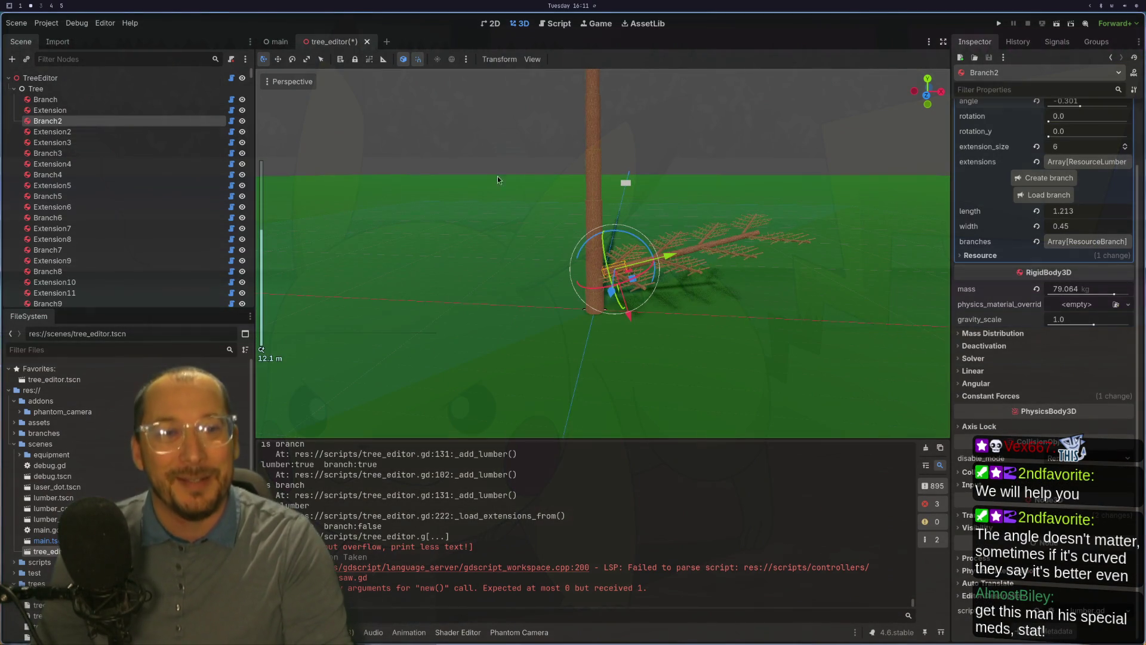
pyautogui.scroll(-2, 463, 282)
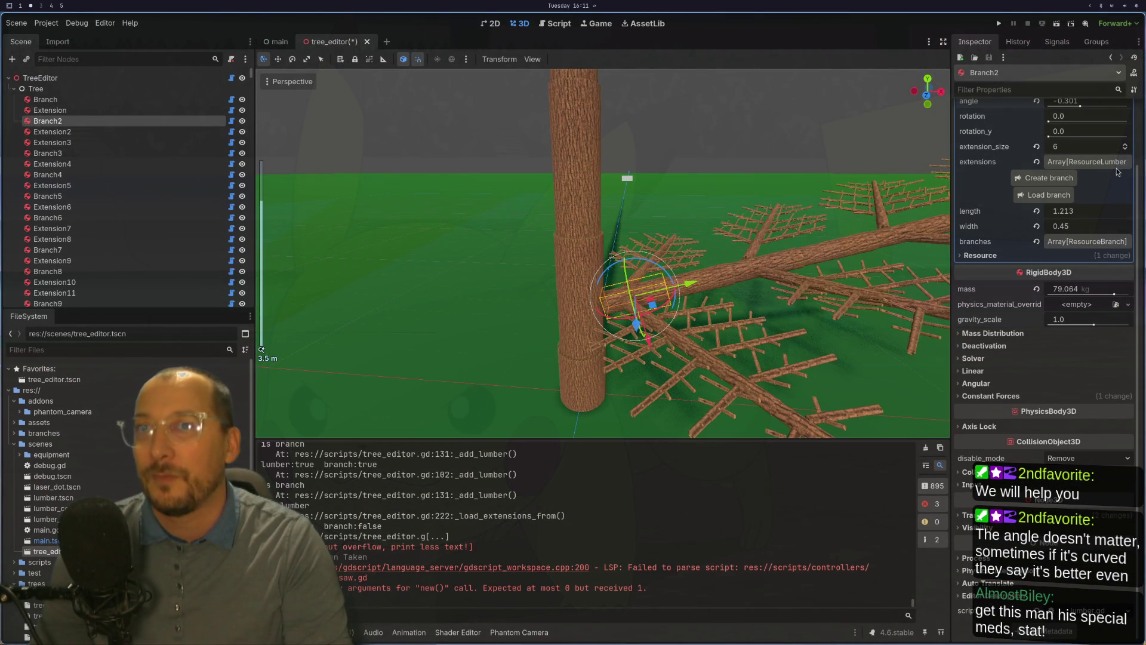
pyautogui.scroll(3, 992, 180)
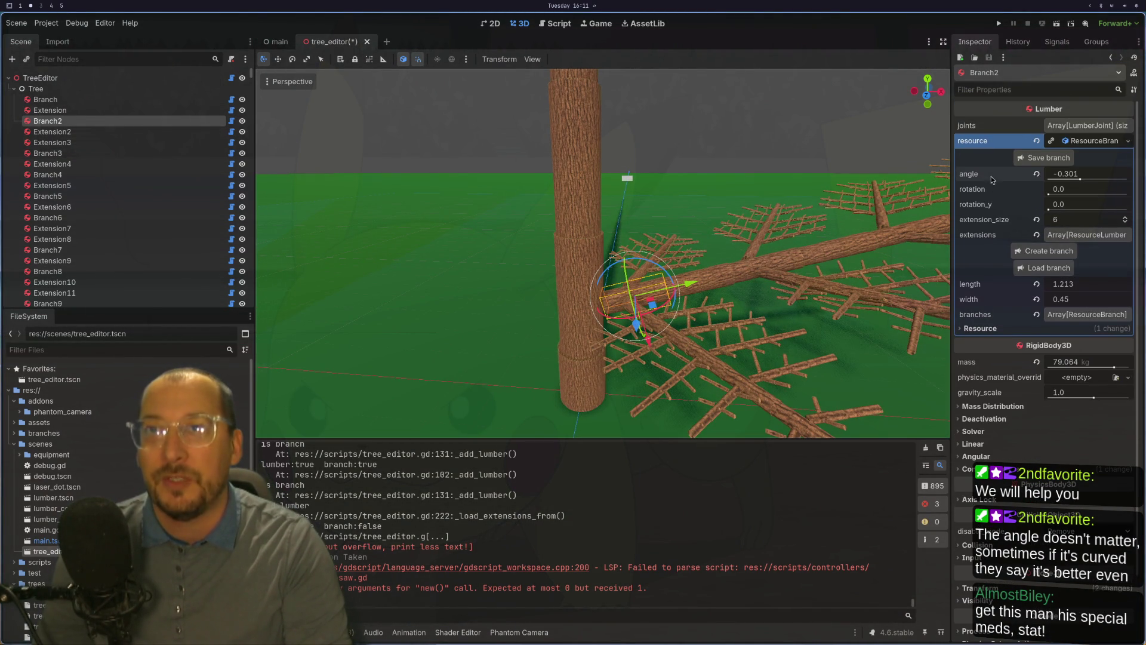
pyautogui.click(1045, 159)
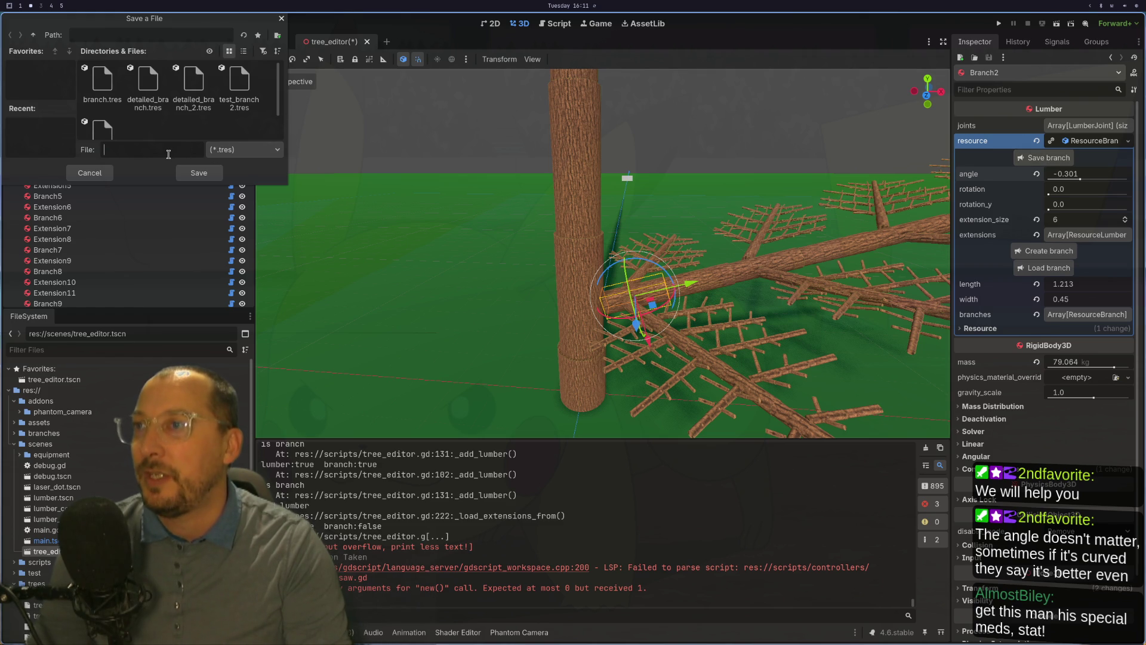
# Save Branch2's settings as big_branch.tres in the branches folder.
pyautogui.write('B')
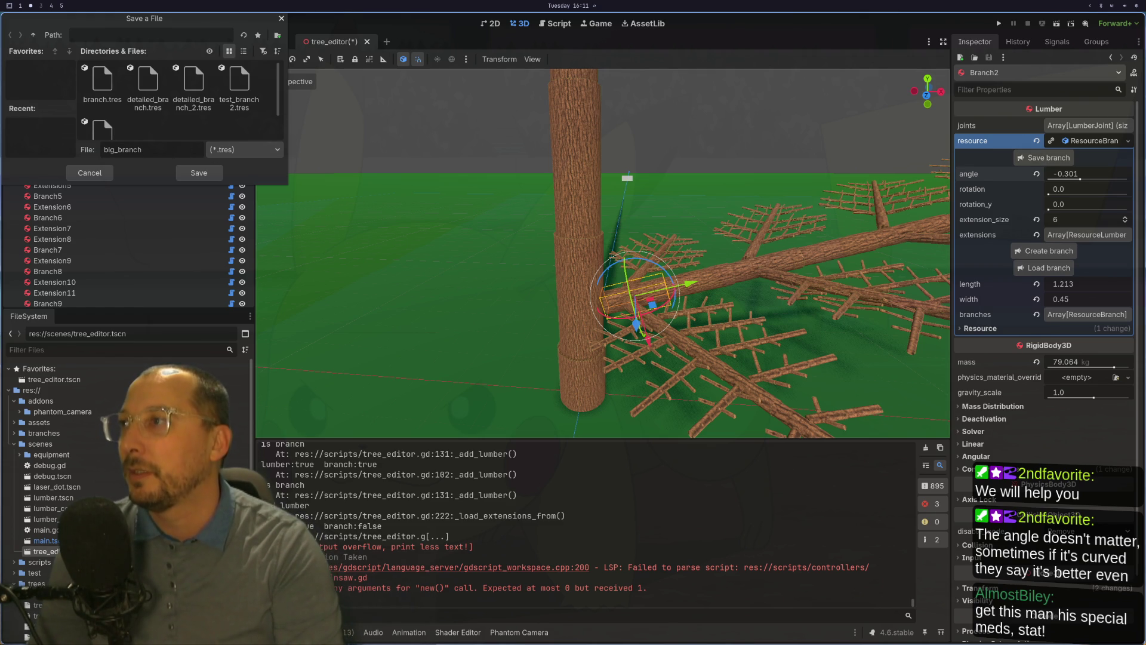
pyautogui.click(200, 172)
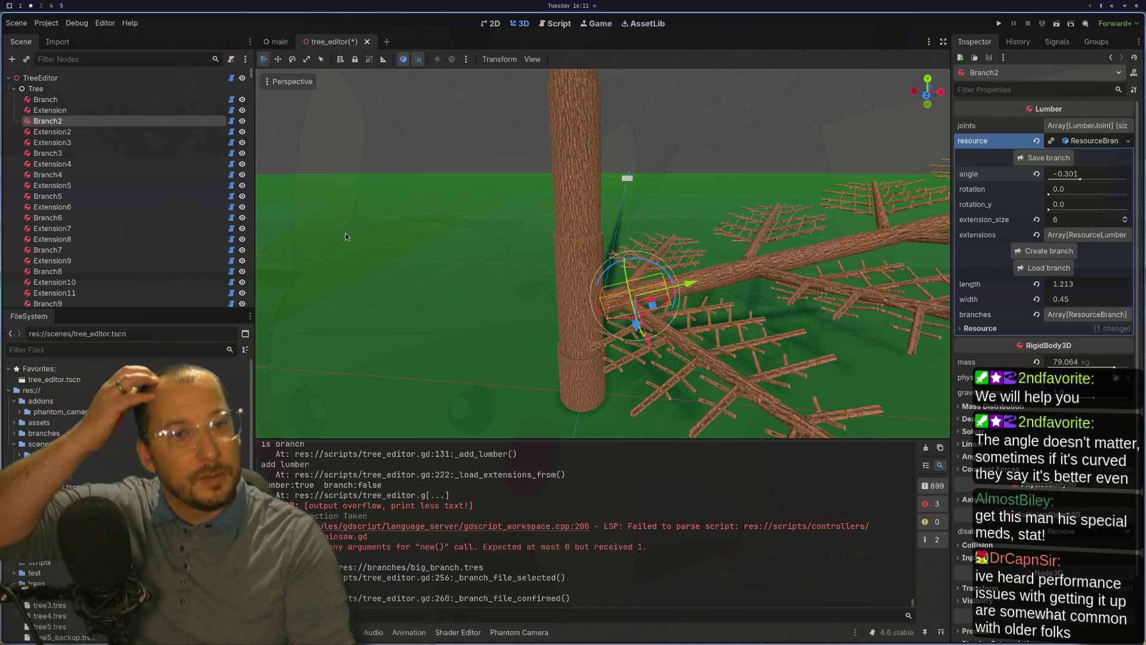
pyautogui.click(567, 309)
# Select Branch2 and drag its rotation to about 3.05, swinging it across the trunk.
pyautogui.click(622, 293)
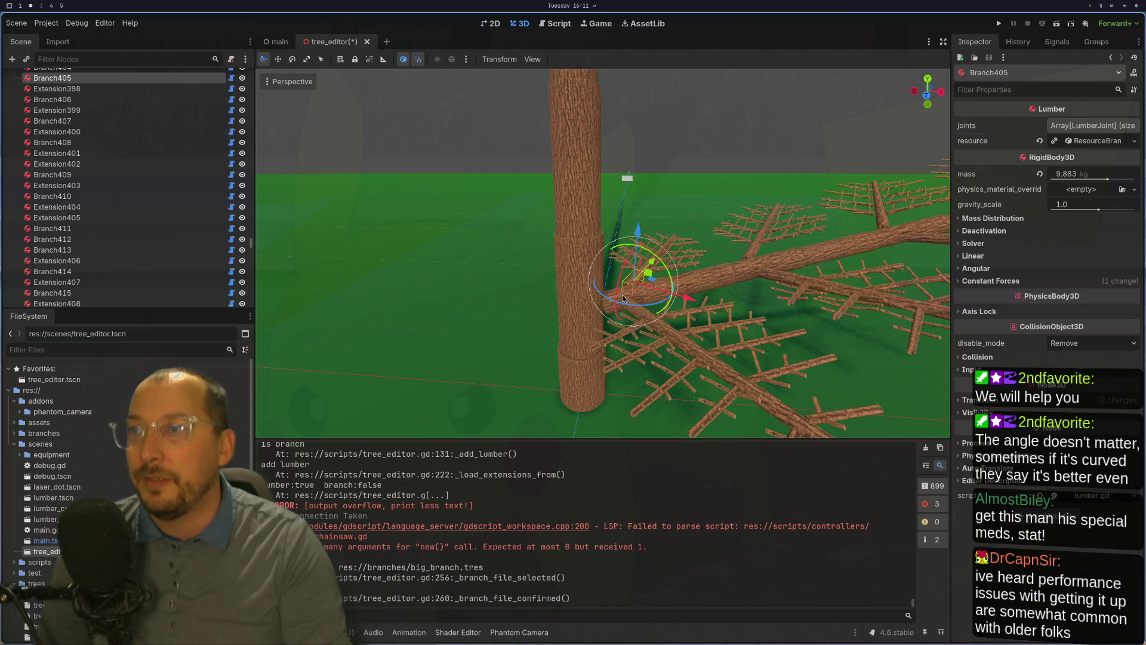
pyautogui.click(623, 292)
pyautogui.moveTo(1056, 192); pyautogui.dragTo(1091, 190)
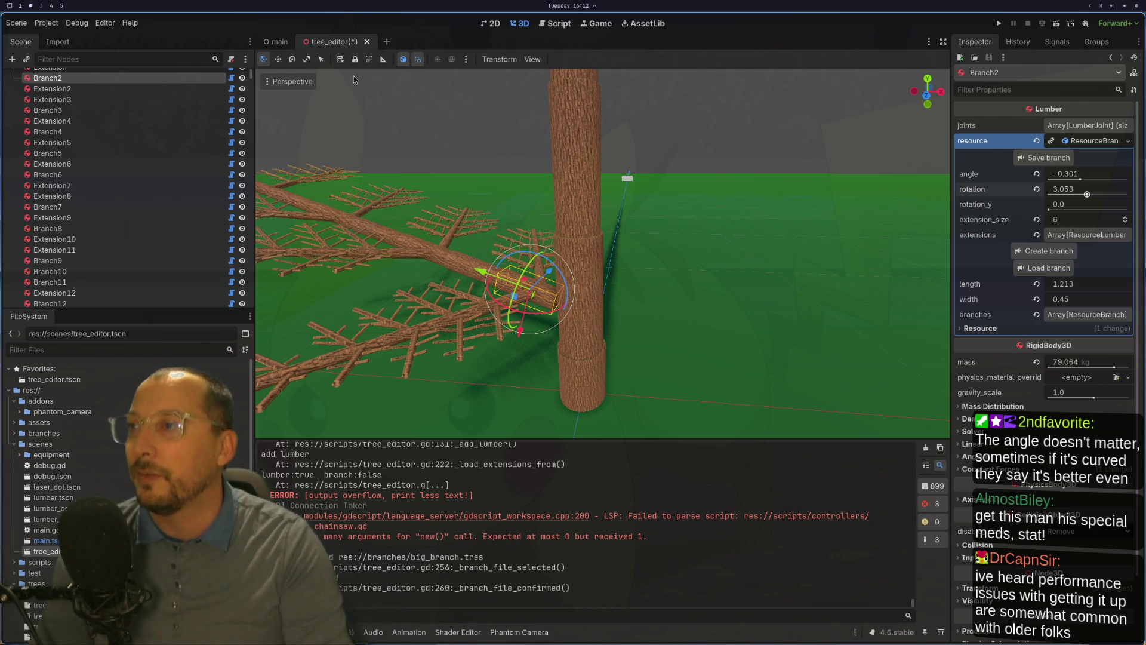
pyautogui.click(585, 295)
pyautogui.scroll(-4, 585, 296)
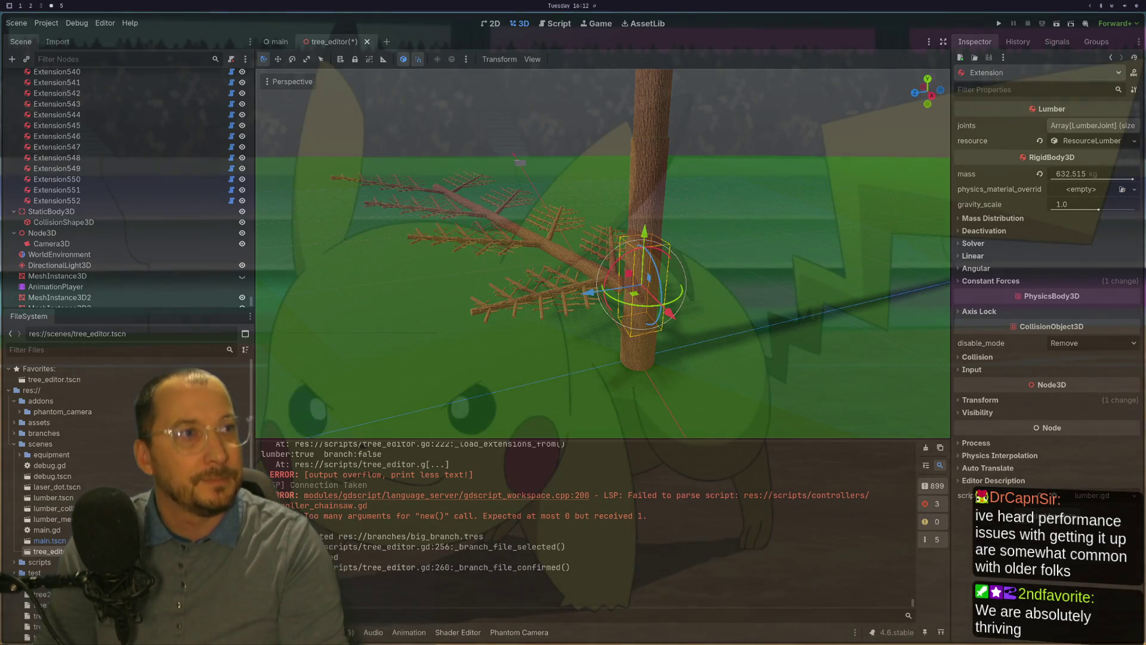
pyautogui.scroll(5, 557, 262)
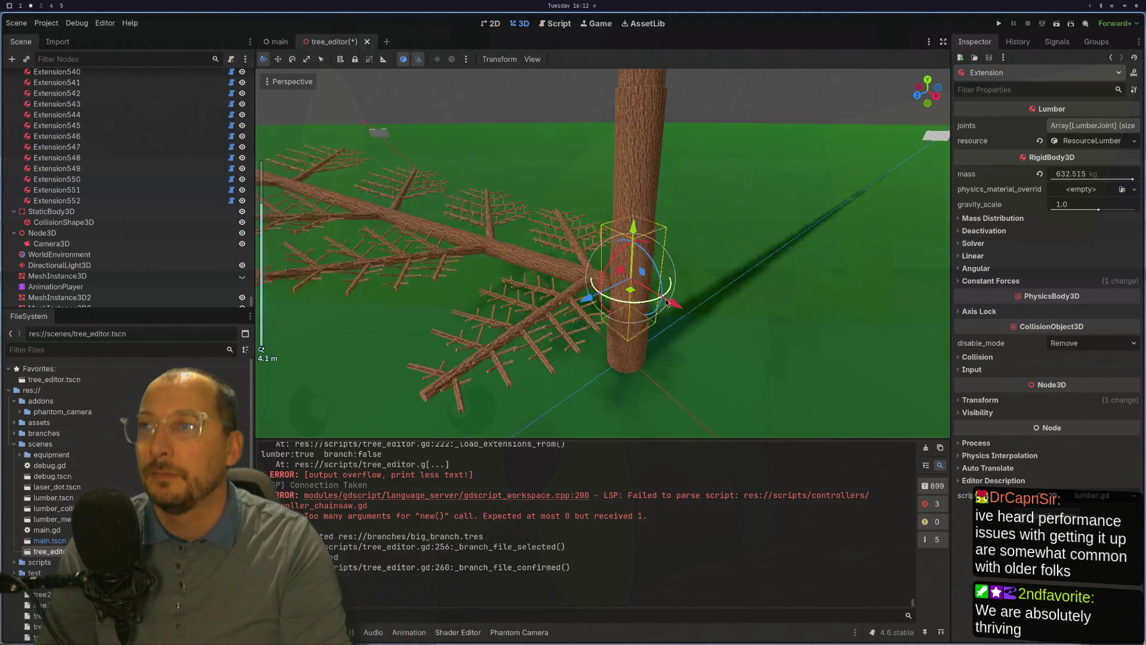
# Enter Branch2's rotation as exactly 3.14, pointing it opposite its original direction.
pyautogui.click(556, 272)
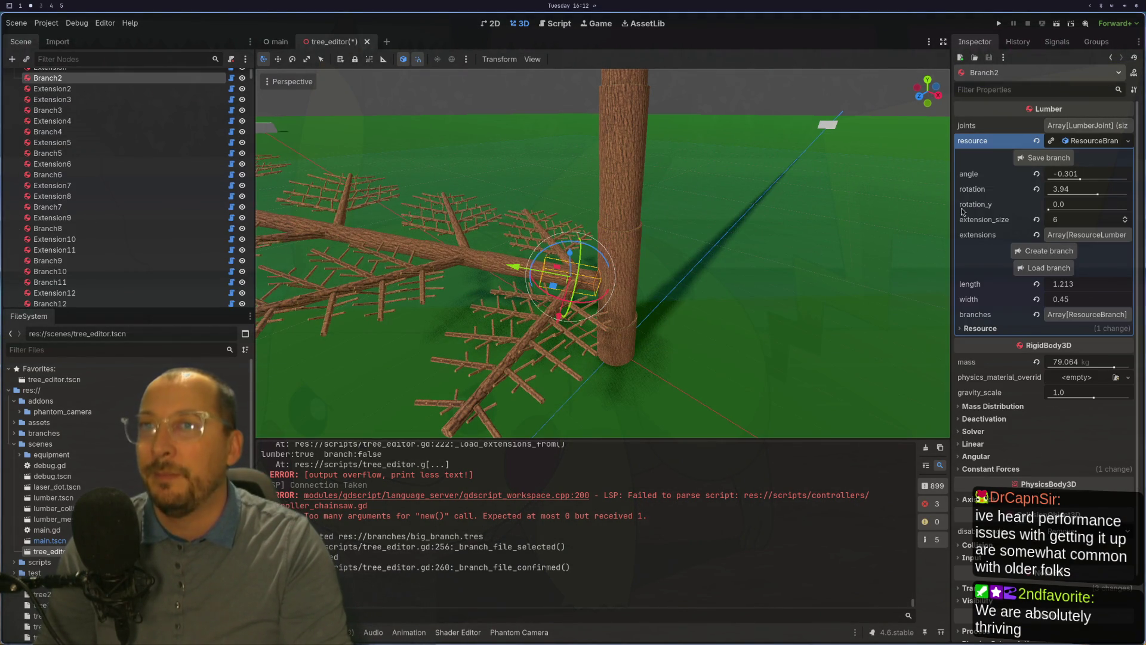
pyautogui.click(1084, 194)
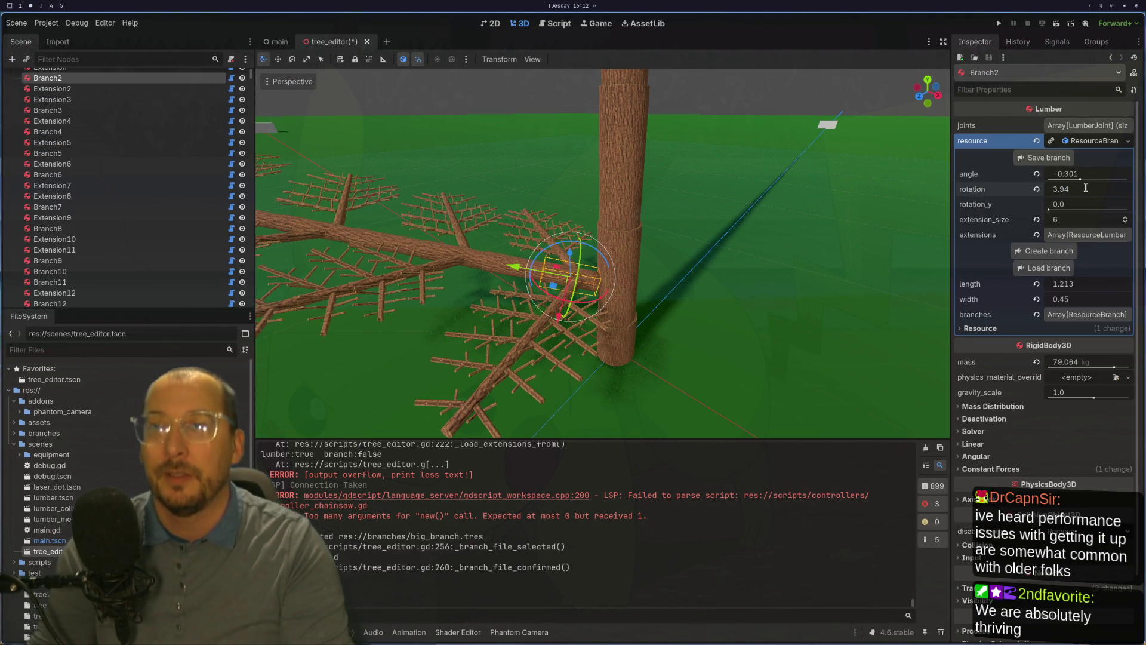
pyautogui.press('BackSpace')
pyautogui.press('BackSpace')
pyautogui.press('BackSpace')
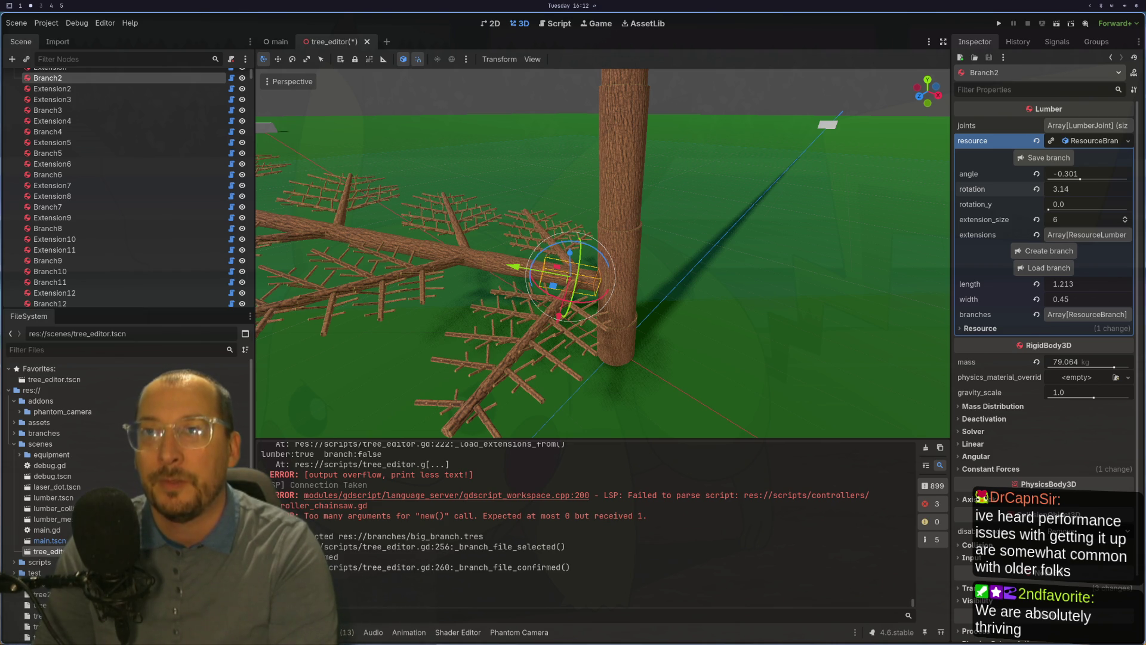
pyautogui.press('Return')
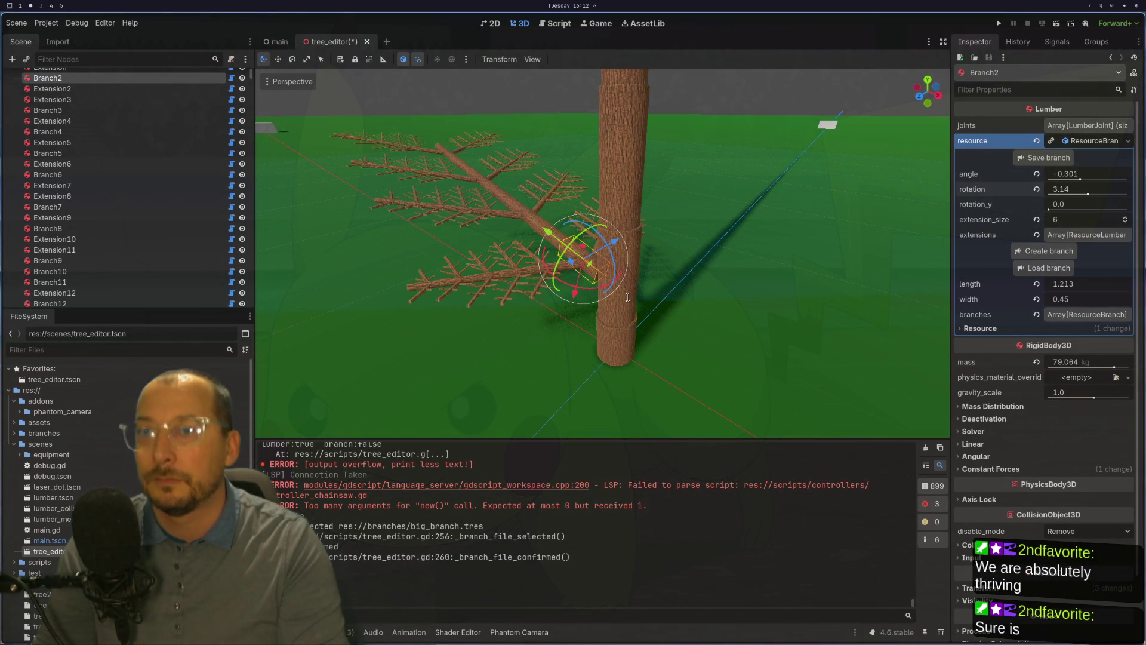
pyautogui.scroll(4, 628, 296)
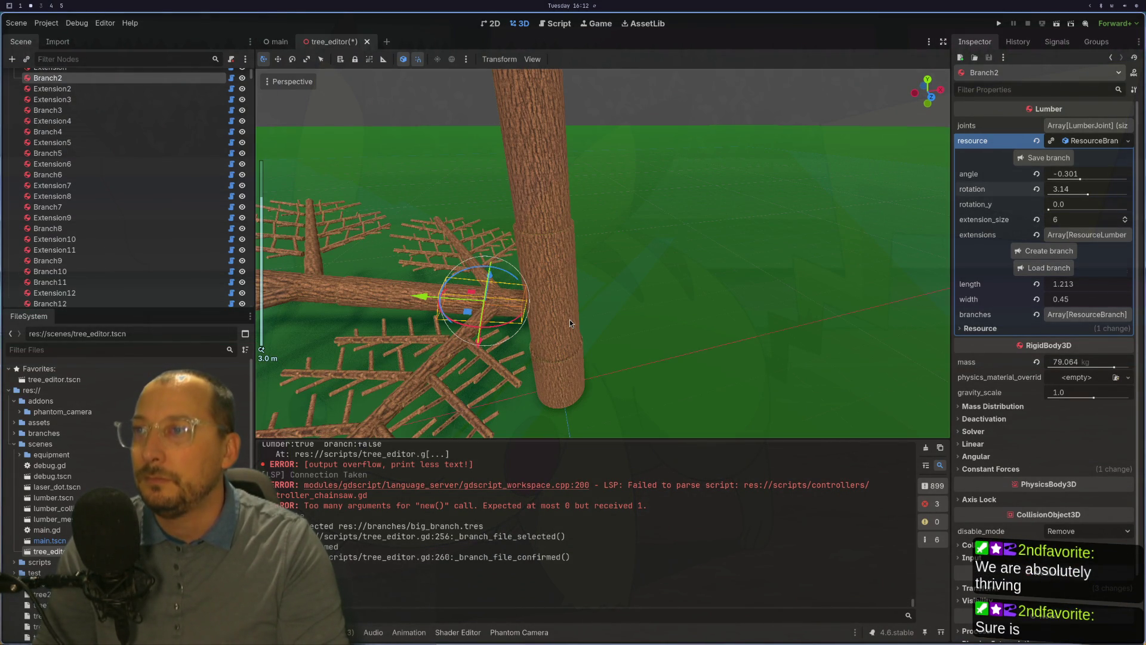
pyautogui.click(570, 321)
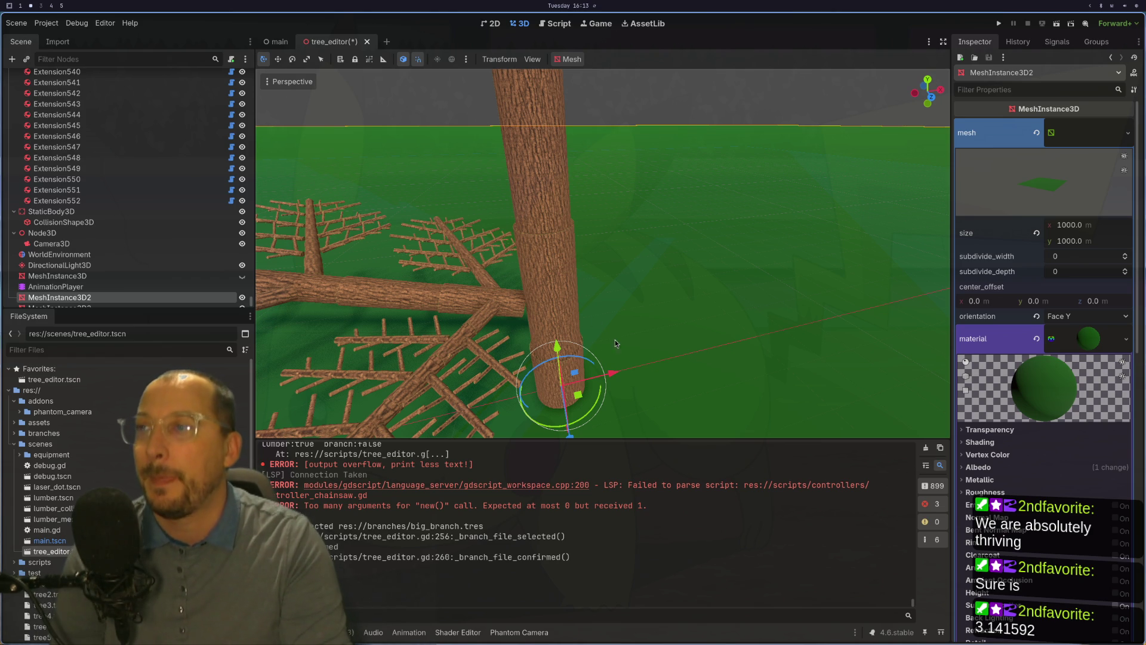
# Zoom toward the trunk and select its Extension node (632.515 kg ResourceLumber).
pyautogui.scroll(3, 616, 298)
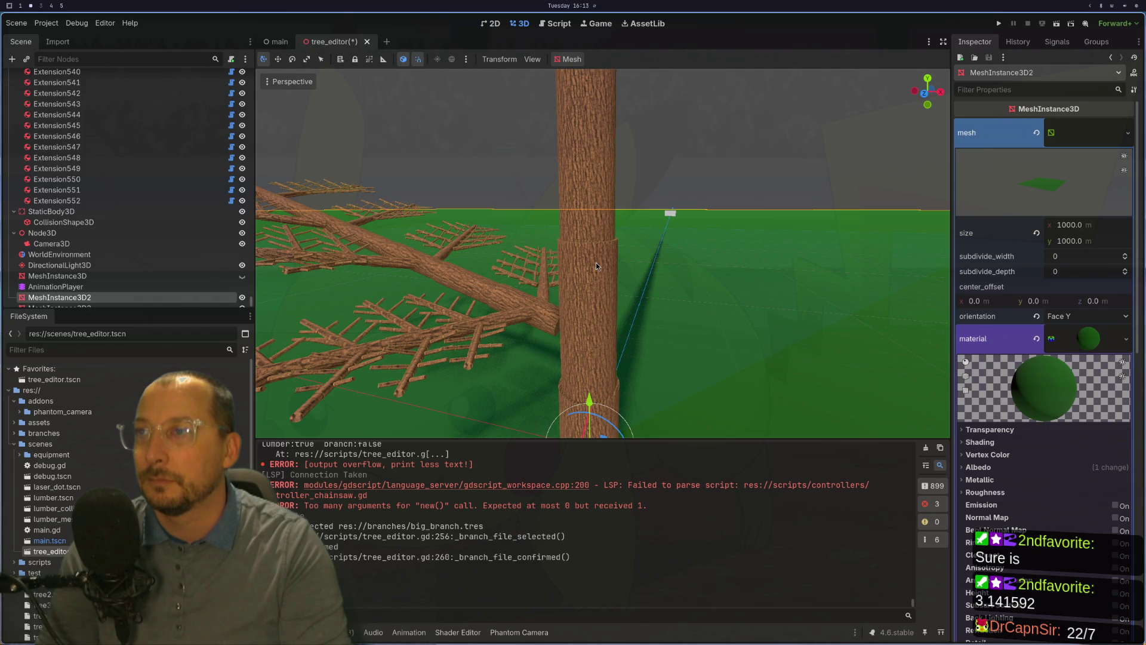
pyautogui.click(596, 262)
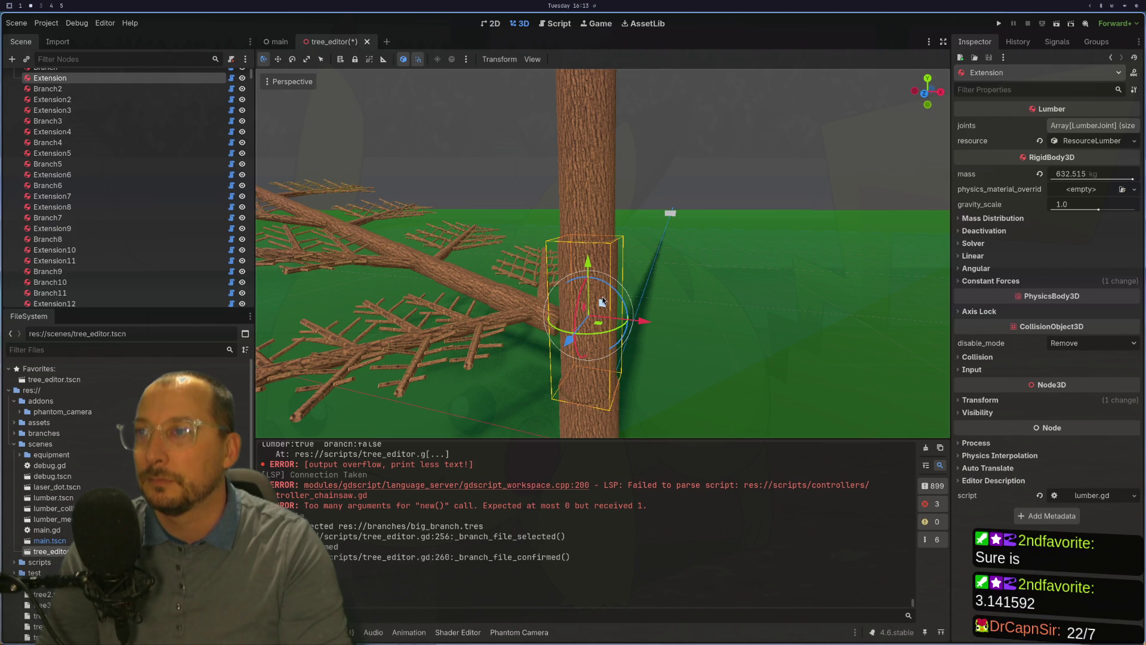
# Expand the Extension's lumber resource and load big_branch.tres into it with Load branch.
pyautogui.click(1089, 144)
pyautogui.click(1036, 177)
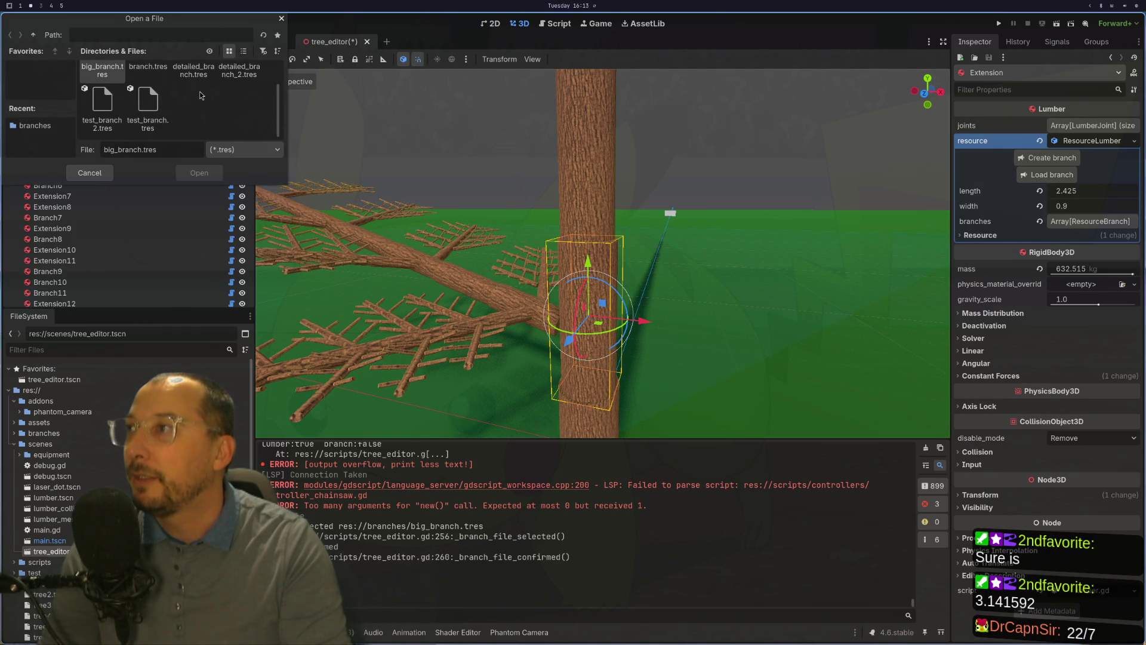
pyautogui.click(145, 126)
pyautogui.click(102, 86)
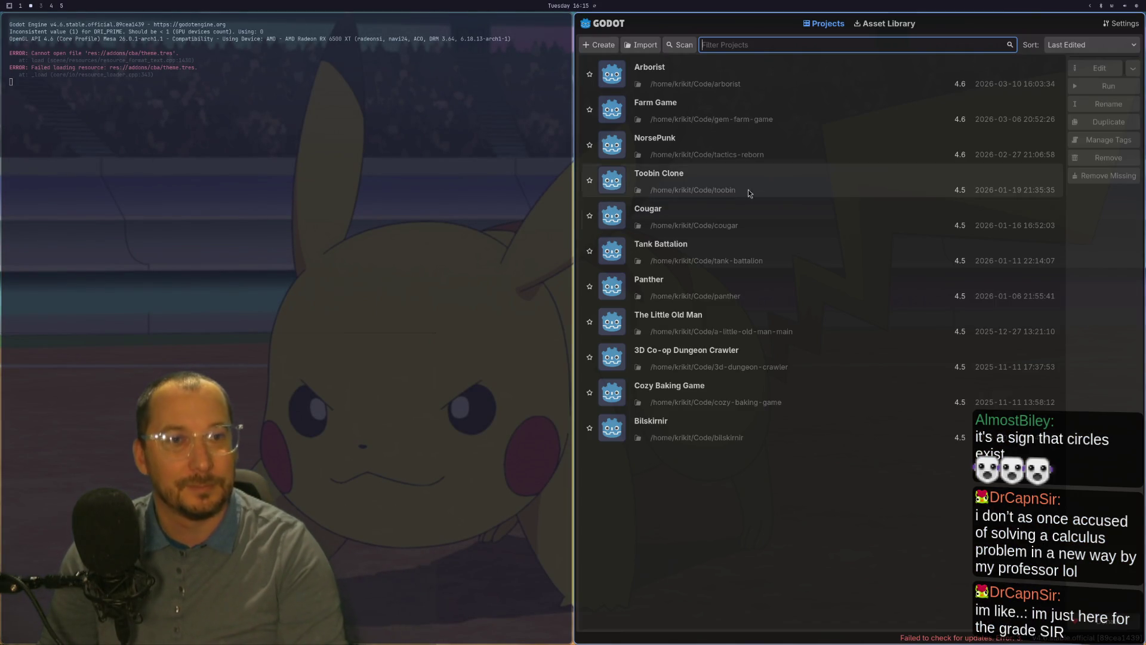
# Select the Arborist project in the Project Manager and open it for editing.
pyautogui.click(855, 73)
pyautogui.click(1077, 68)
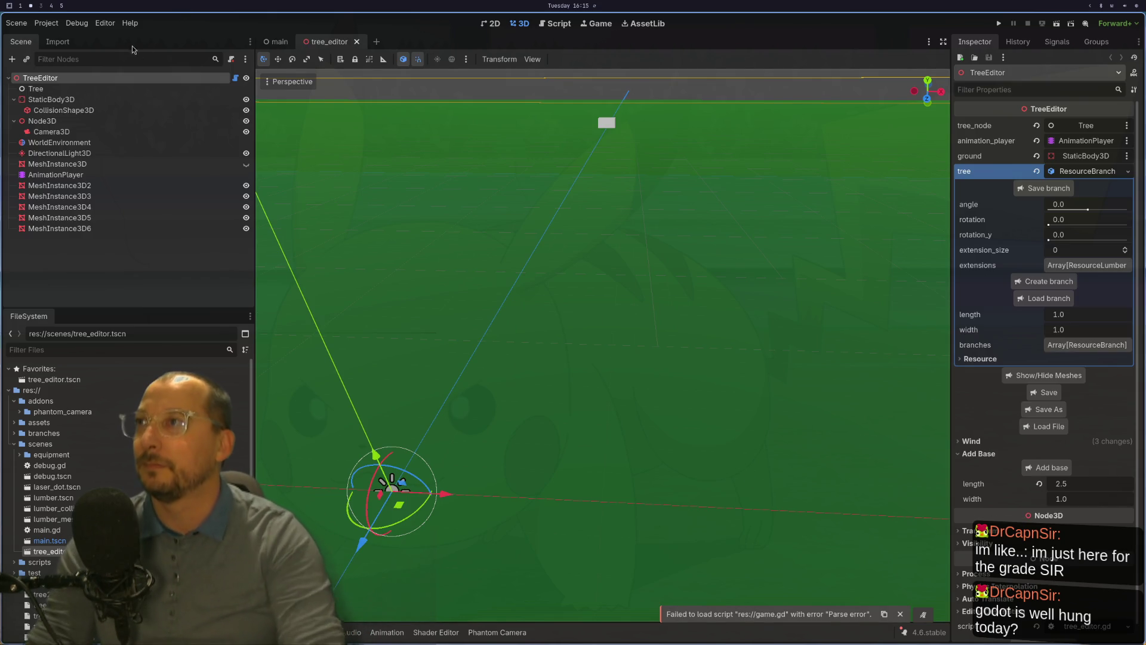
# Close the main scene tab and load tree5.tres into the tree editor, then orbit toward the side branch.
pyautogui.click(291, 41)
pyautogui.click(297, 43)
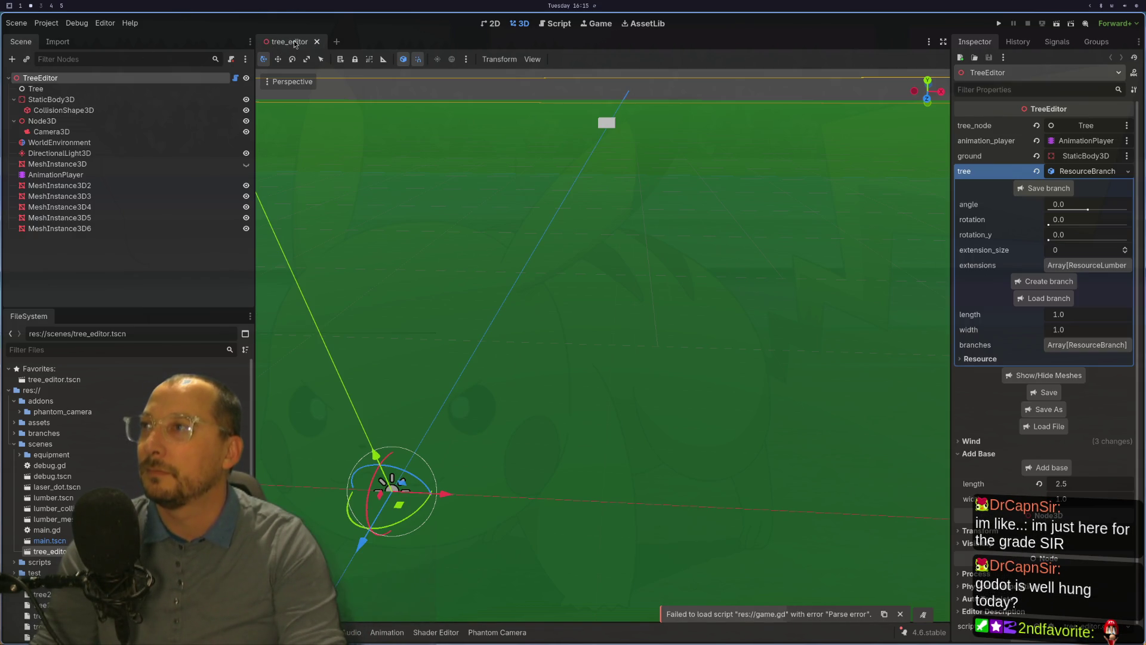
pyautogui.click(1045, 428)
pyautogui.click(246, 95)
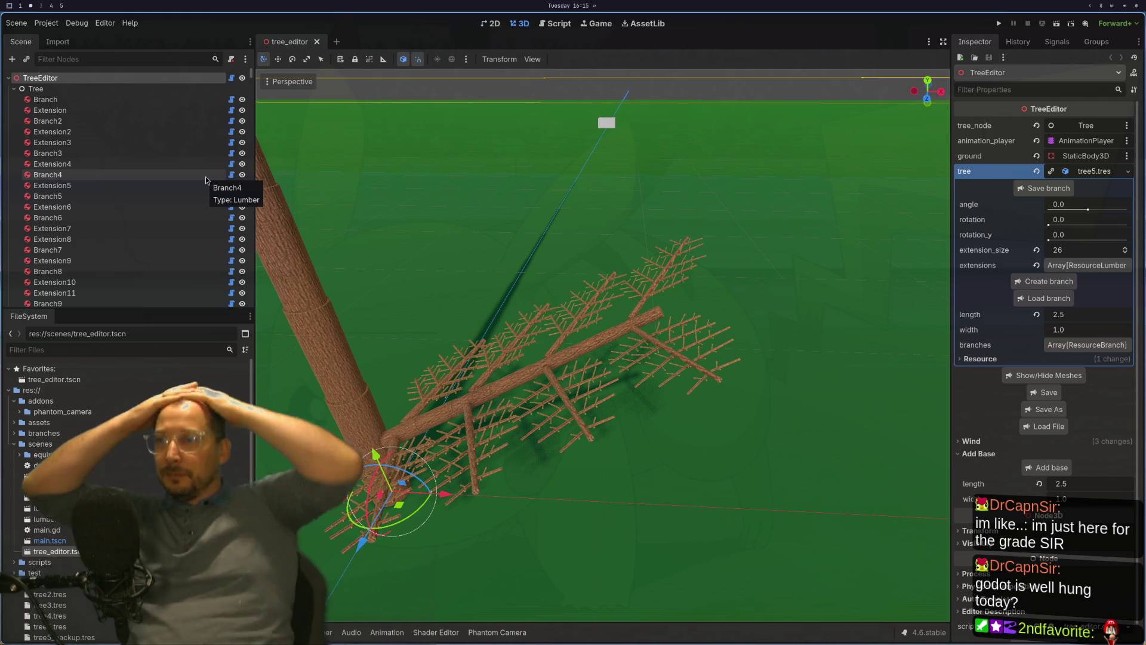
pyautogui.moveTo(656, 311); pyautogui.dragTo(692, 381)
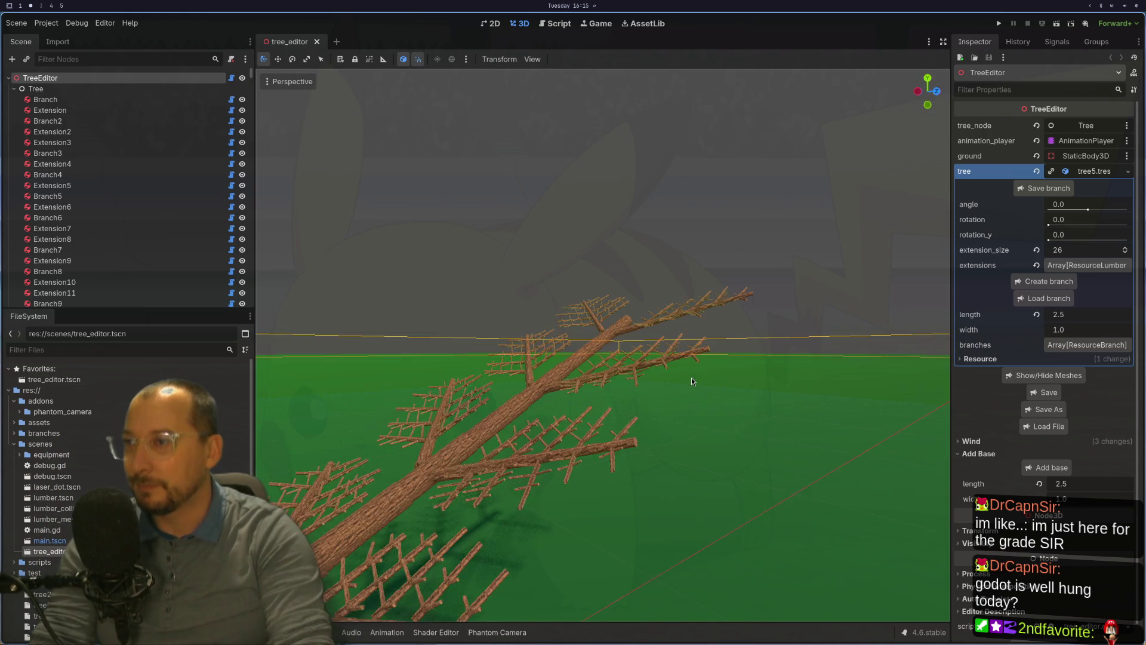
pyautogui.click(526, 445)
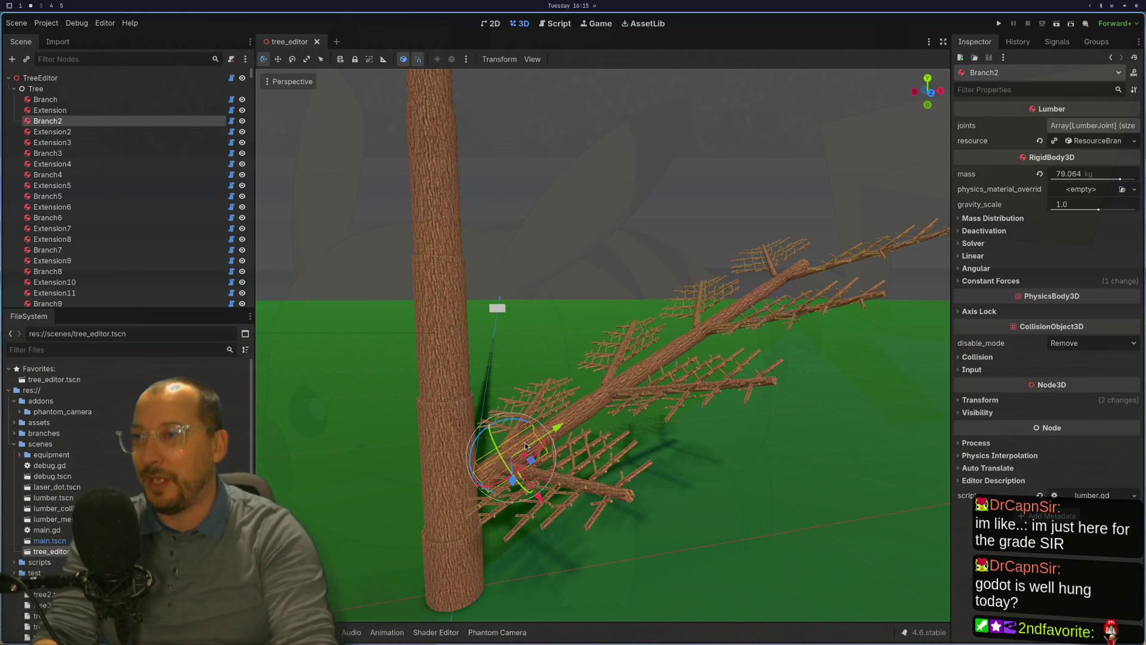
# Set Branch2's rotation to 3.1459 (shown as 3.142) so the side branch swings across the trunk.
pyautogui.click(1092, 141)
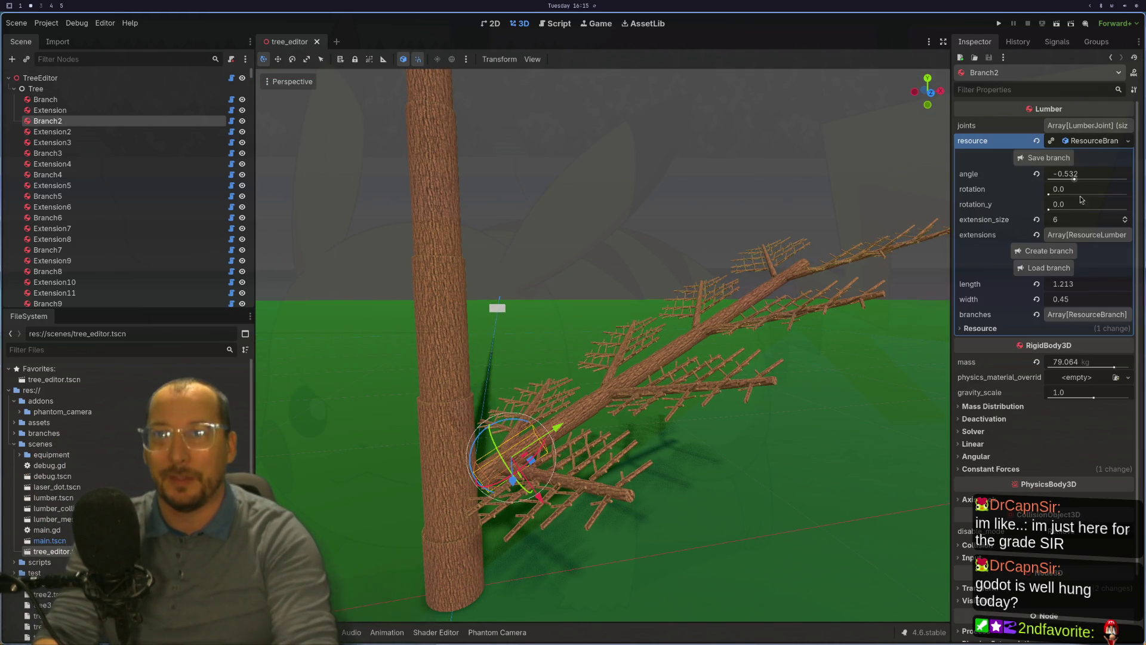
pyautogui.click(1093, 210)
pyautogui.click(1098, 190)
pyautogui.write('3')
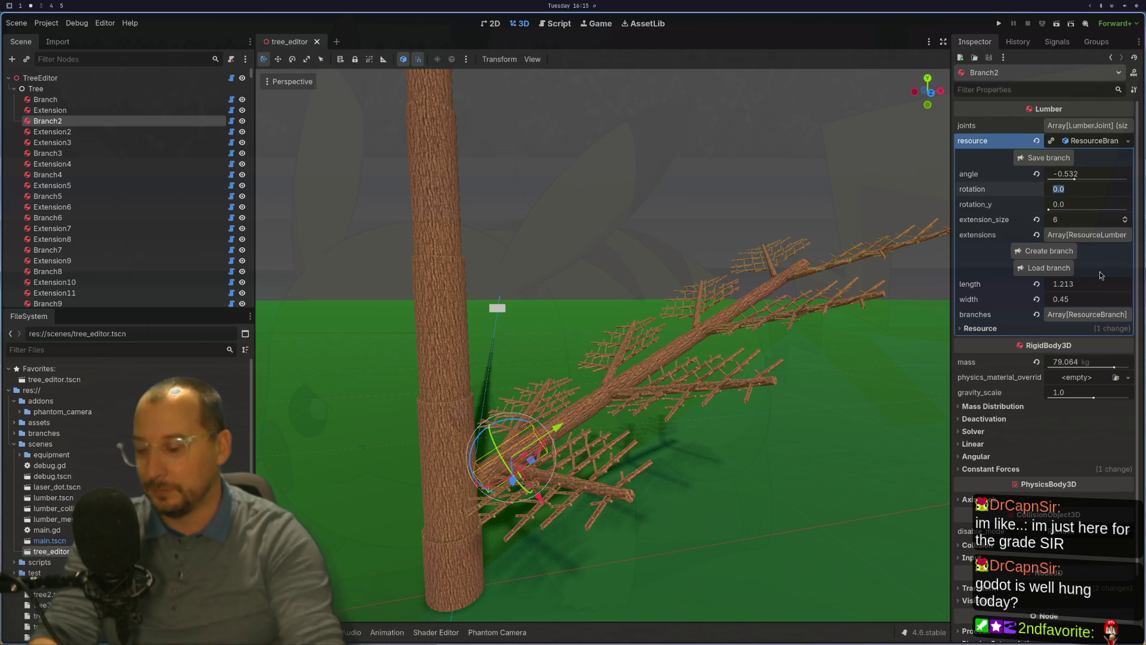
pyautogui.write('.141')
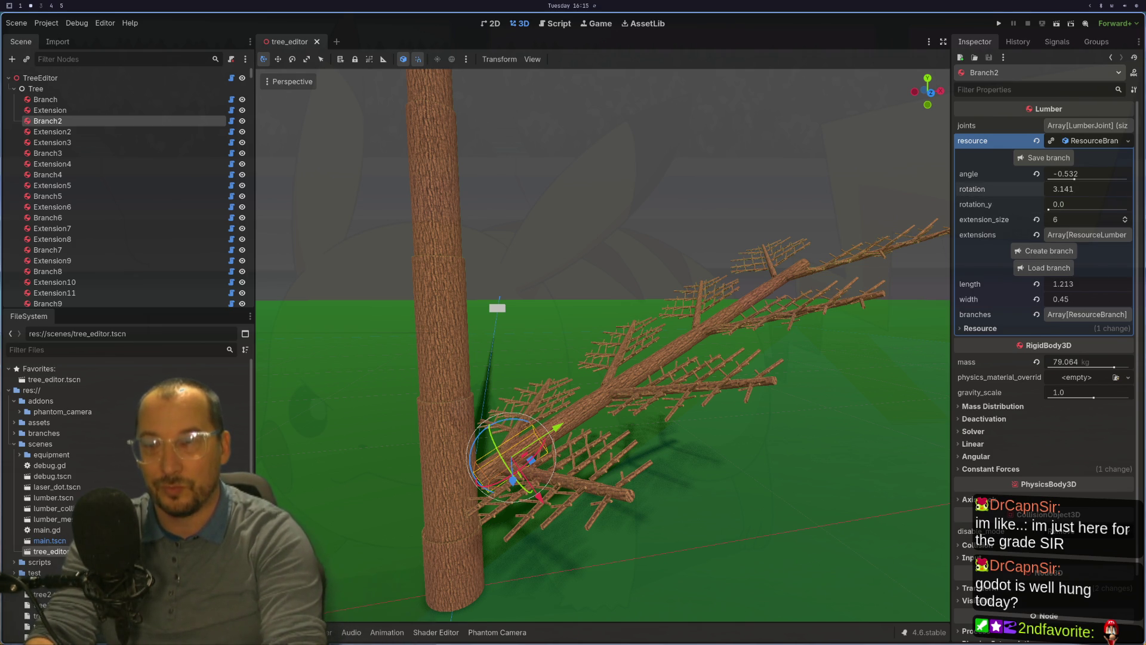
pyautogui.write('59')
pyautogui.press('Return')
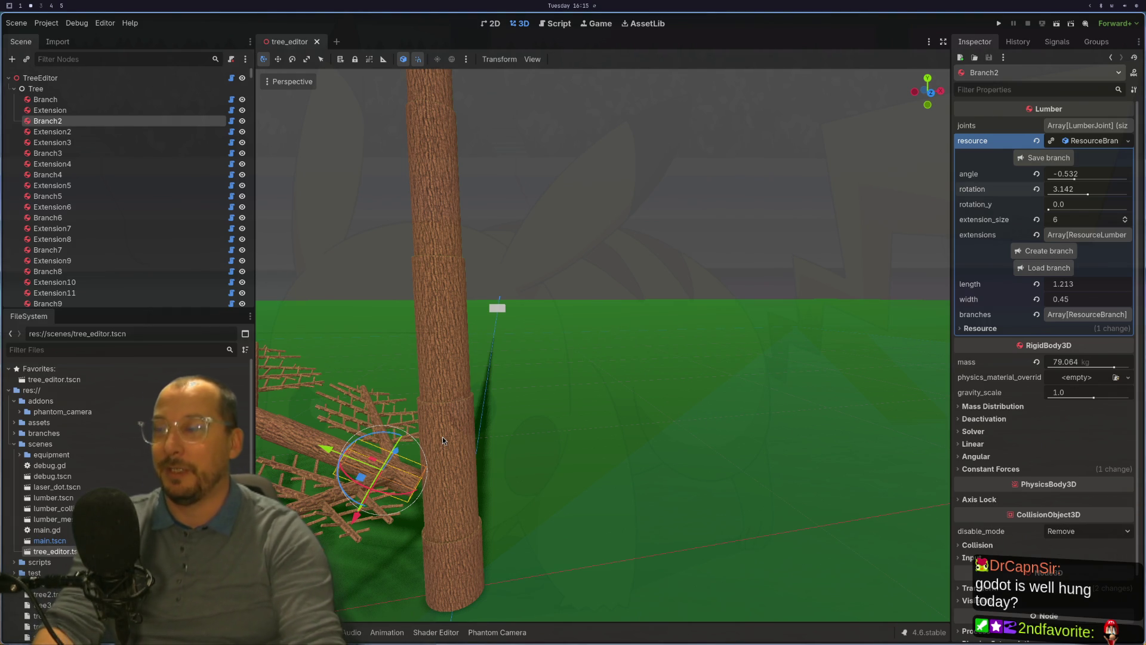
pyautogui.doubleClick(36, 81)
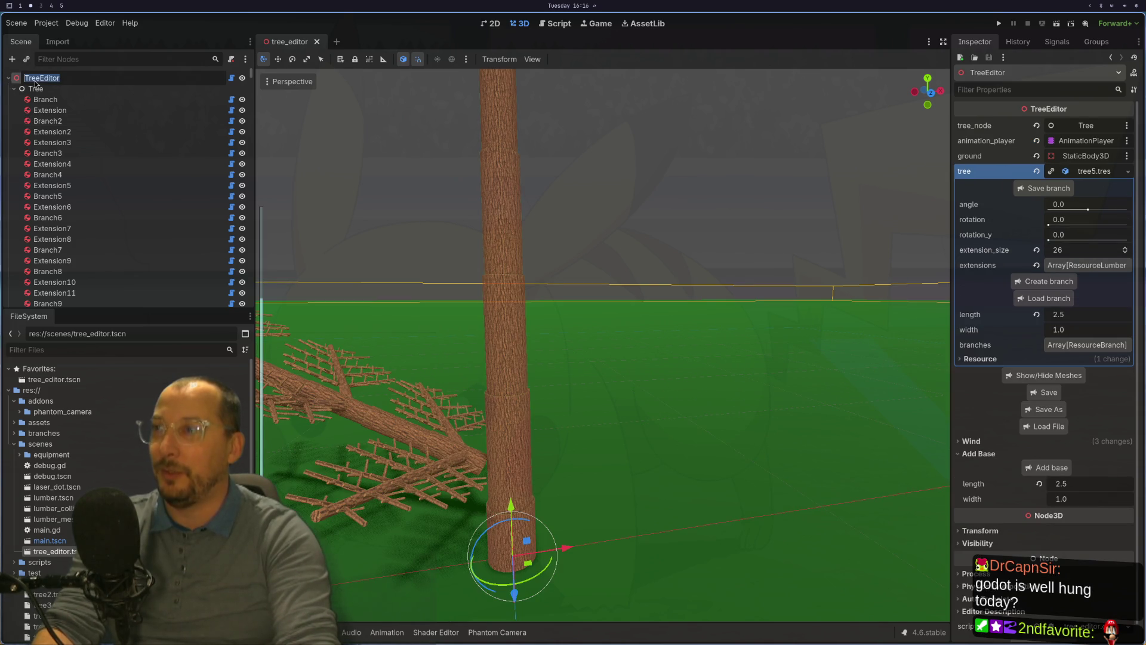
# Close the tree_editor scene tab and reopen it with Ctrl+Shift+T.
pyautogui.click(1045, 392)
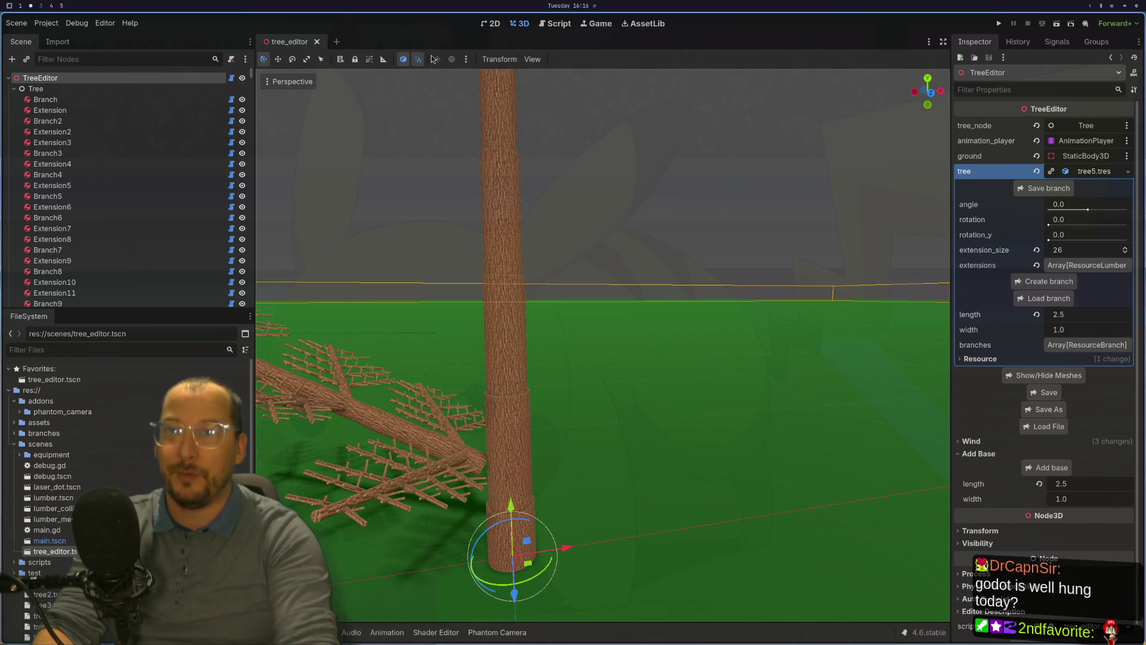
pyautogui.click(316, 42)
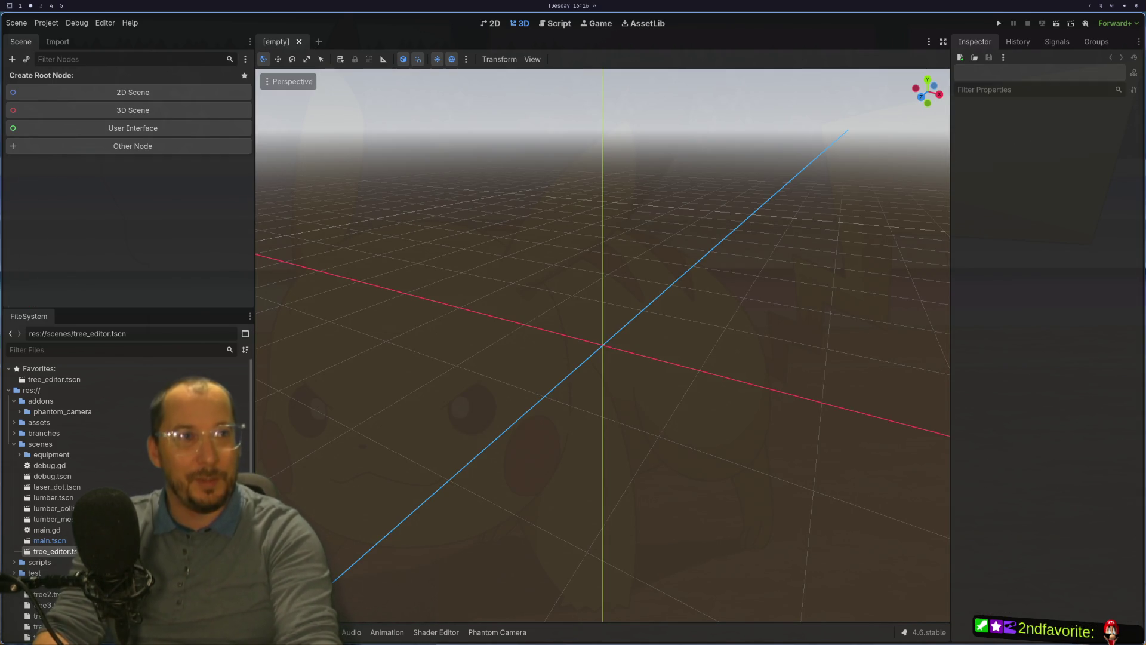
pyautogui.hotkey('ctrl', 'shift', 't')
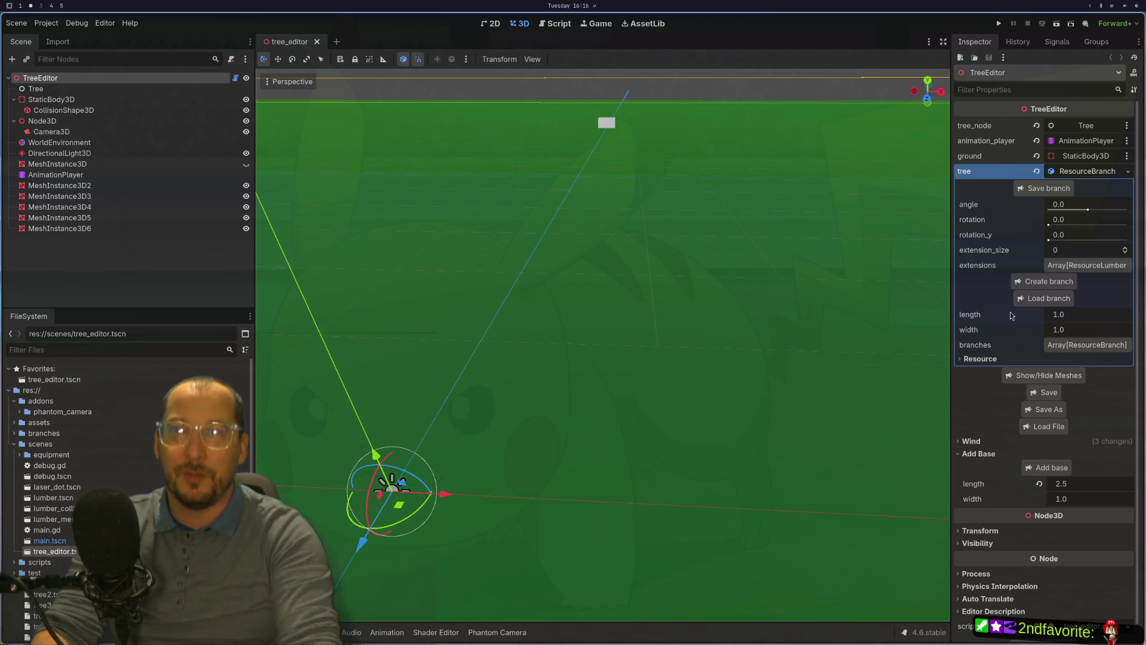
# Load tree5.tres as the tree and pan to centre the trunk base.
pyautogui.click(1042, 428)
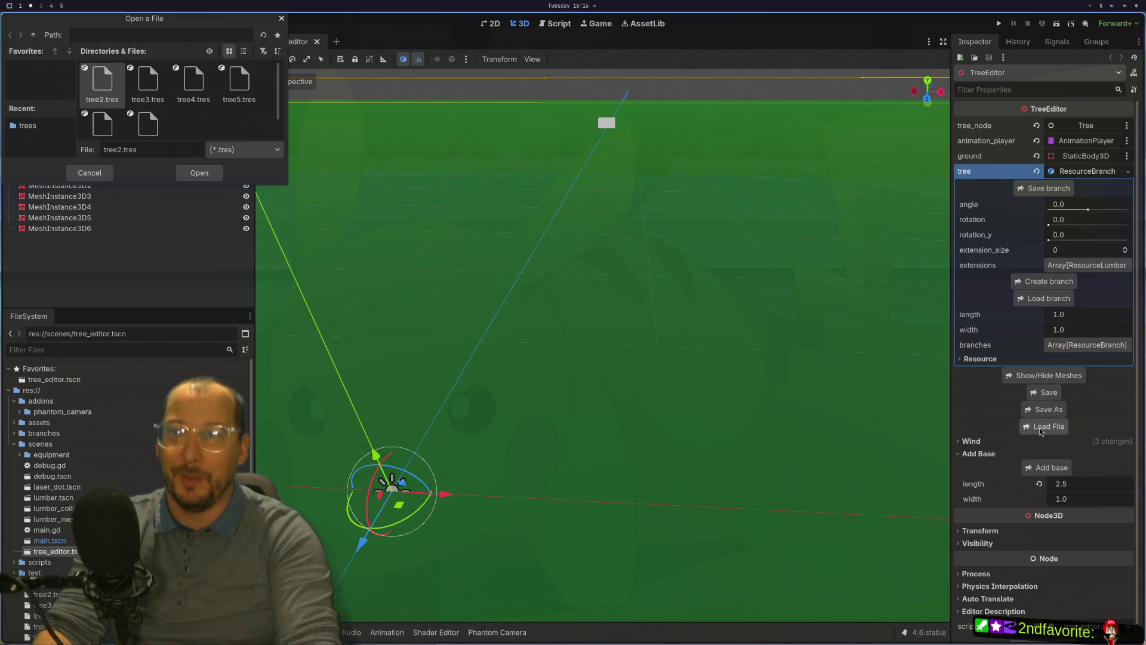
pyautogui.click(240, 83)
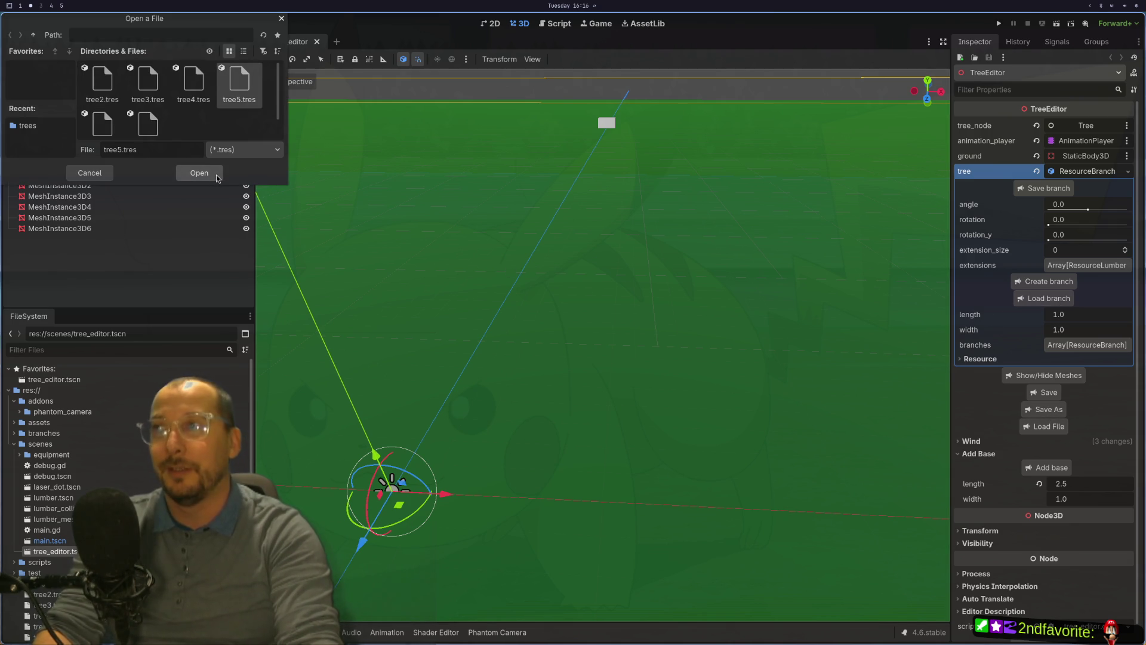
pyautogui.click(216, 178)
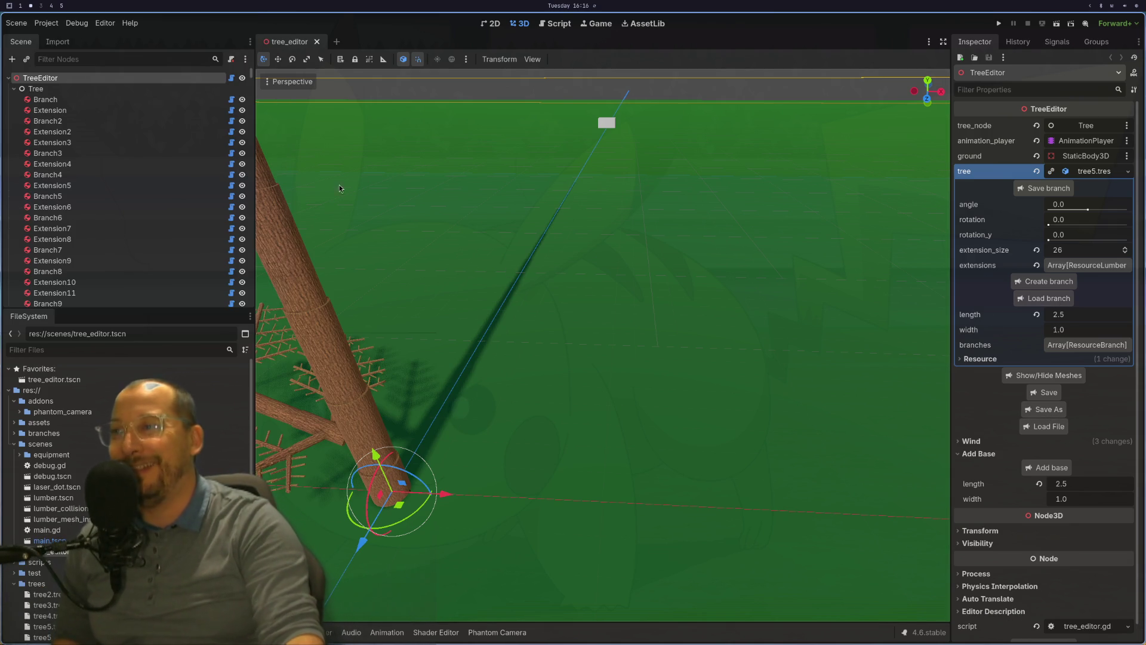
pyautogui.moveTo(519, 396)
pyautogui.mouseDown()
pyautogui.moveTo(688, 343)
pyautogui.moveTo(588, 350)
pyautogui.moveTo(650, 306)
pyautogui.moveTo(615, 348)
pyautogui.mouseUp()
# Select the trunk's first Extension segment in the viewport.
pyautogui.click(607, 339)
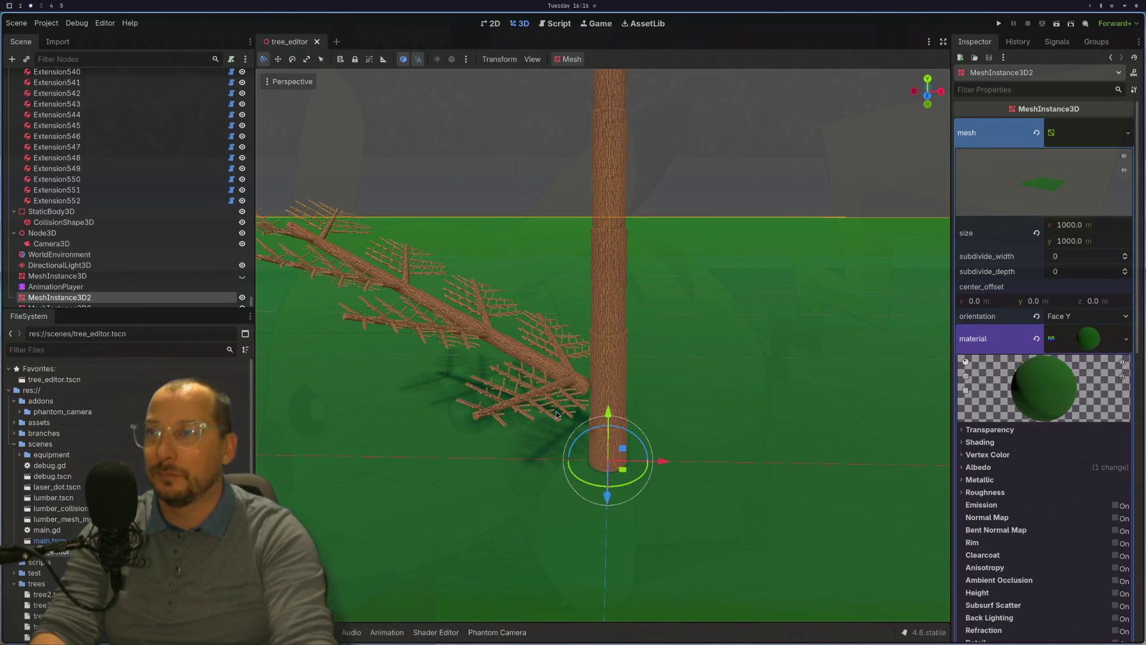
pyautogui.scroll(2, 567, 414)
pyautogui.click(597, 364)
pyautogui.click(623, 421)
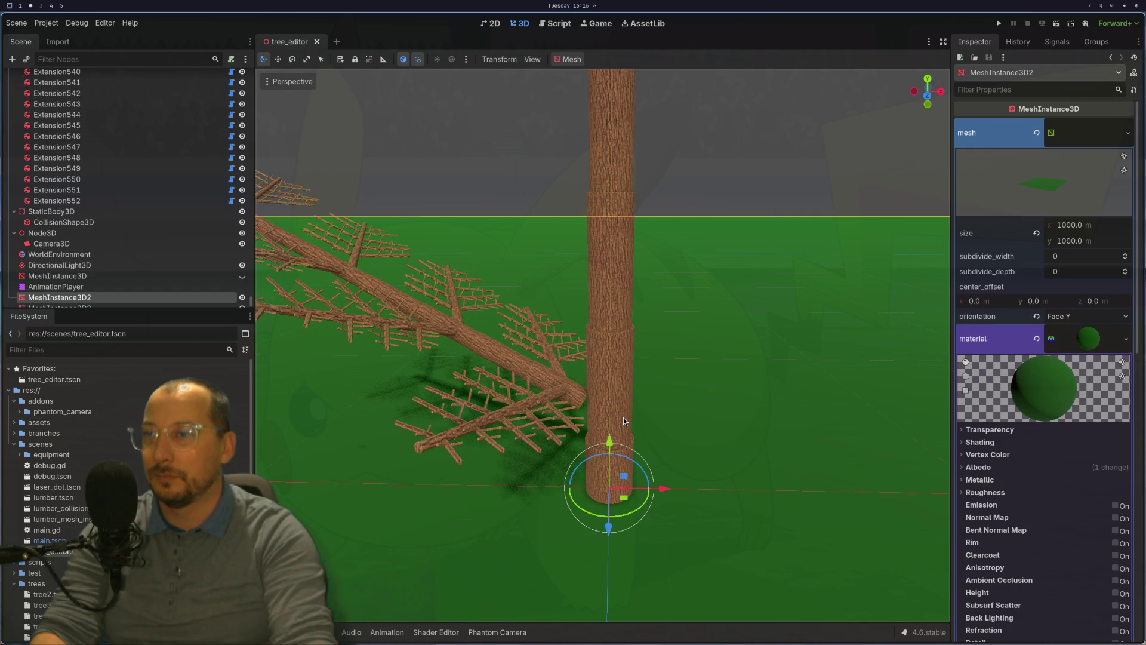
pyautogui.click(614, 356)
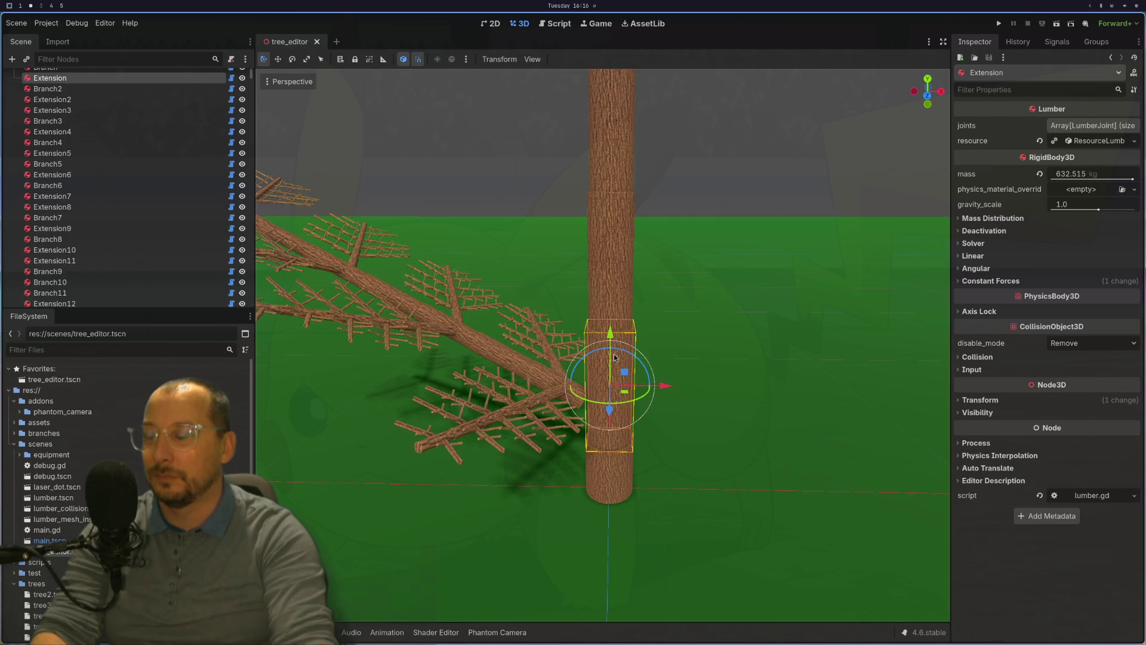
# Expand the segment's lumber resource and choose big_branch.tres in the Load branch file dialog.
pyautogui.click(1133, 142)
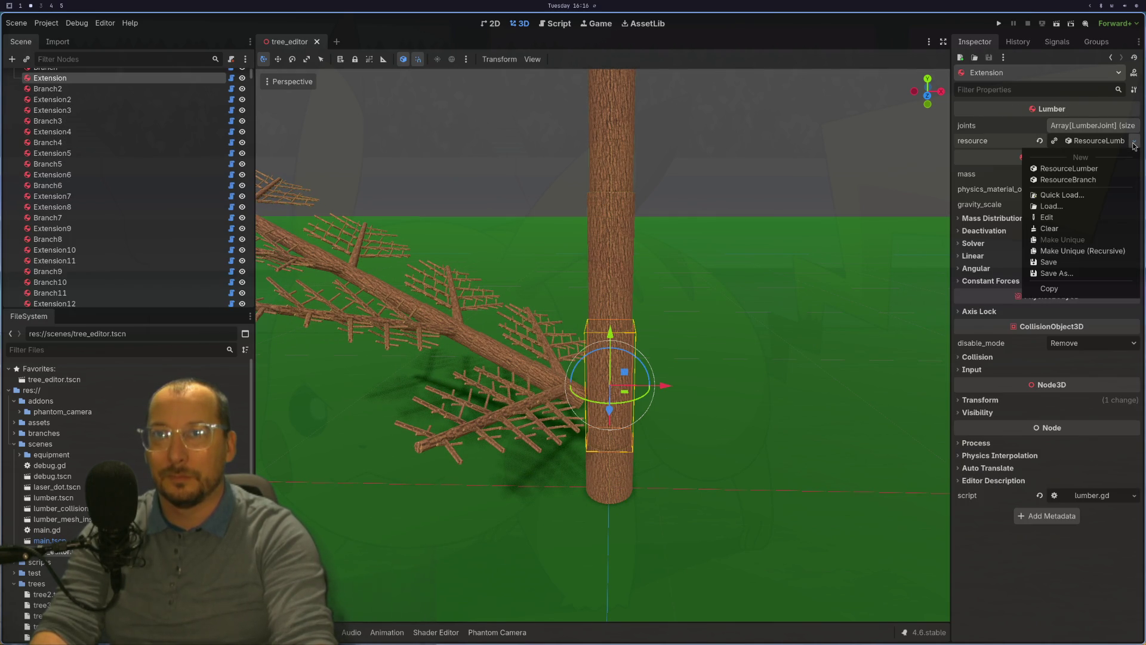
pyautogui.click(1069, 141)
pyautogui.click(1068, 141)
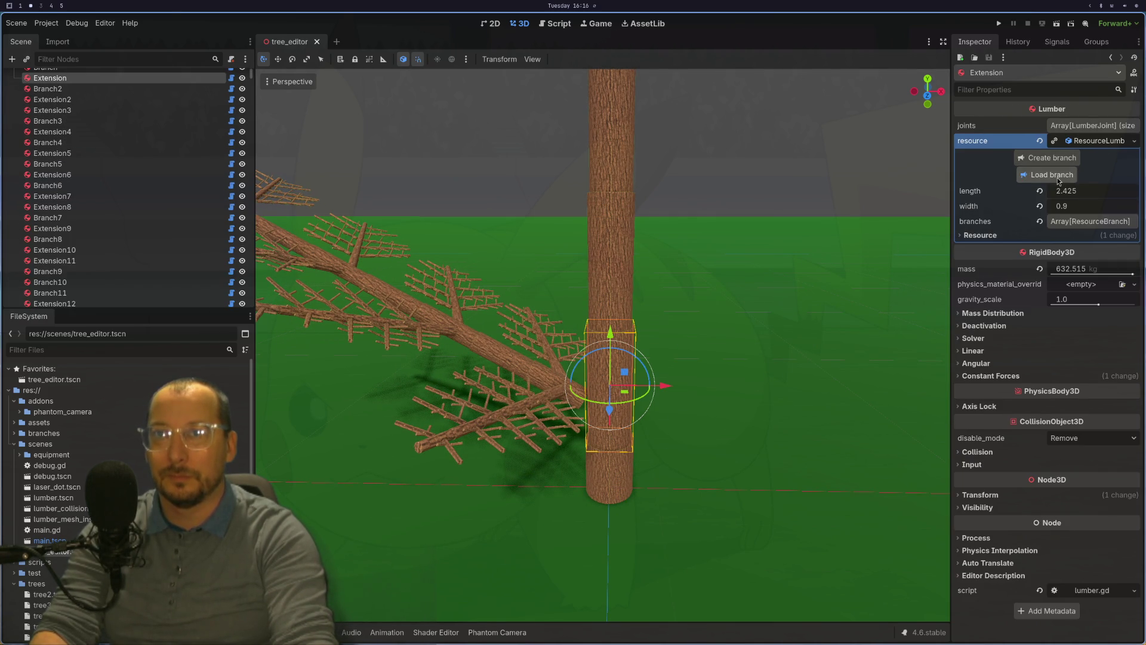
pyautogui.click(1052, 175)
pyautogui.click(148, 86)
pyautogui.click(117, 92)
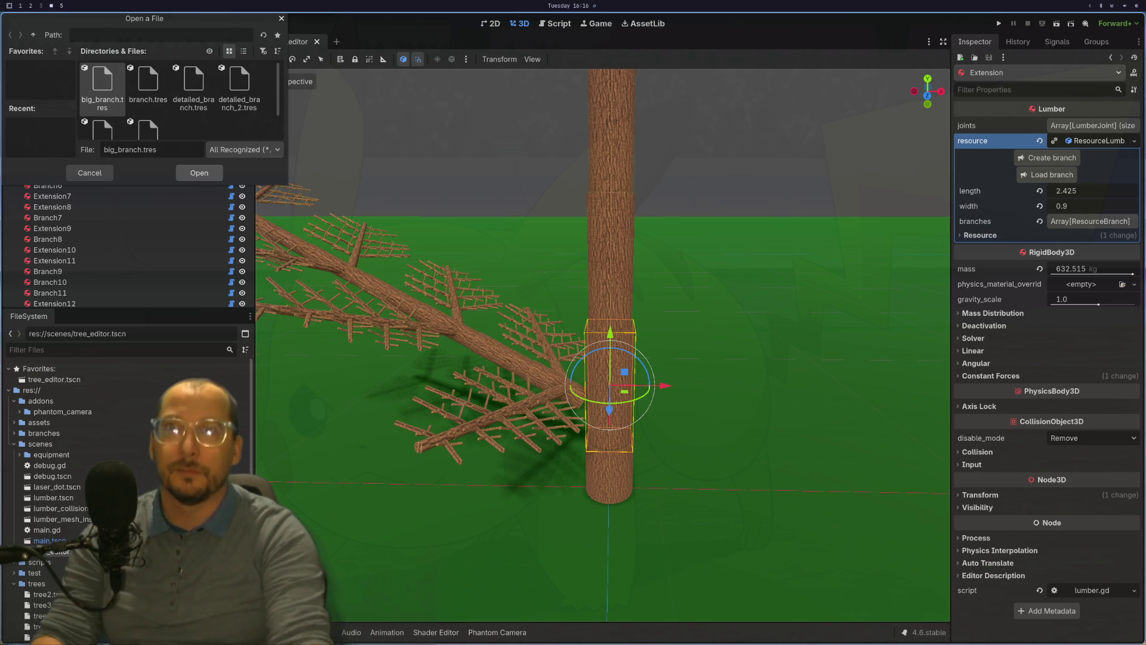
pyautogui.press('super+s')
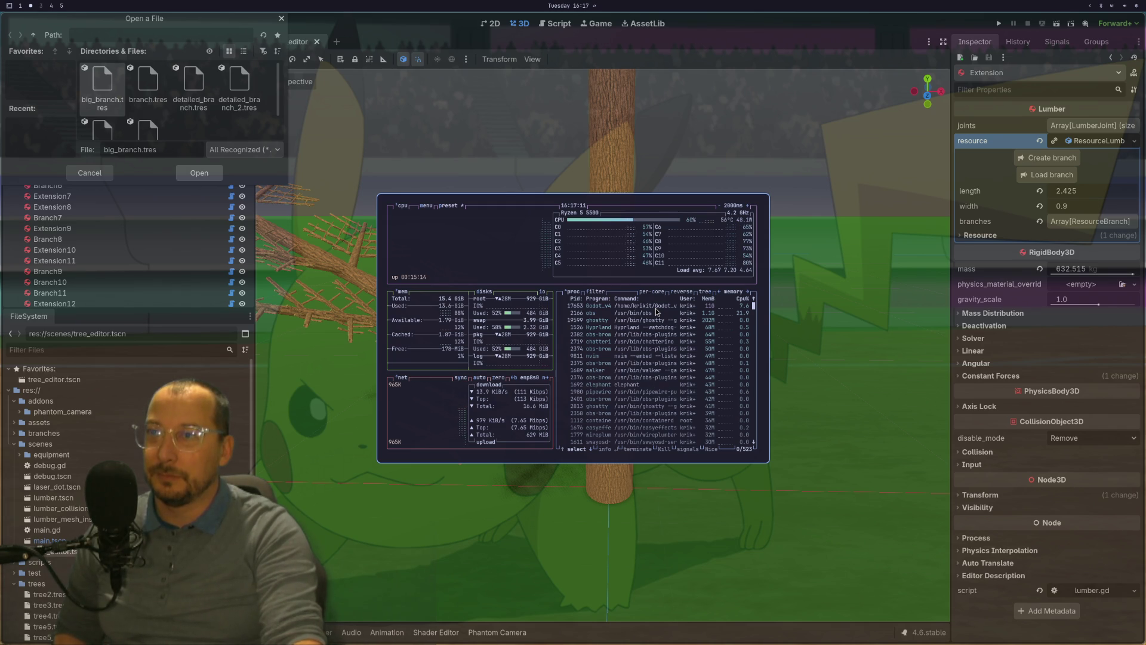
# Inspect the Godot and obs processes' resource usage in btop, then close it.
pyautogui.click(667, 308)
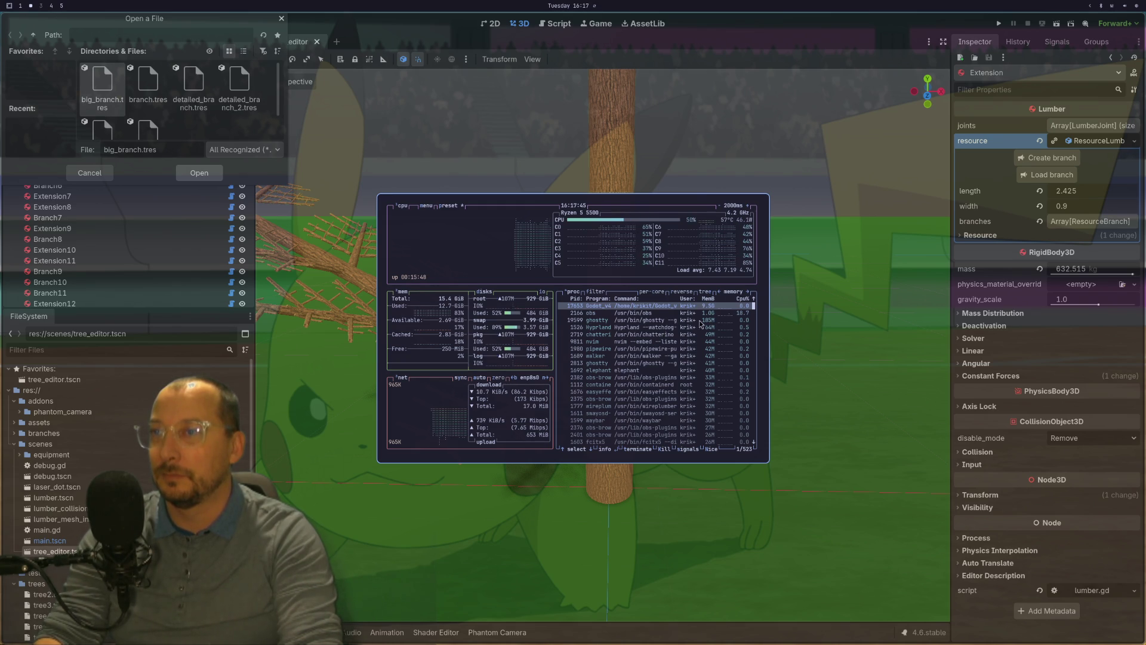
pyautogui.click(652, 314)
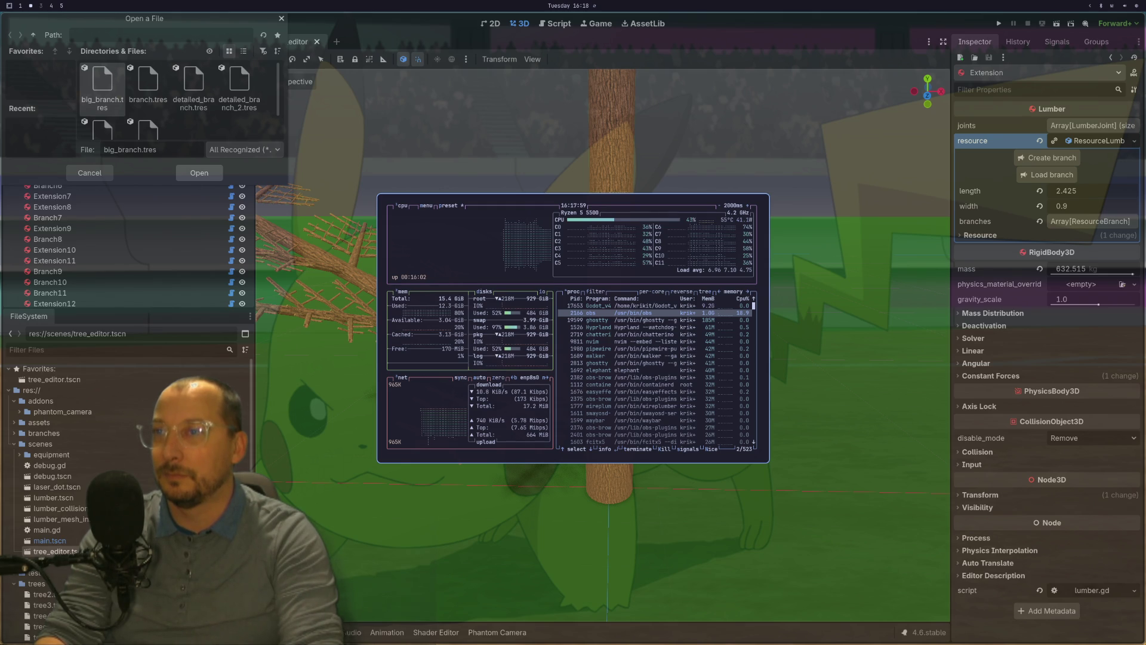
pyautogui.press('super+s')
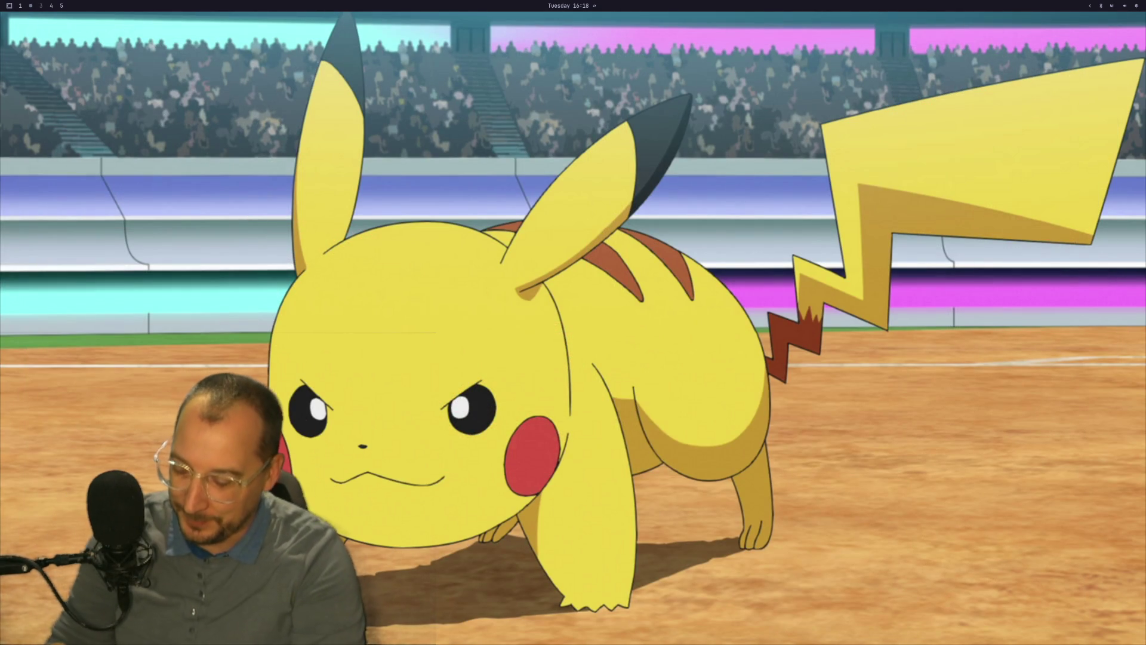
# Relaunch Godot from the app launcher and open the Arborist project for editing.
pyautogui.press('super+space')
pyautogui.write('gate')
pyautogui.press('Return')
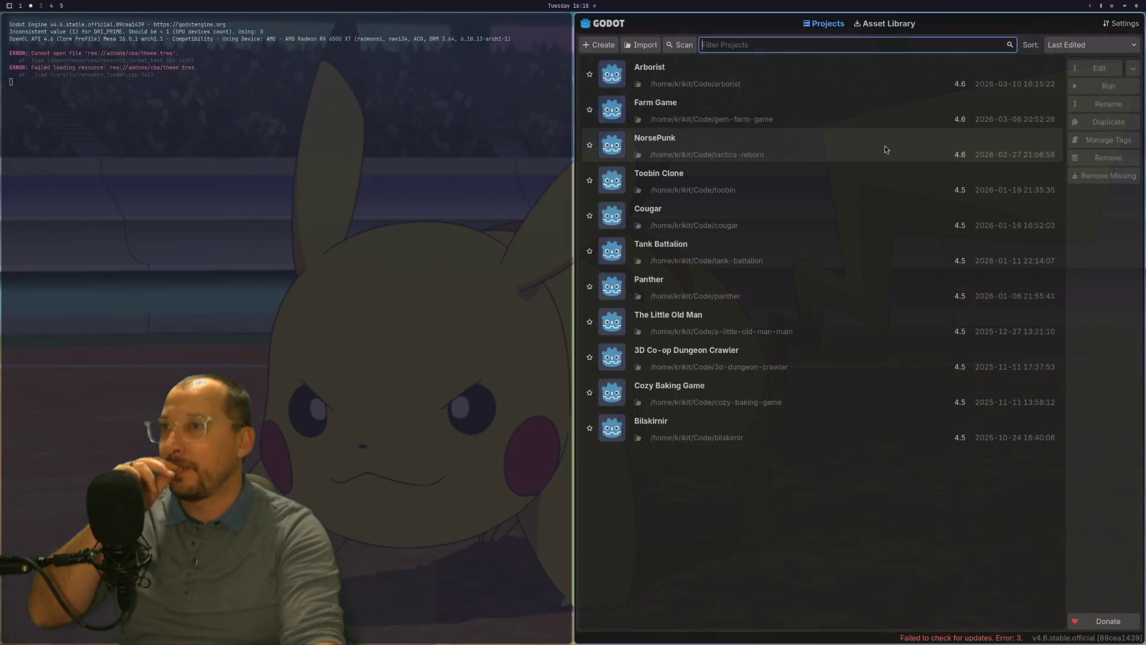
pyautogui.click(985, 83)
pyautogui.click(1085, 69)
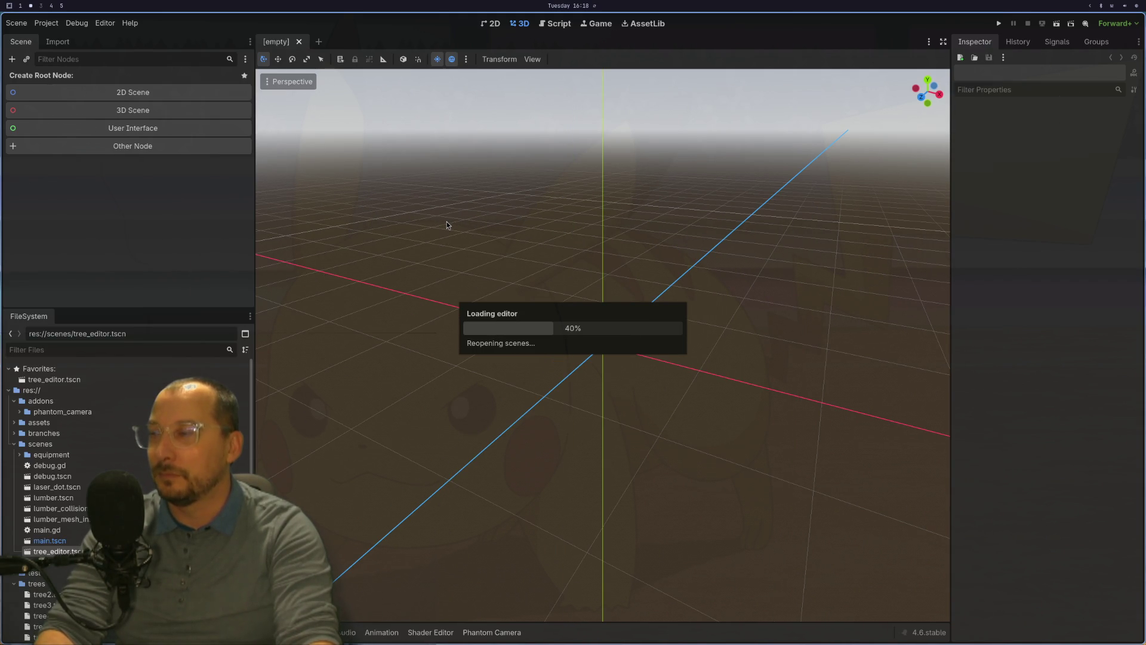
pyautogui.press('super+1')
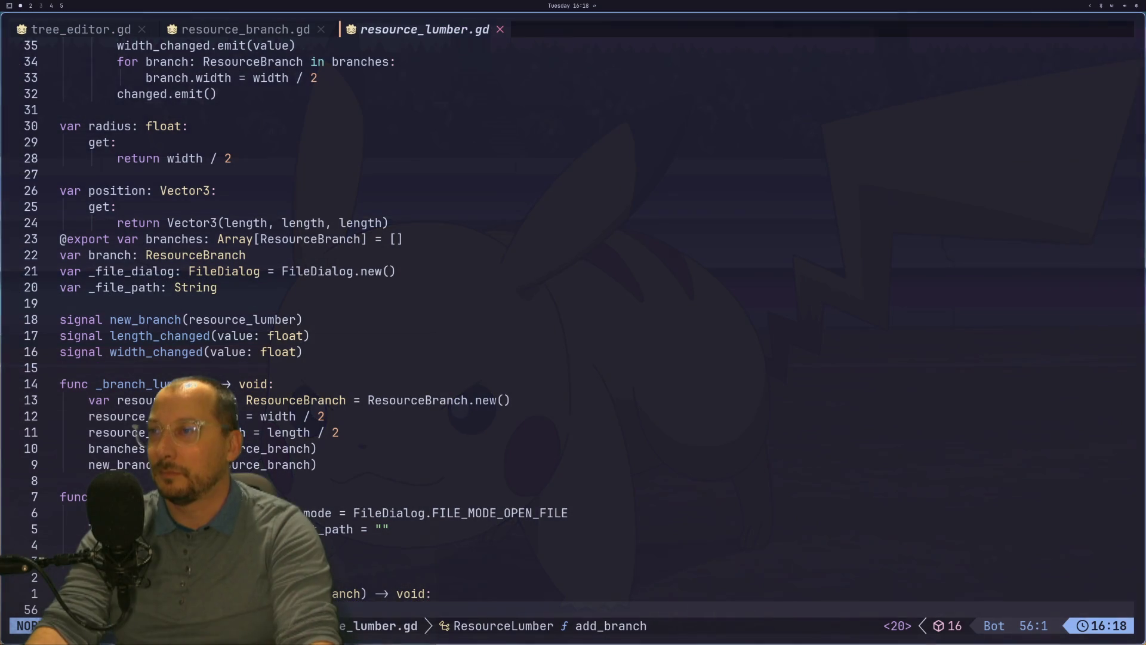
# Review the branch-loading code in tree_editor.gd in Neovim, then return to Godot.
pyautogui.scroll(-3, 621, 414)
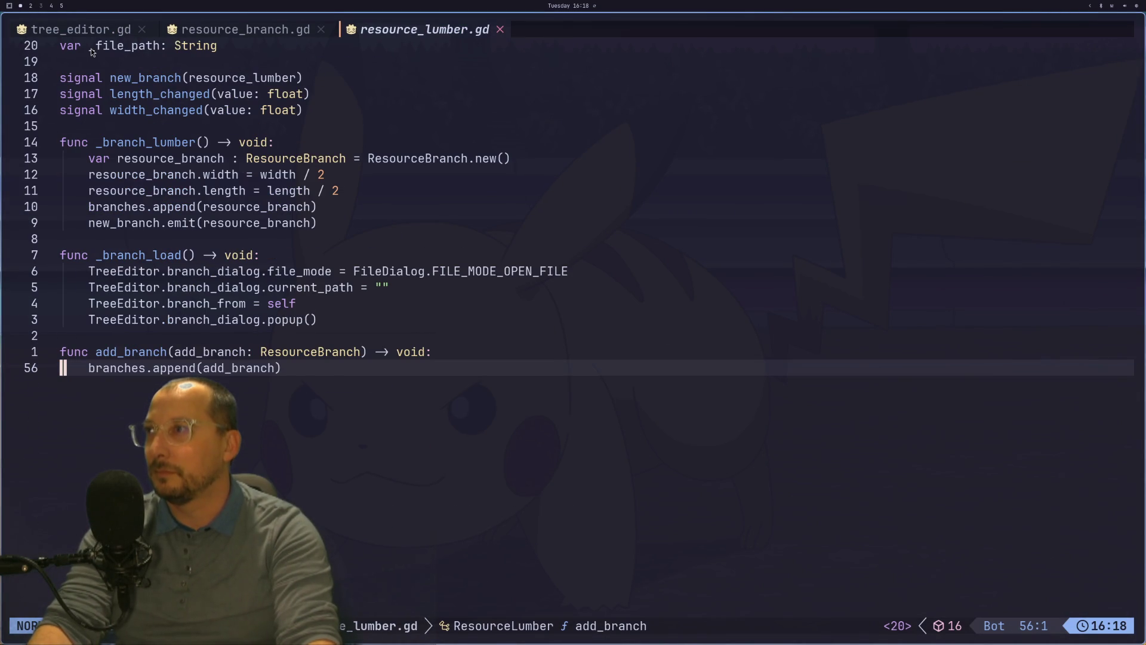
pyautogui.click(84, 34)
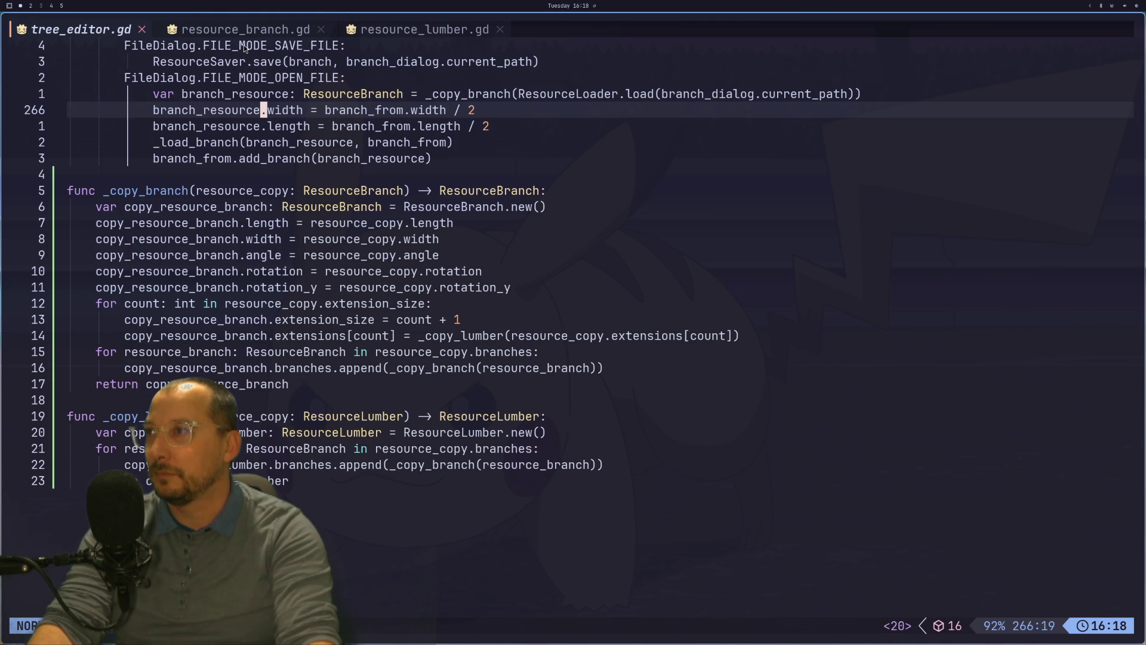
pyautogui.scroll(2, 364, 305)
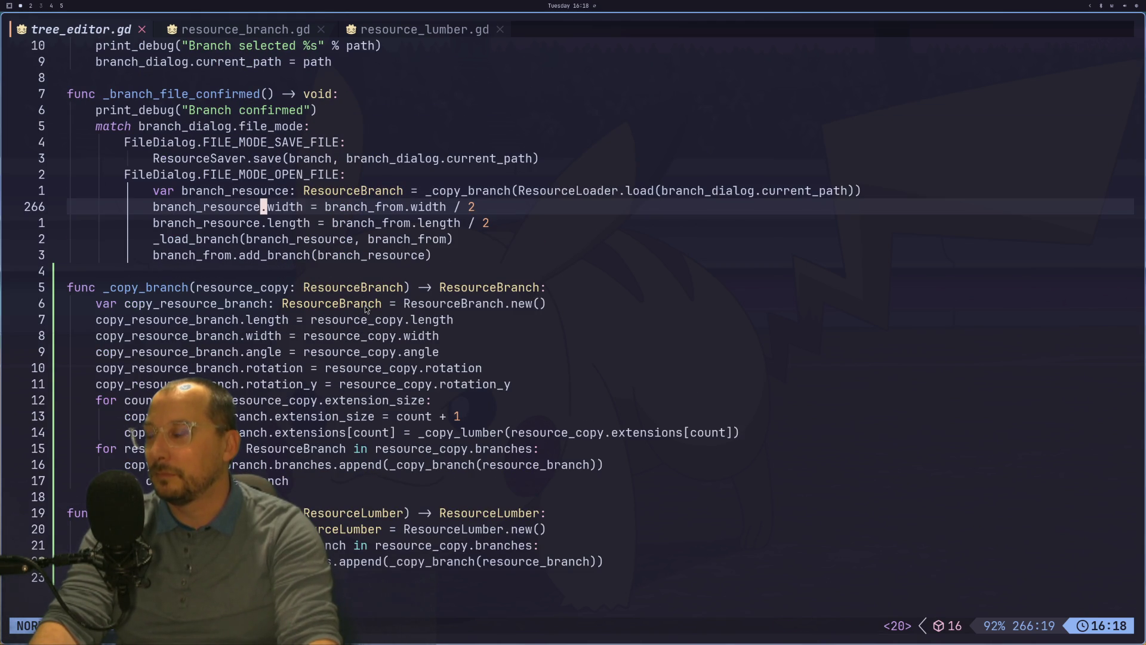
pyautogui.press('super+2')
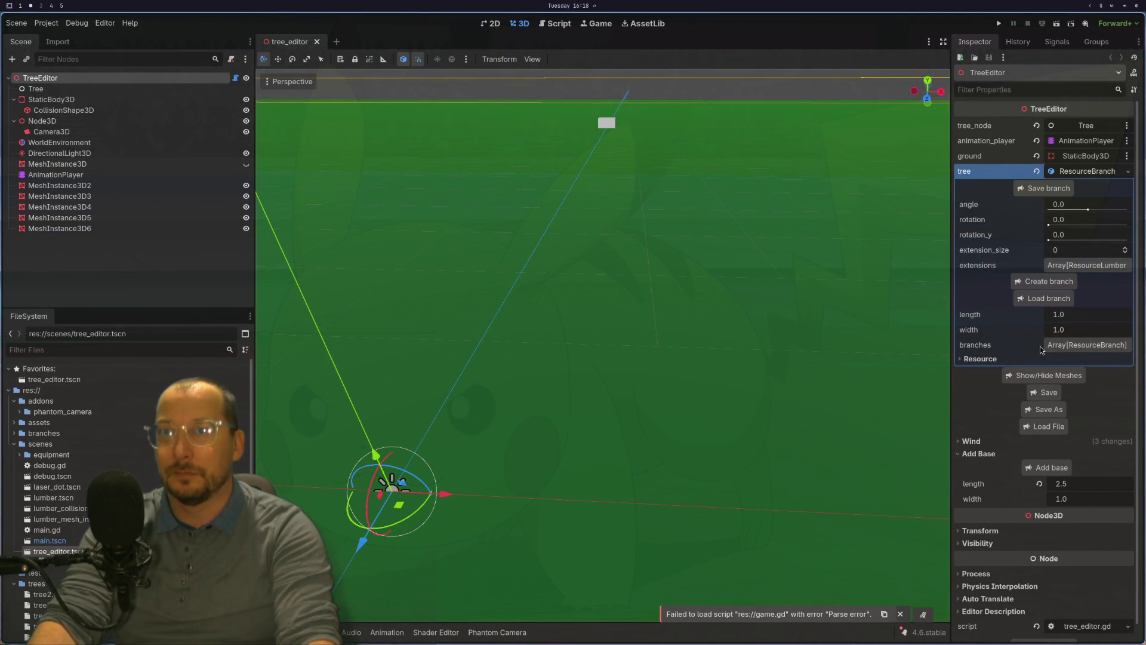
# Load tree5.tres as the tree, then save the scene and run the game.
pyautogui.click(1049, 427)
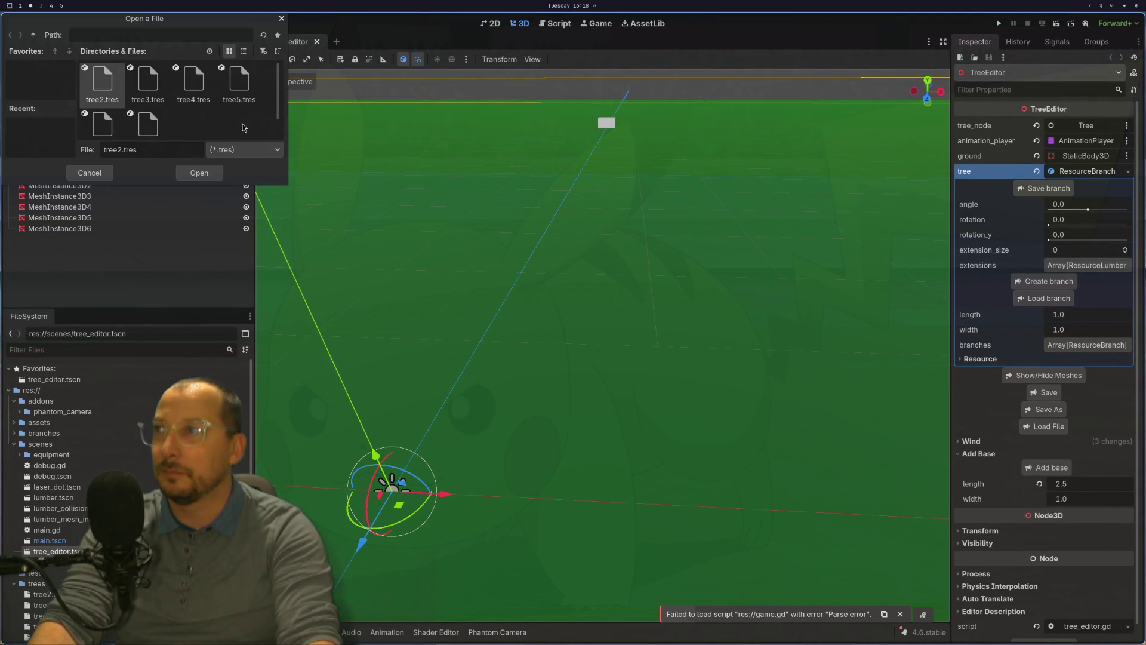
pyautogui.click(239, 83)
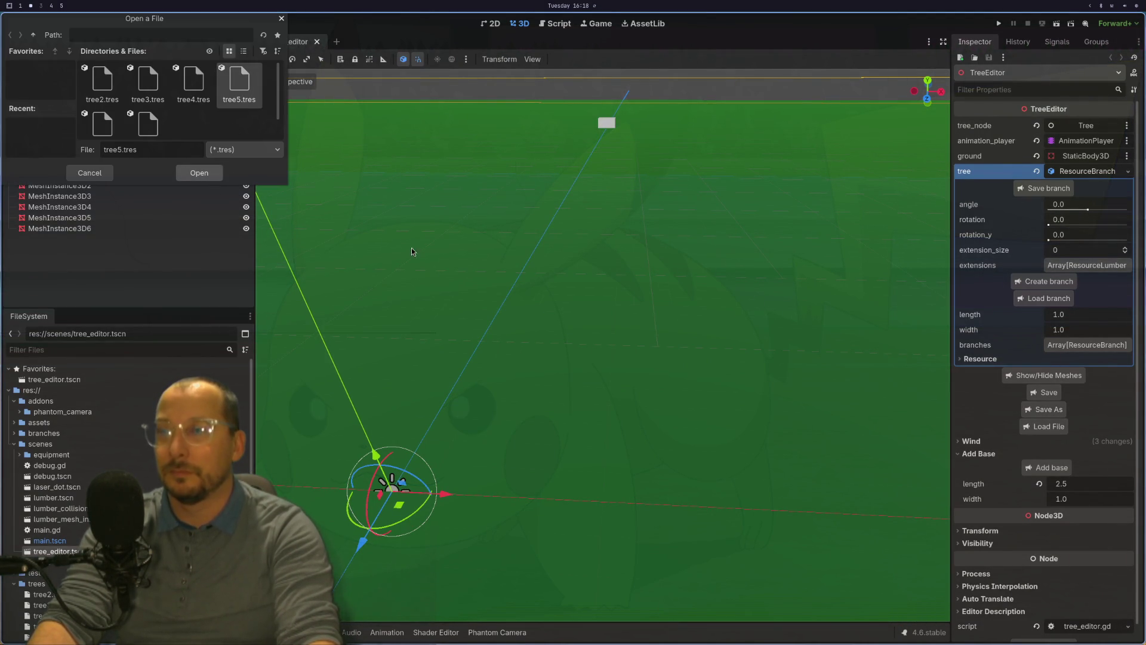
pyautogui.click(199, 173)
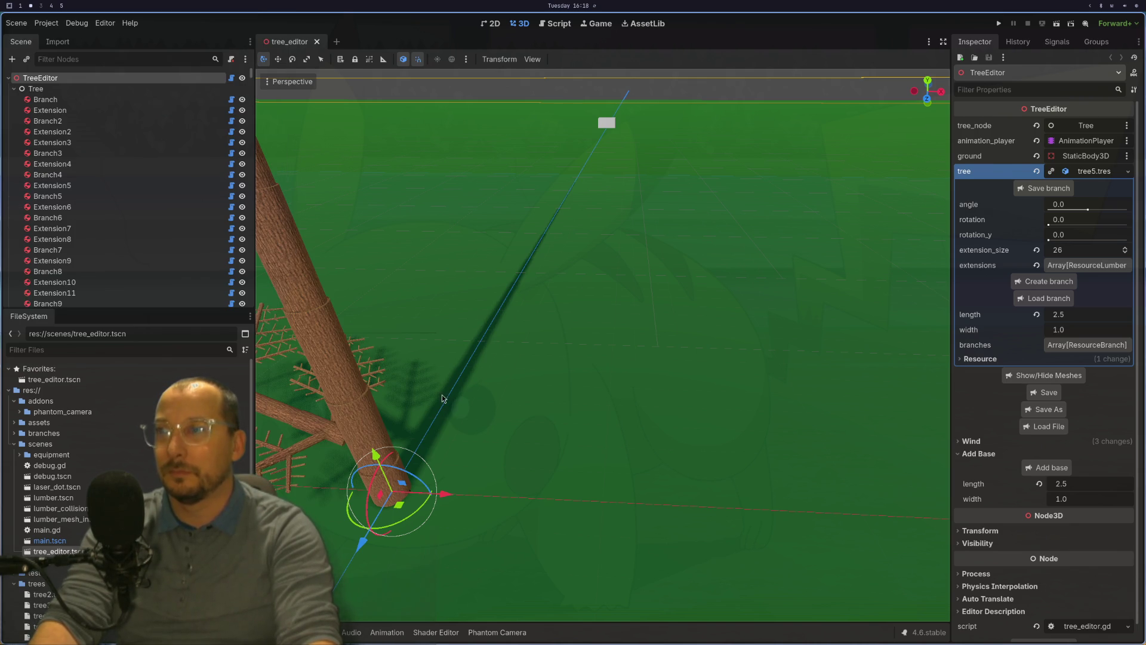
pyautogui.click(1058, 24)
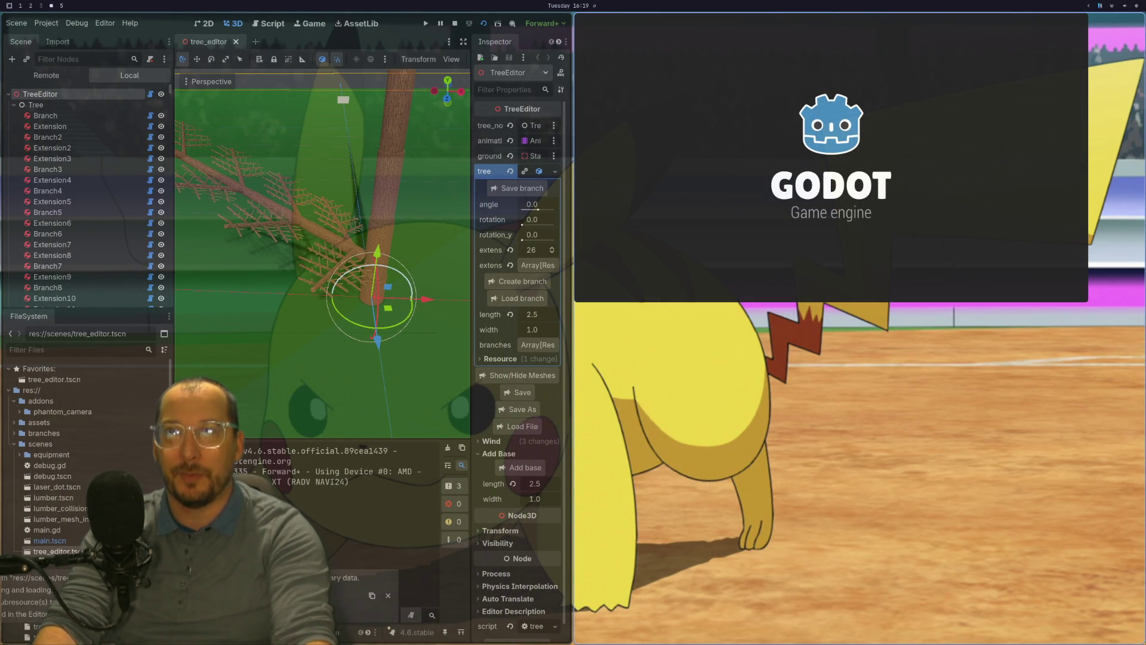
# Check the running game's resource usage in the system monitor.
pyautogui.click(1136, 7)
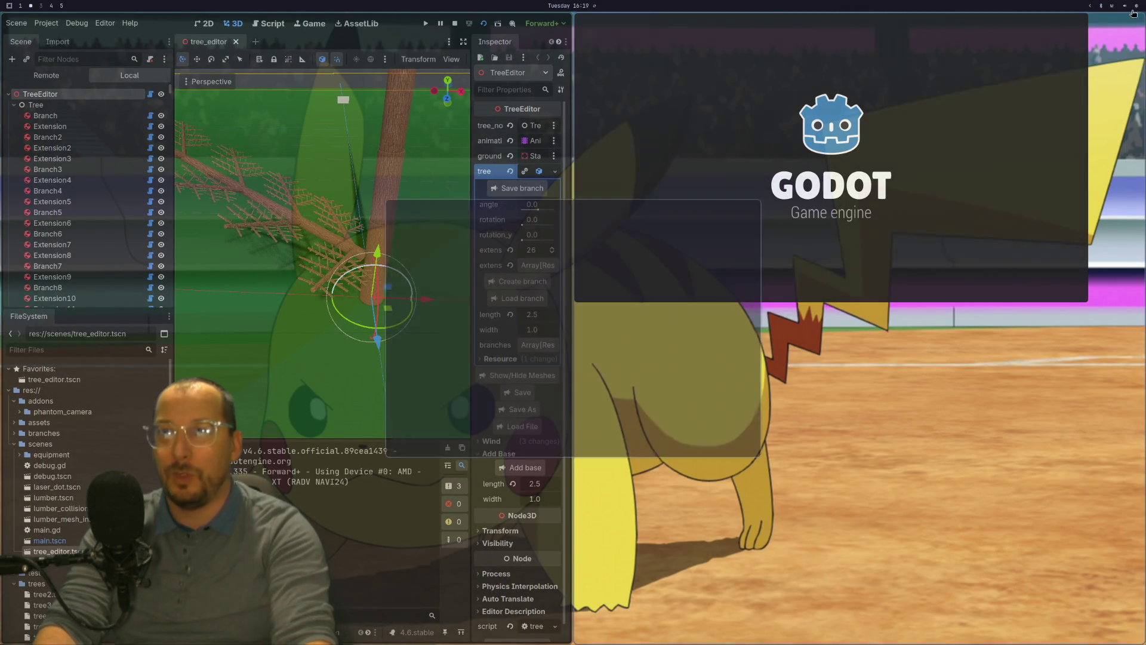
pyautogui.moveTo(668, 326); pyautogui.dragTo(546, 355)
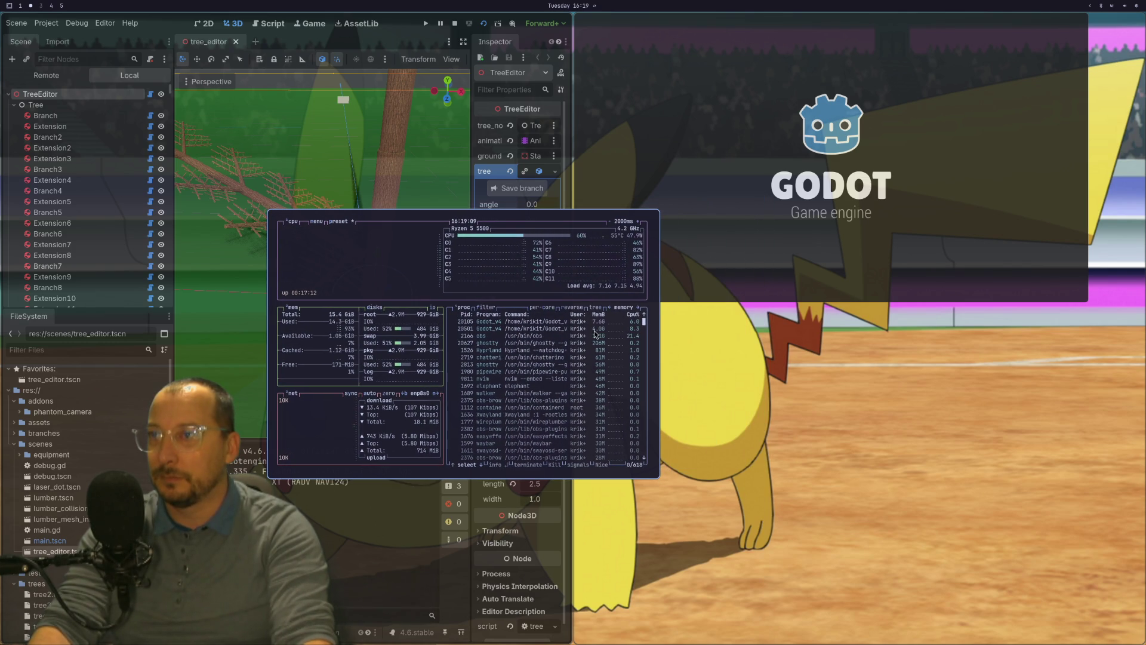
pyautogui.click(577, 330)
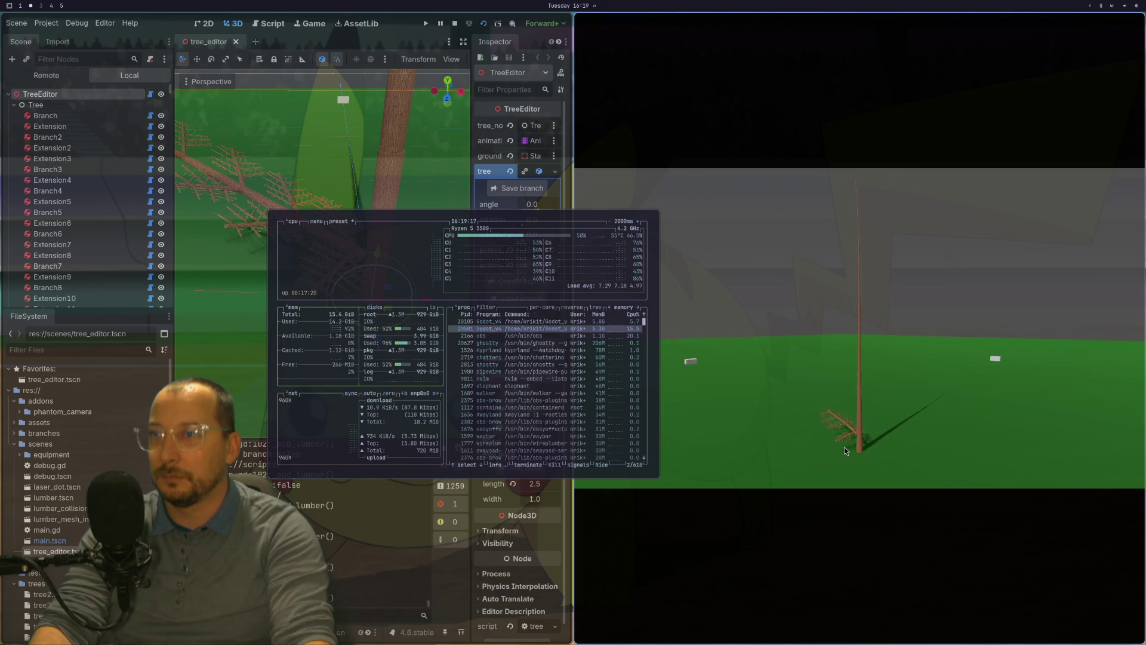
# Toggle the game window fullscreen and back, then stop the game and orbit around the tree.
pyautogui.press('super+f')
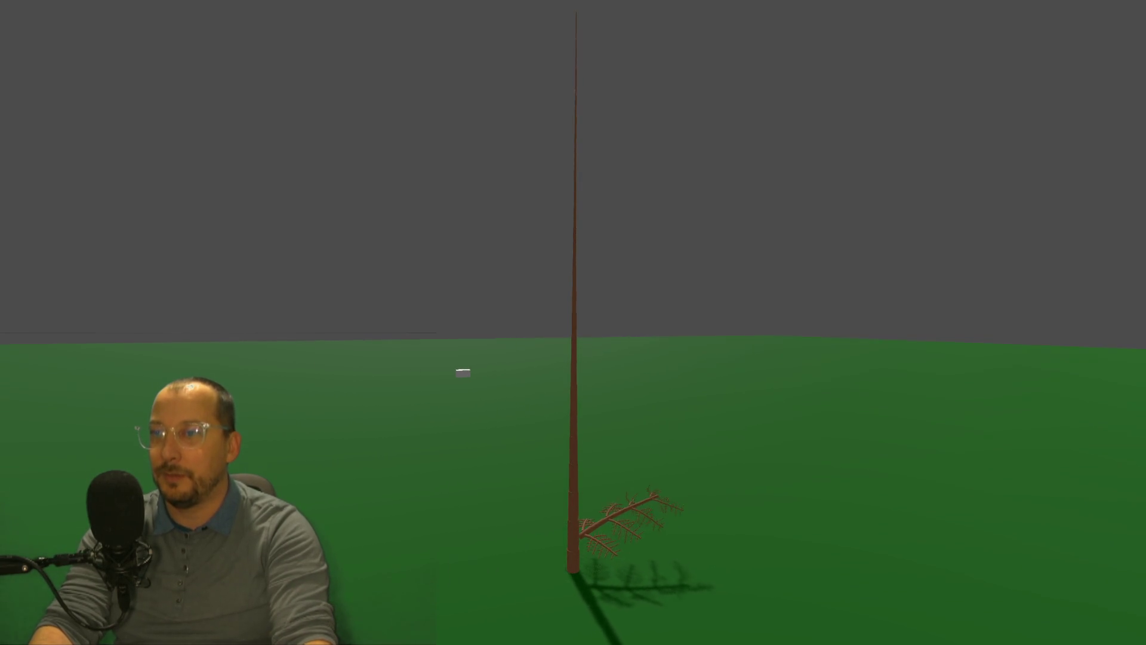
pyautogui.press('super+f')
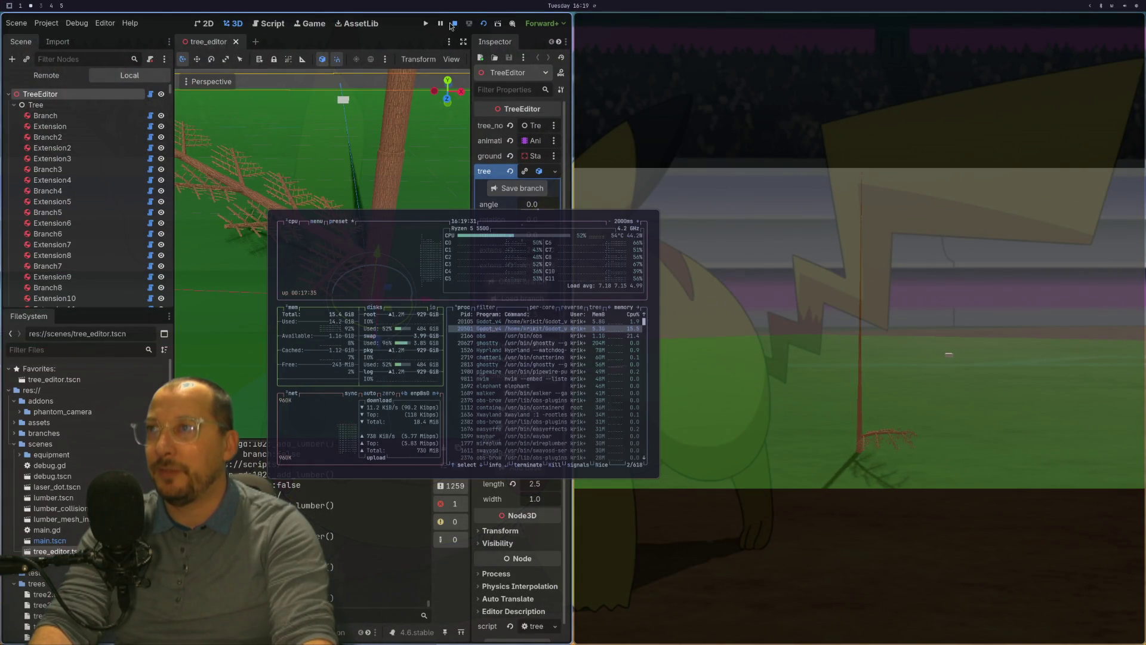
pyautogui.click(452, 26)
pyautogui.moveTo(717, 287)
pyautogui.mouseDown()
pyautogui.moveTo(618, 245)
pyautogui.moveTo(682, 256)
pyautogui.moveTo(729, 239)
pyautogui.moveTo(509, 280)
pyautogui.mouseUp()
# Select the side branch Branch2 and expand its ResourceBranch properties.
pyautogui.click(545, 269)
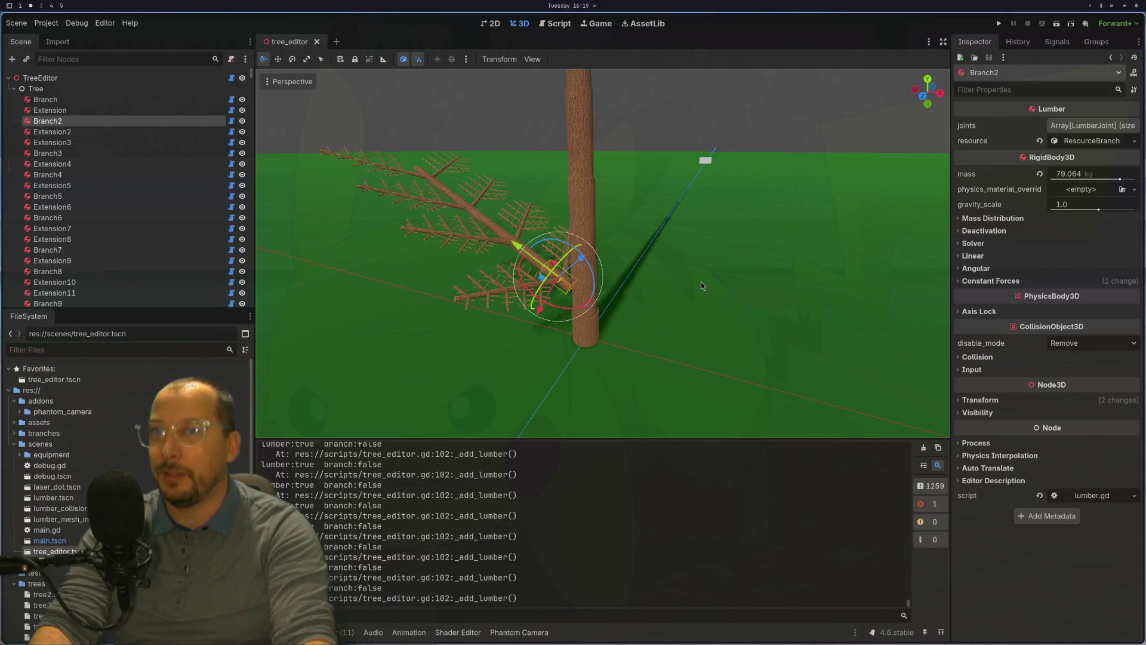
pyautogui.scroll(2, 701, 282)
pyautogui.scroll(3, 711, 275)
pyautogui.moveTo(699, 277)
pyautogui.mouseDown()
pyautogui.moveTo(752, 270)
pyautogui.moveTo(629, 306)
pyautogui.mouseUp()
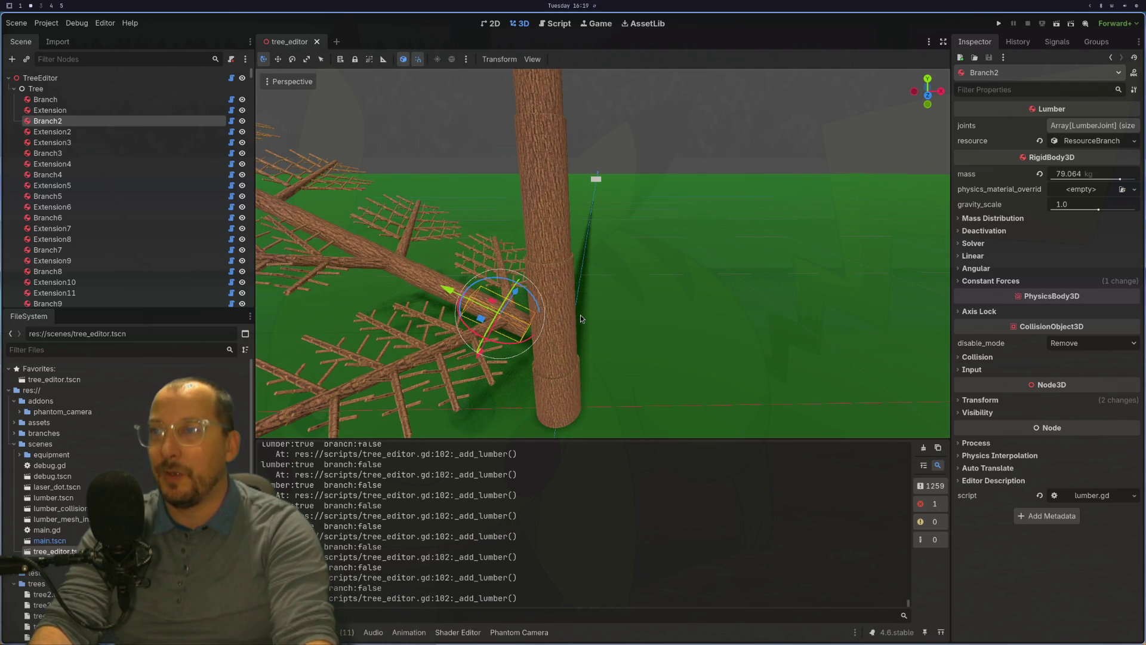
pyautogui.click(578, 320)
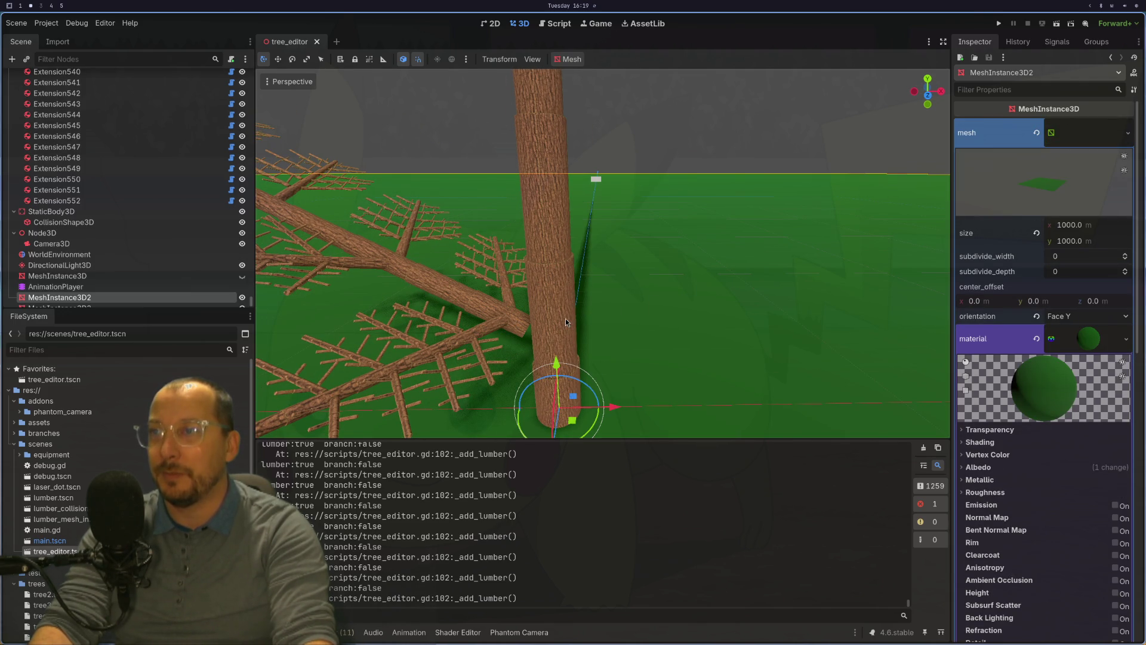
pyautogui.click(543, 286)
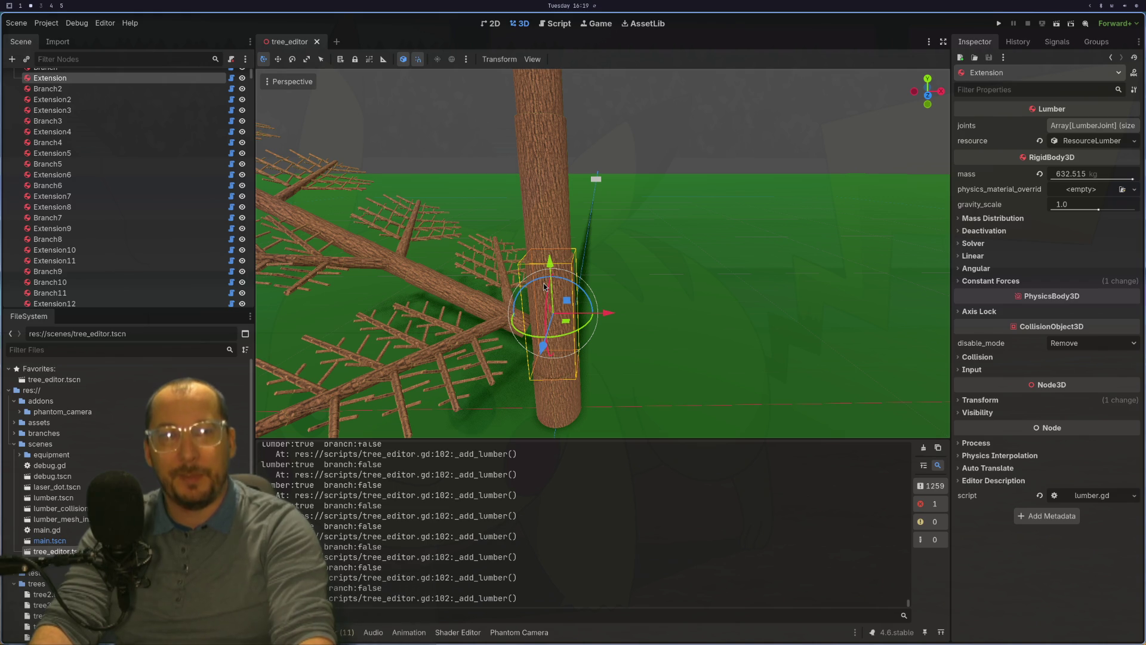
pyautogui.click(479, 305)
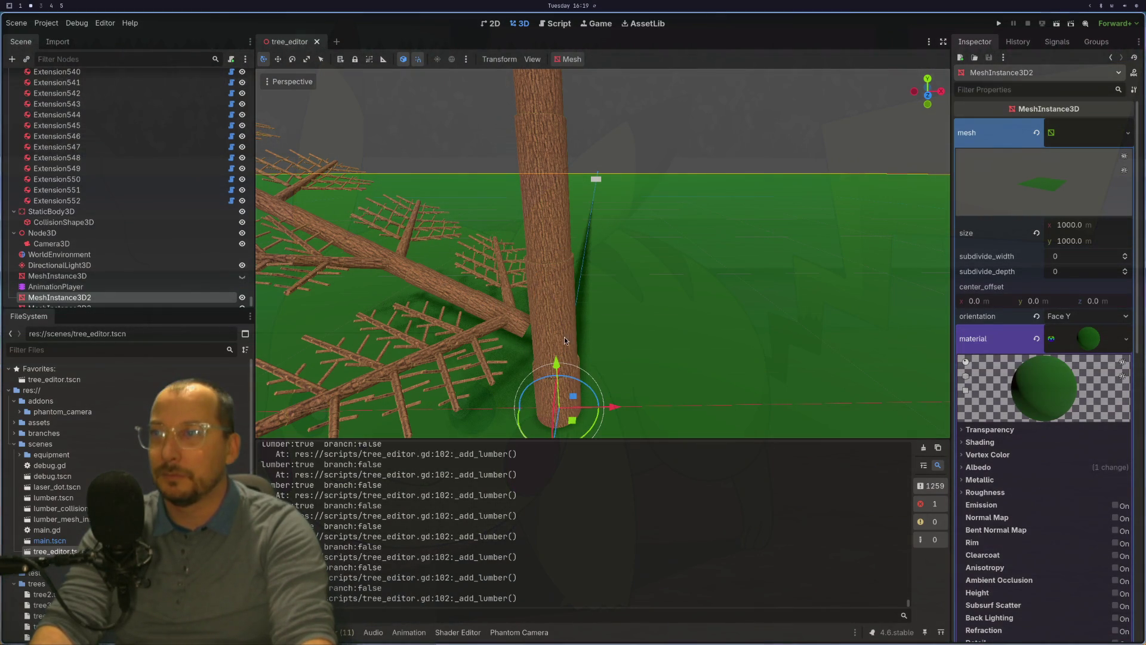
pyautogui.click(520, 318)
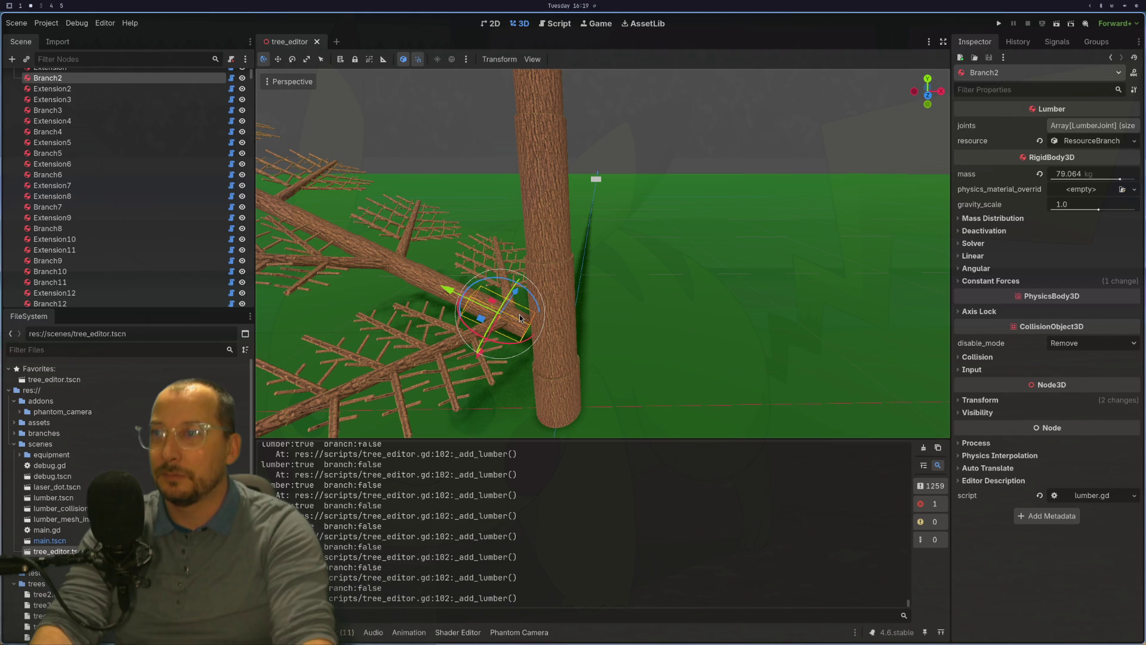
pyautogui.click(1115, 142)
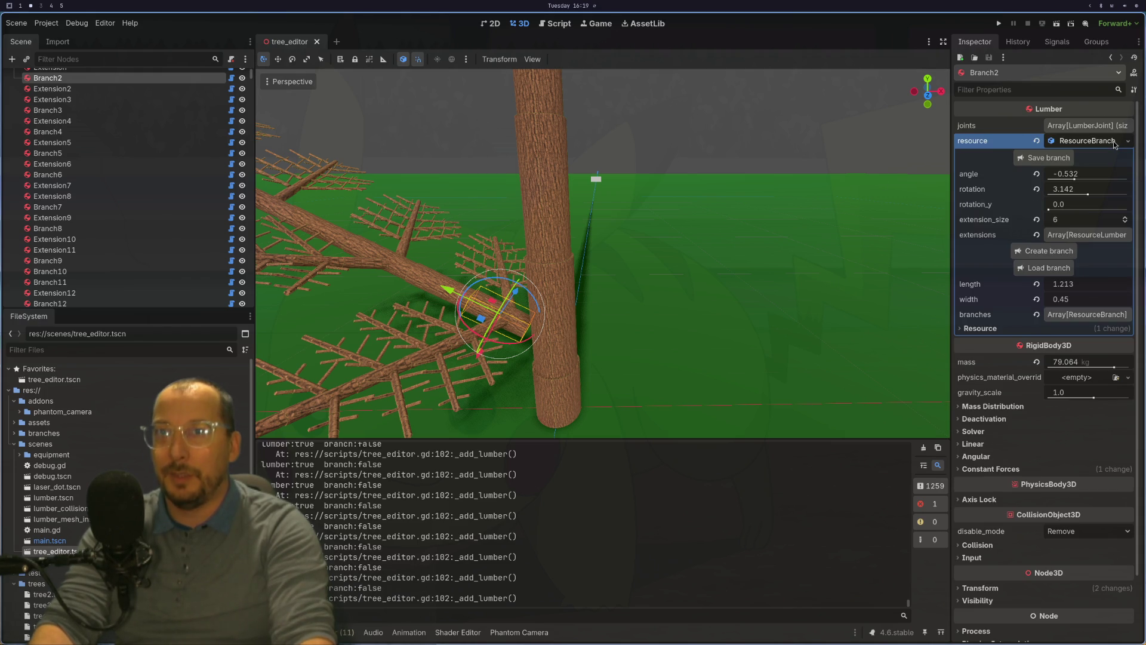
# Select the trunk Extension and expand its ResourceLumber, showing length 2.425 and width 0.9.
pyautogui.click(567, 313)
pyautogui.click(560, 300)
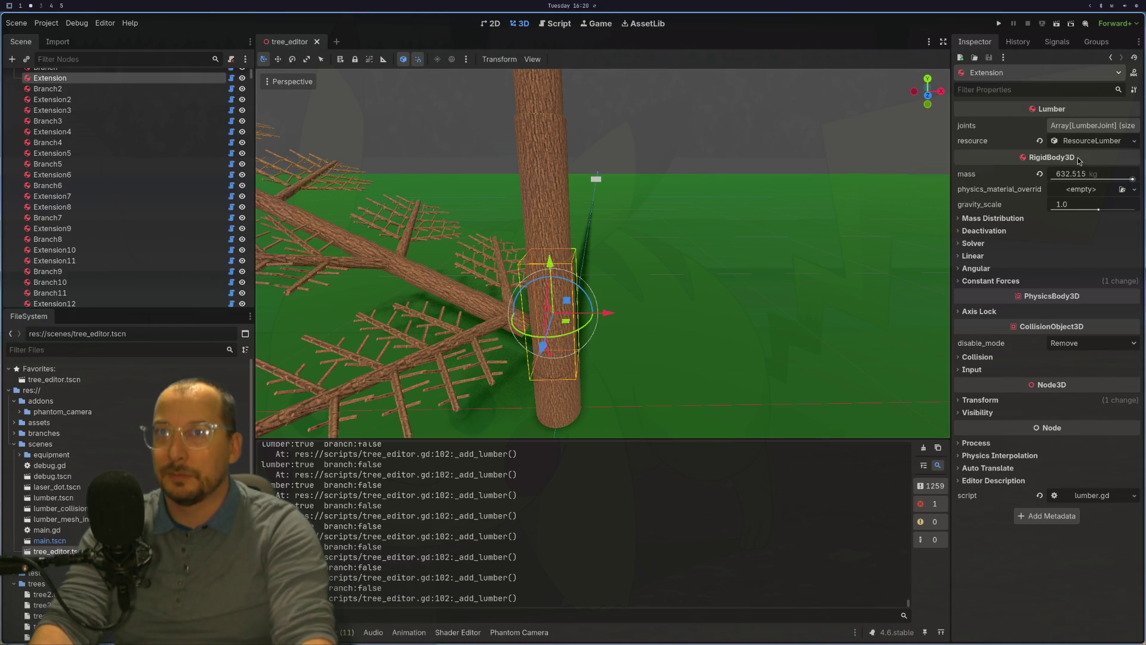
pyautogui.click(1092, 141)
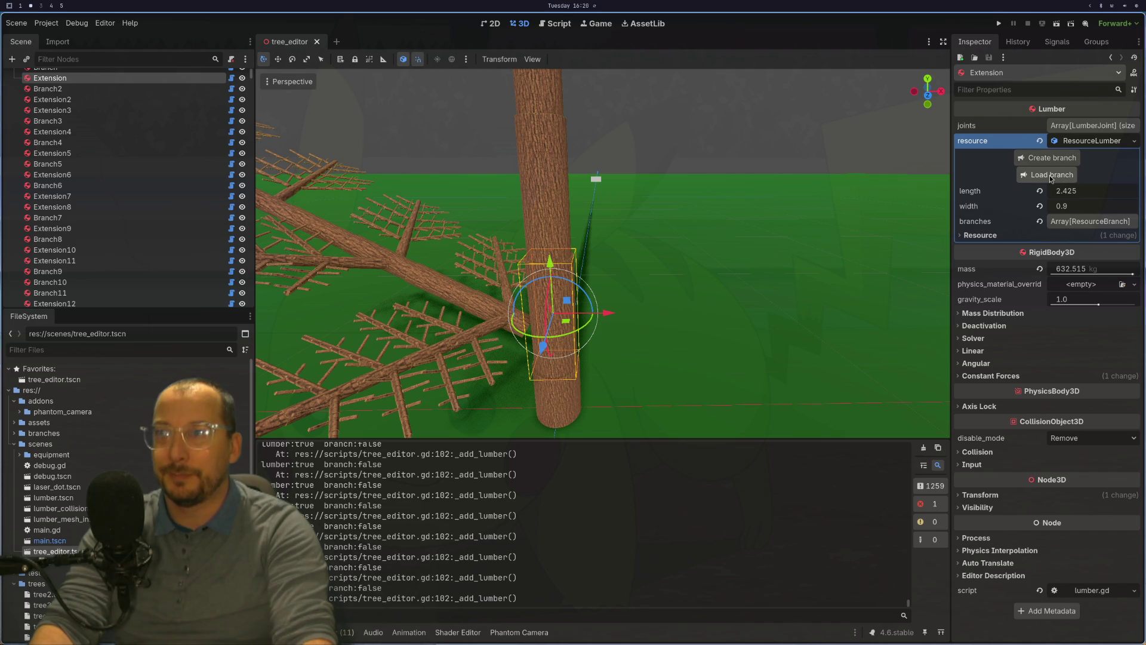
pyautogui.scroll(-5, 438, 284)
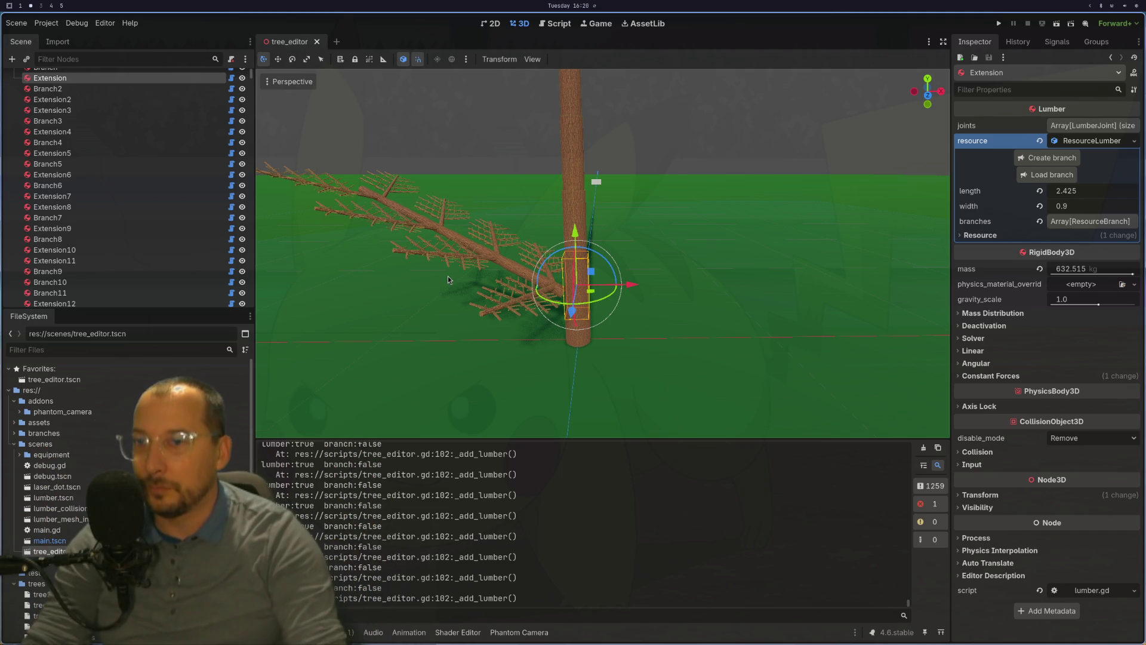
# Delete the 'Branch selected' and 'Branch confirmed' debug prints in tree_editor.gd.
pyautogui.press('super+1')
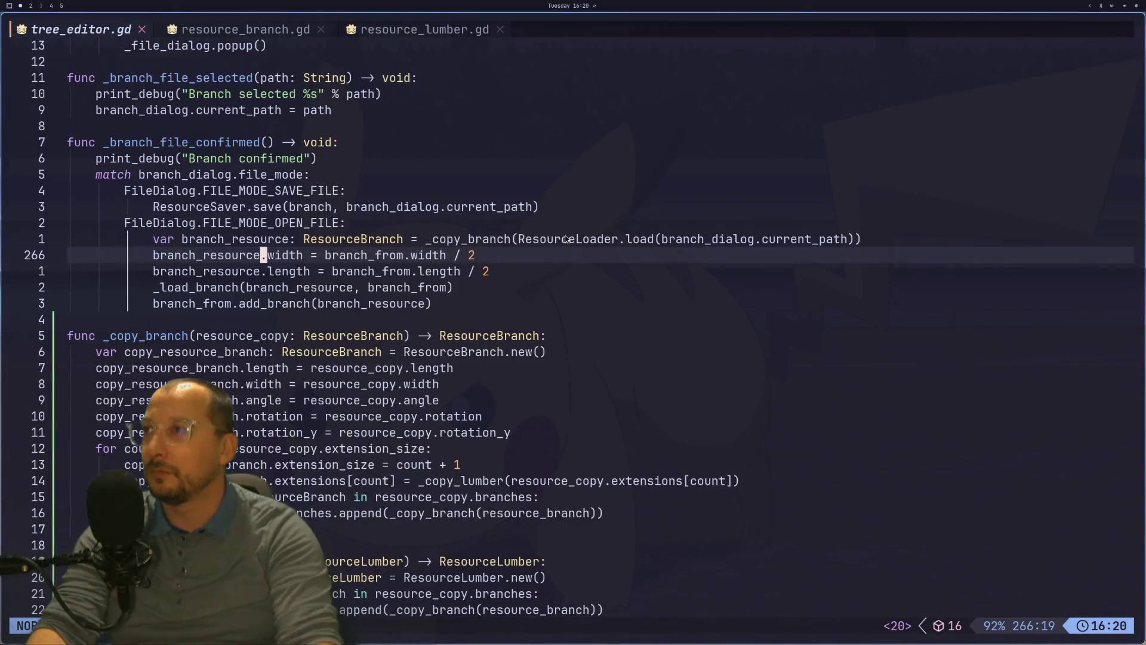
pyautogui.scroll(2, 417, 199)
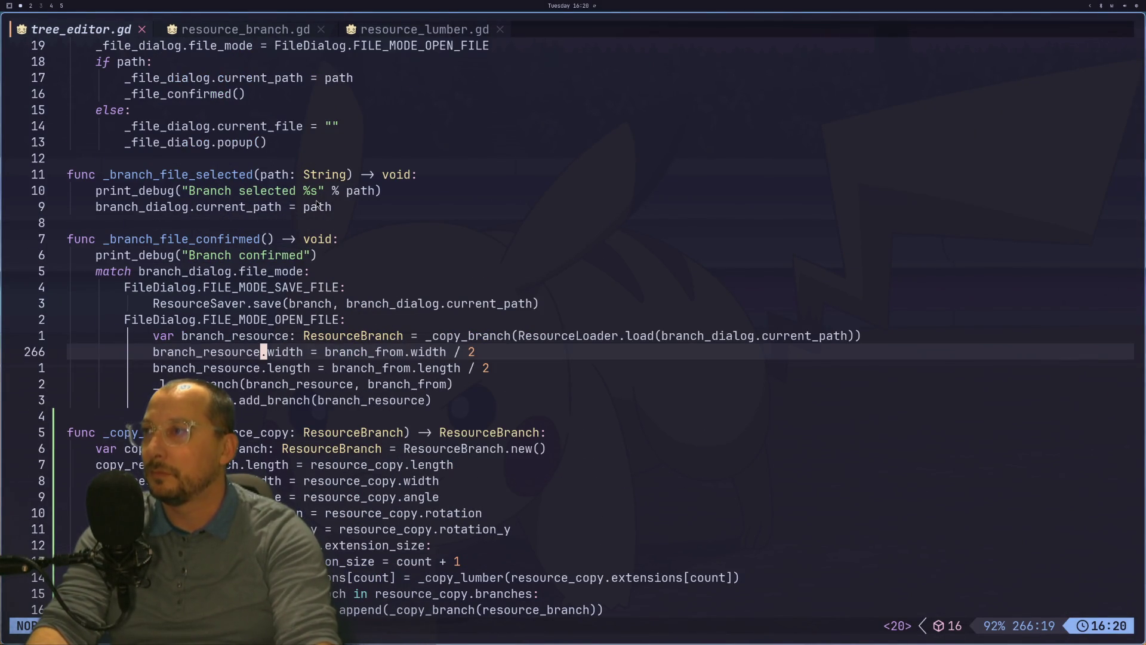
pyautogui.click(109, 194)
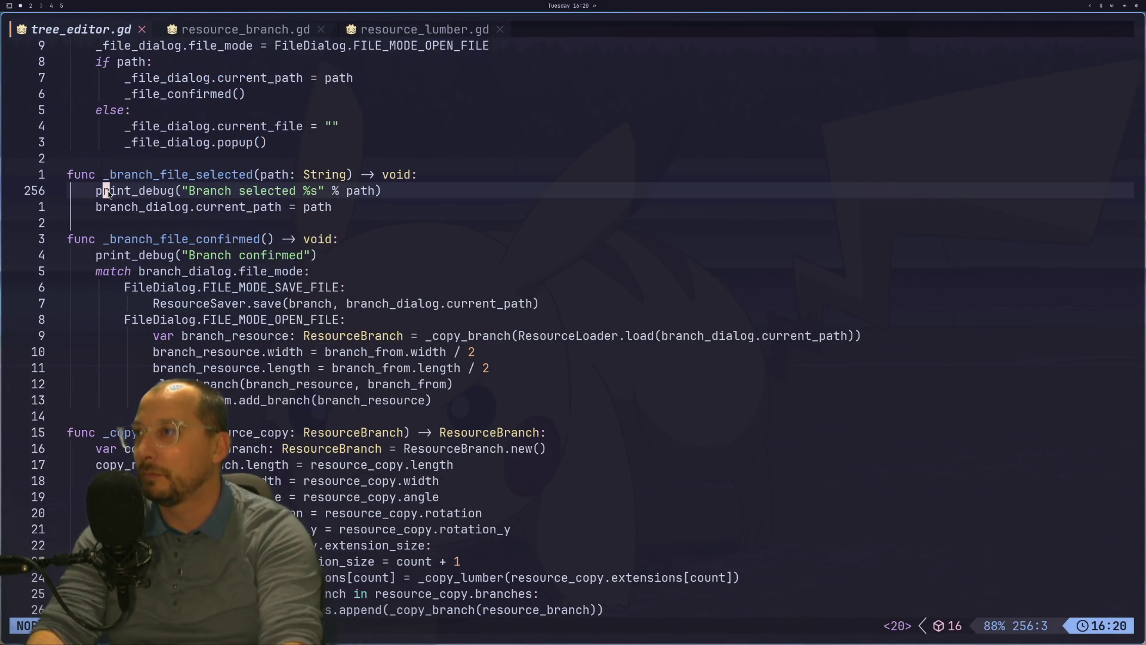
pyautogui.press('d')
pyautogui.press('d')
pyautogui.click(109, 241)
pyautogui.press('d')
pyautogui.press('d')
# Search for the lumber debug print, comment it out with gcc, and save with :w.
pyautogui.press('g')
pyautogui.press('g')
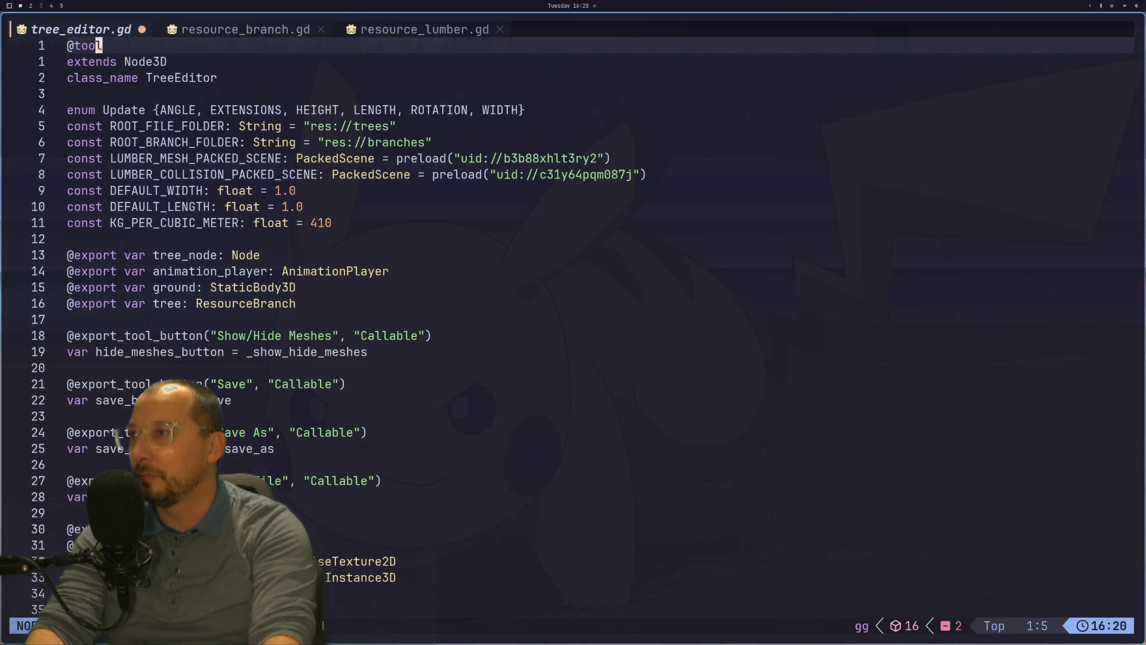
pyautogui.write('/prin')
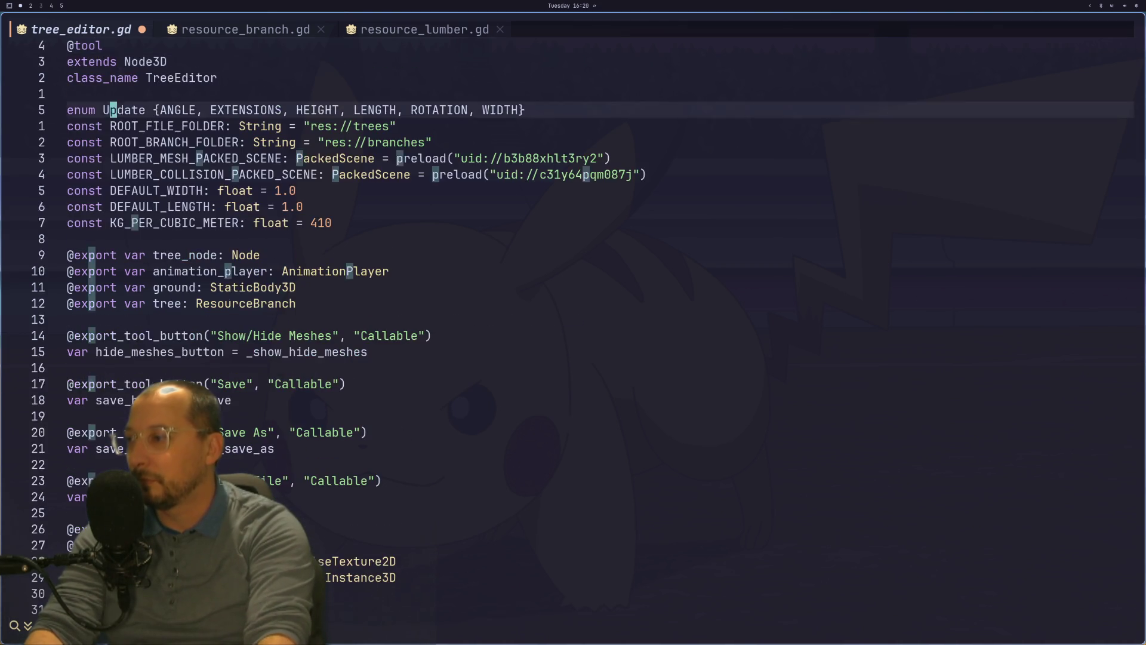
pyautogui.write('t')
pyautogui.press('Return')
pyautogui.press('n')
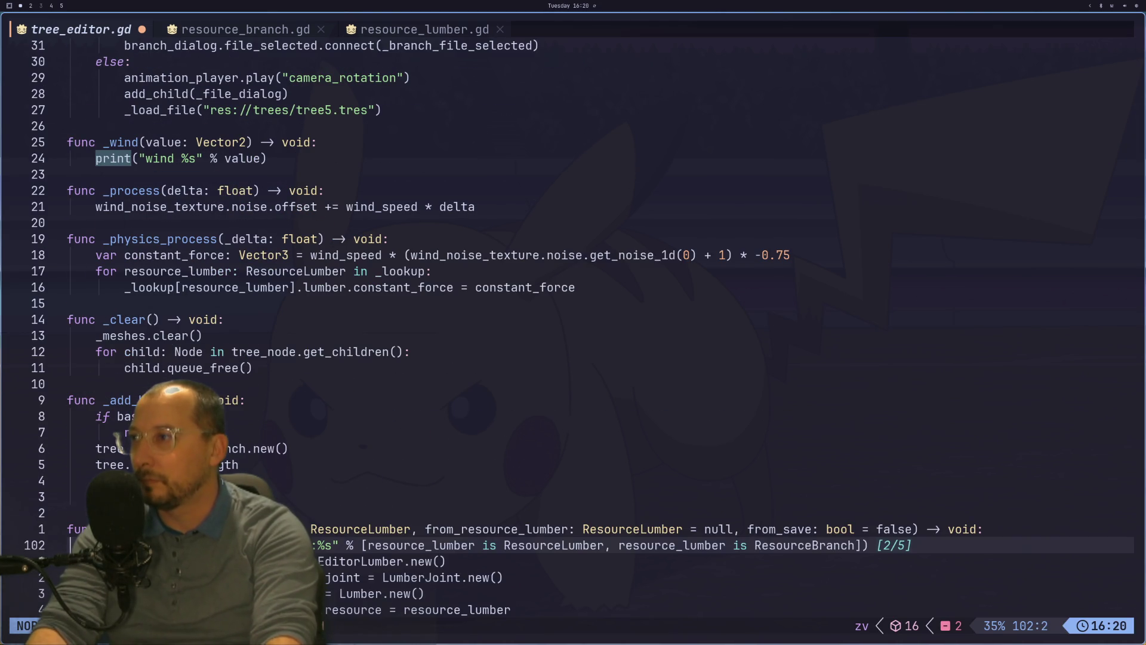
pyautogui.press('Escape')
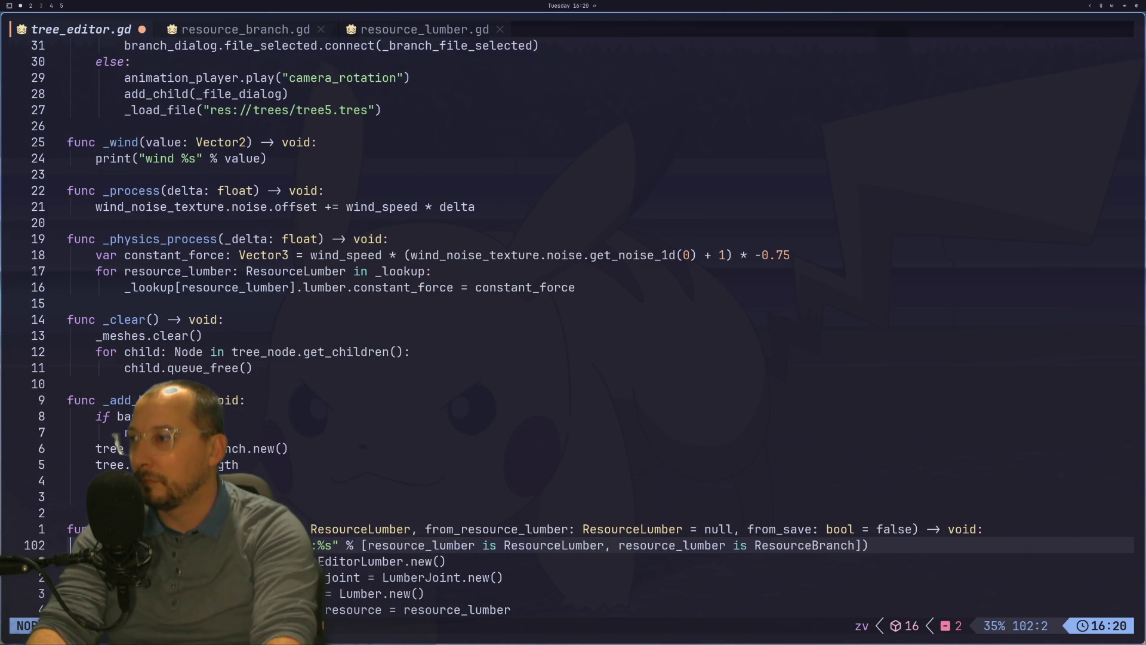
pyautogui.scroll(-1, 536, 335)
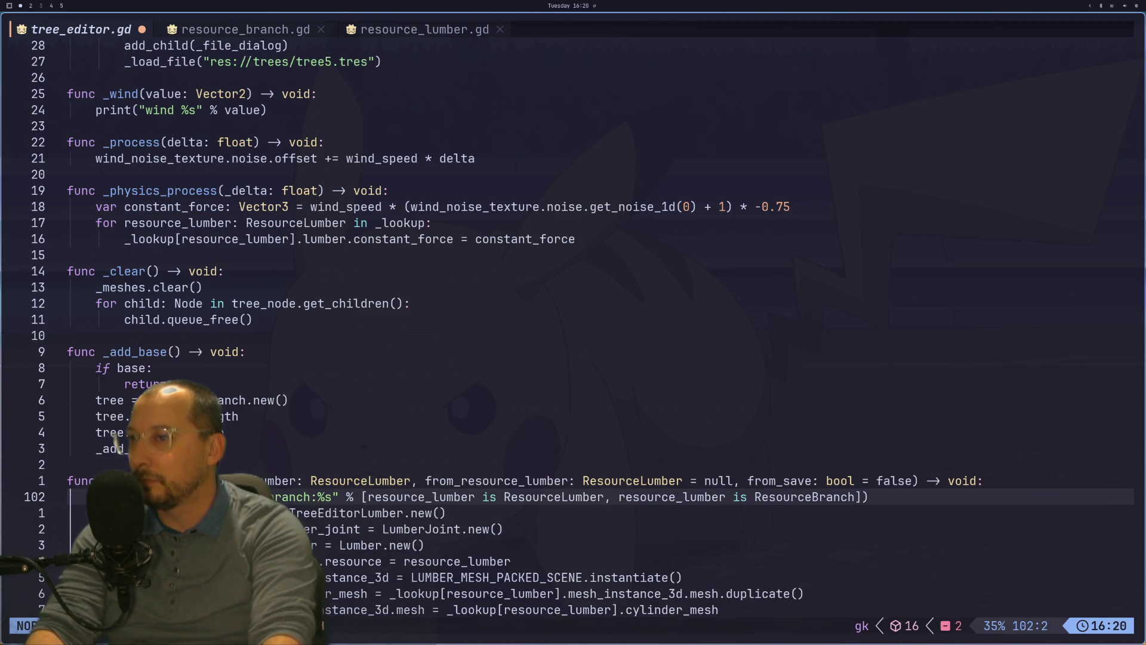
pyautogui.press('d')
pyautogui.press('d')
pyautogui.press('u')
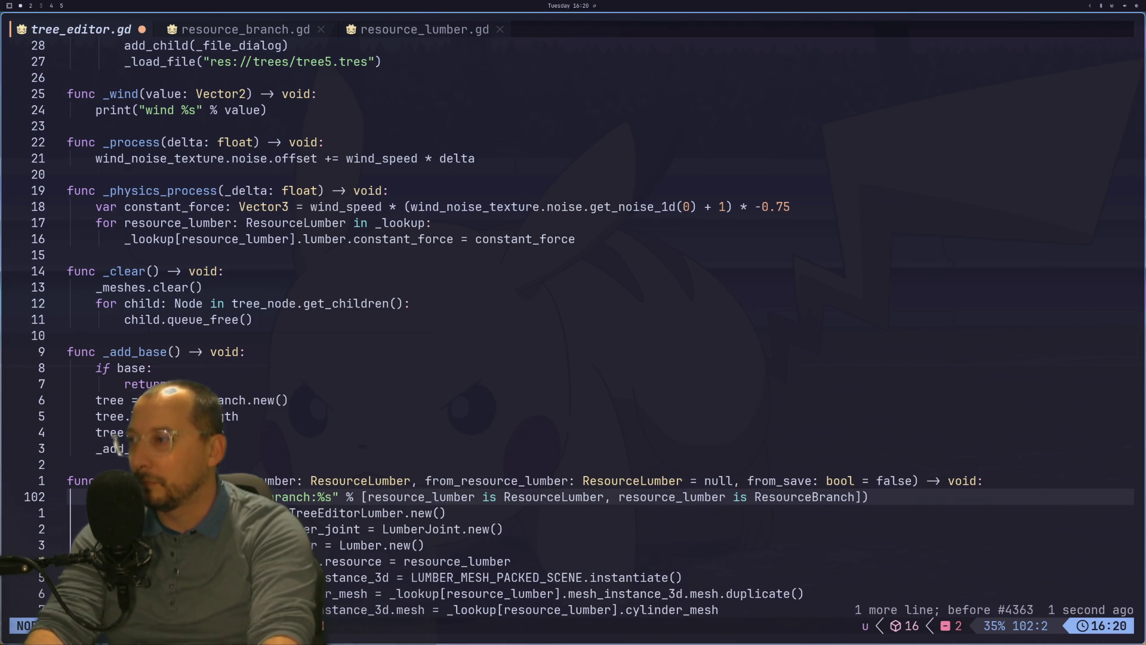
pyautogui.press('g')
pyautogui.press('c')
pyautogui.press('c')
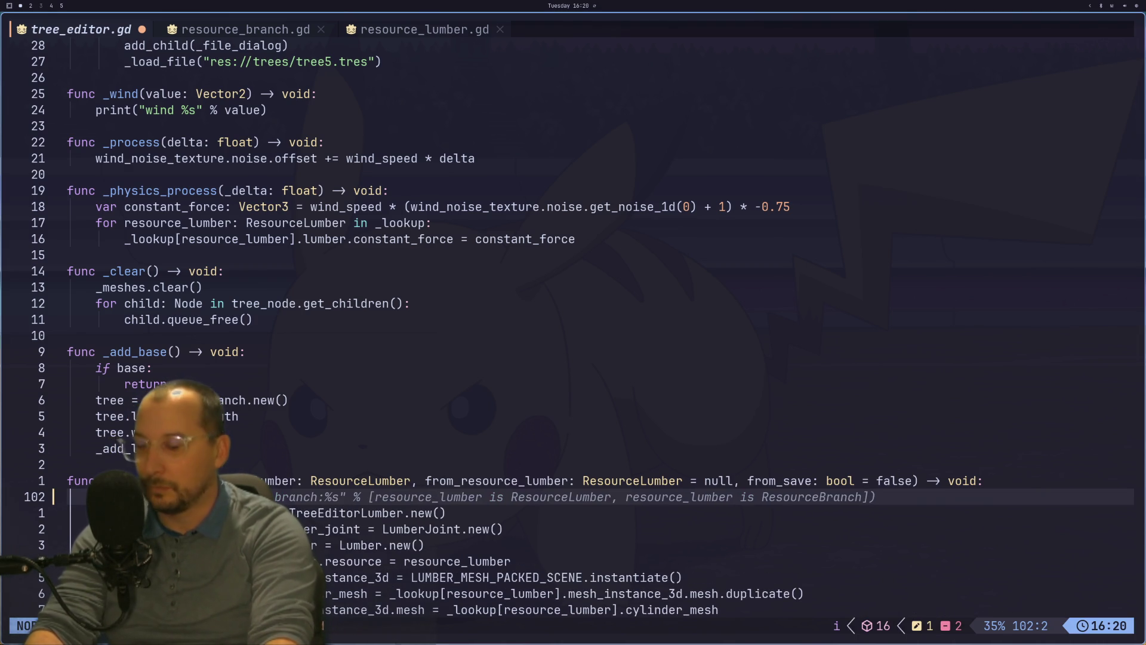
pyautogui.write(':w')
pyautogui.press('Return')
# Comment out the 'Branch' naming line in the _add_lumber function.
pyautogui.press('j')
pyautogui.press('j')
pyautogui.press('j')
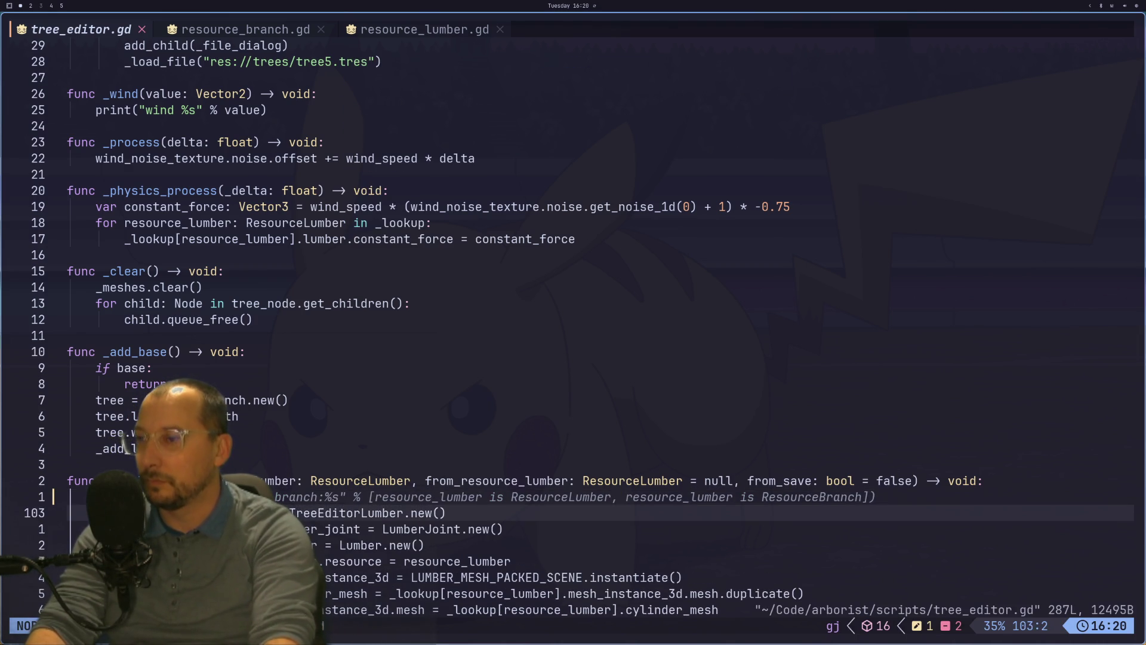
pyautogui.press('j')
pyautogui.press('j')
pyautogui.press('j')
pyautogui.press('k')
pyautogui.press('k')
pyautogui.press('k')
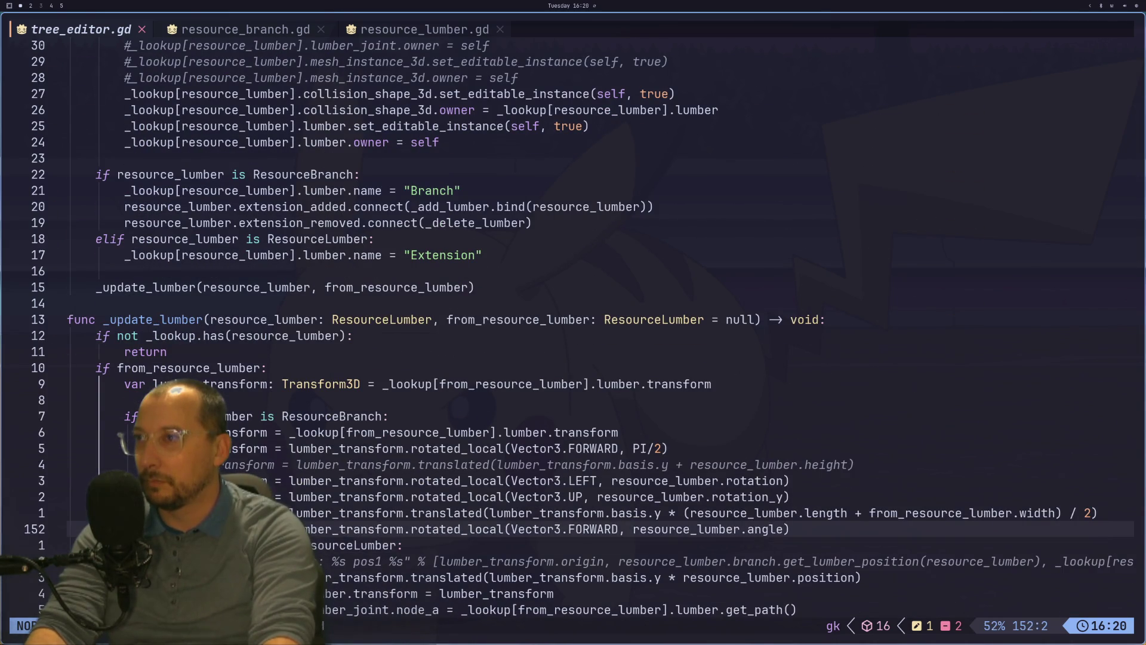
pyautogui.press('k')
pyautogui.press('k')
pyautogui.press('k')
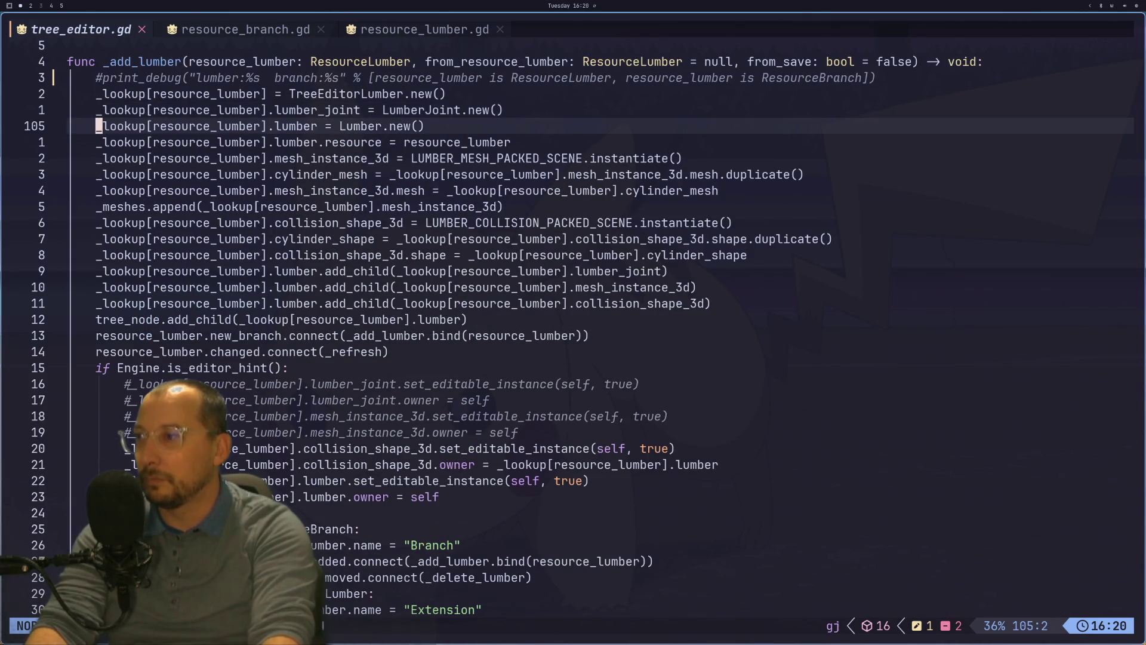
pyautogui.press('j')
pyautogui.press('j')
pyautogui.press('j')
pyautogui.press('j')
pyautogui.press('k')
pyautogui.press('k')
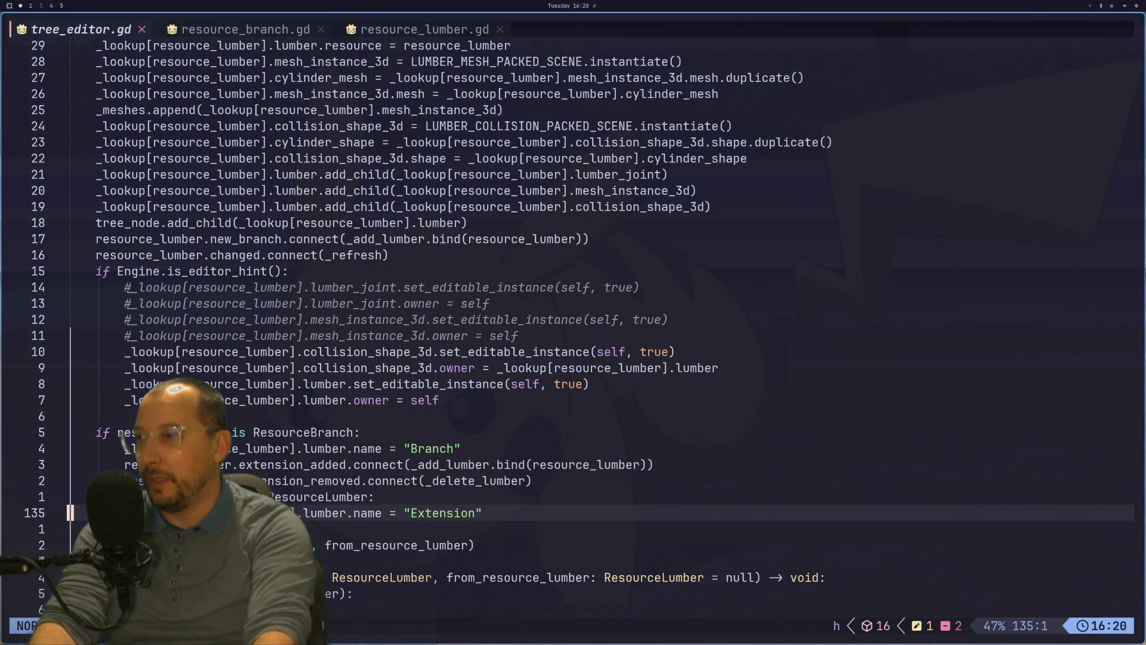
pyautogui.press('k')
pyautogui.press('k')
pyautogui.press('k')
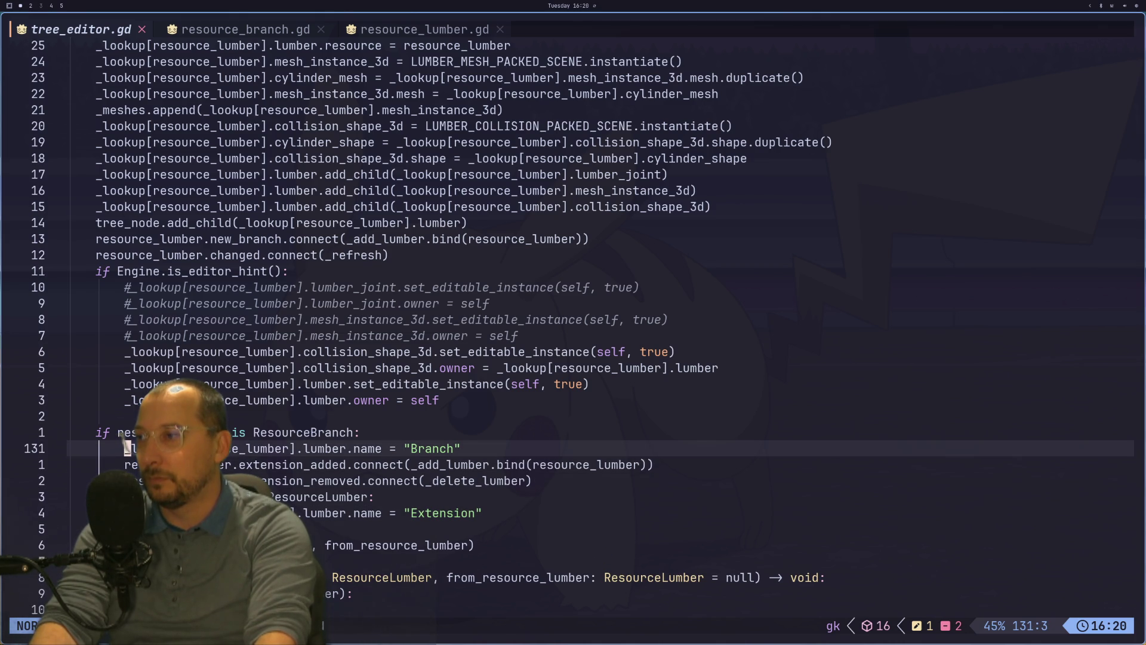
pyautogui.press('g')
pyautogui.press('c')
pyautogui.press('c')
# Comment out the ResourceLumber check and the Extension naming line, save, and return to Godot.
pyautogui.press('j')
pyautogui.press('j')
pyautogui.press('h')
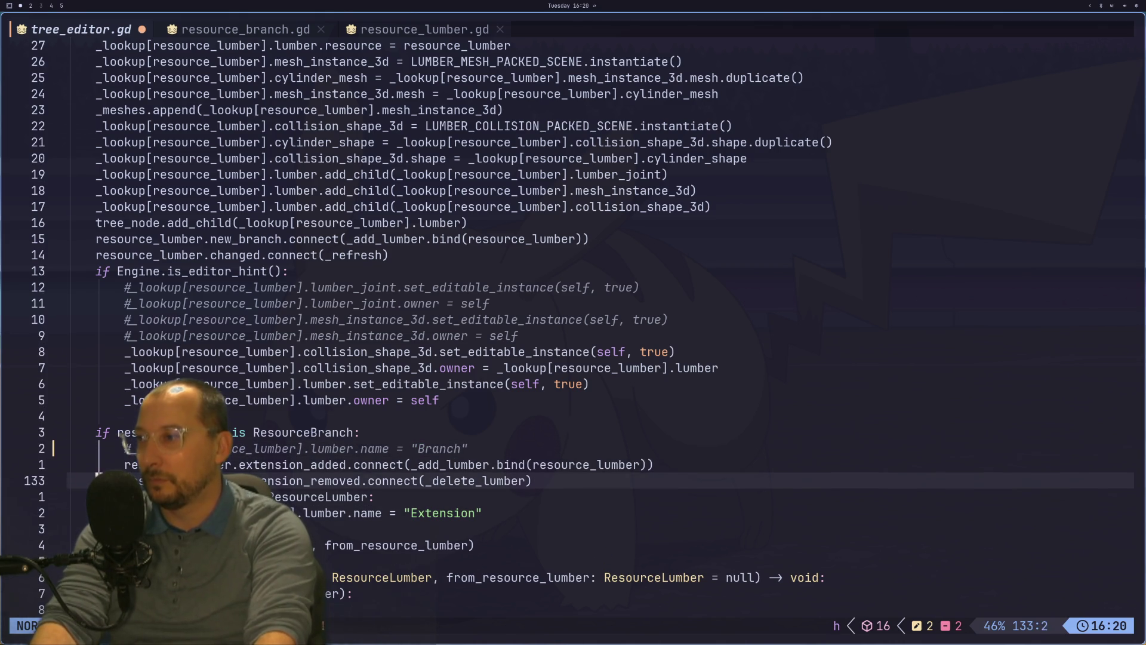
pyautogui.press('j')
pyautogui.press('g')
pyautogui.press('c')
pyautogui.press('c')
pyautogui.press('j')
pyautogui.press('g')
pyautogui.press('c')
pyautogui.press('c')
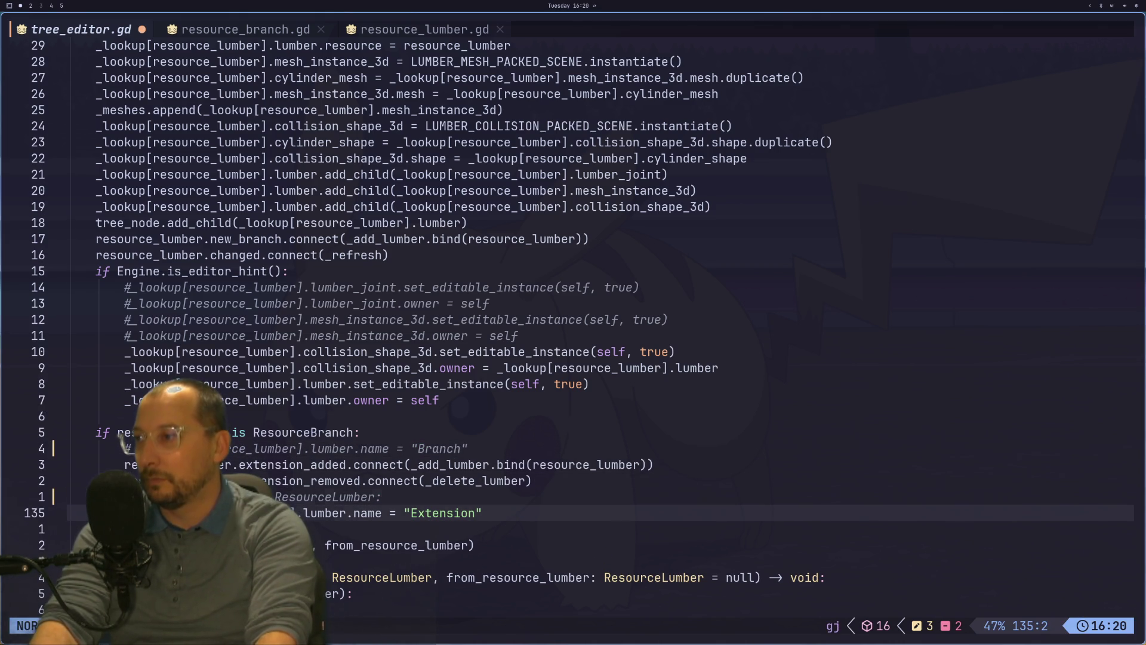
pyautogui.write(':w')
pyautogui.press('Return')
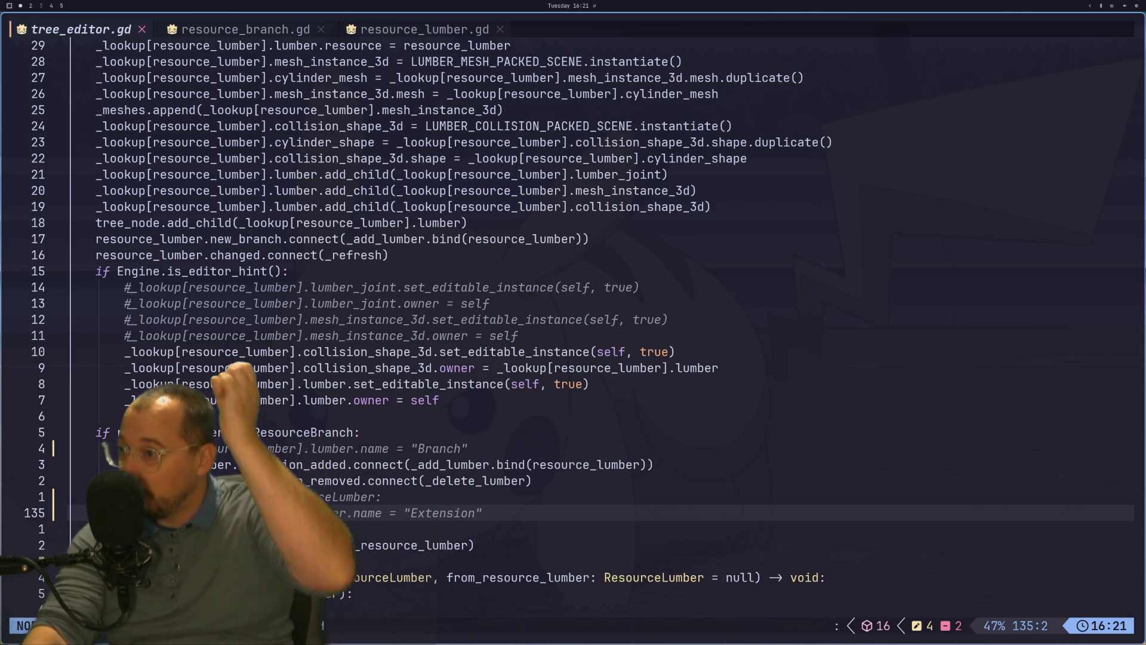
pyautogui.press('super+2')
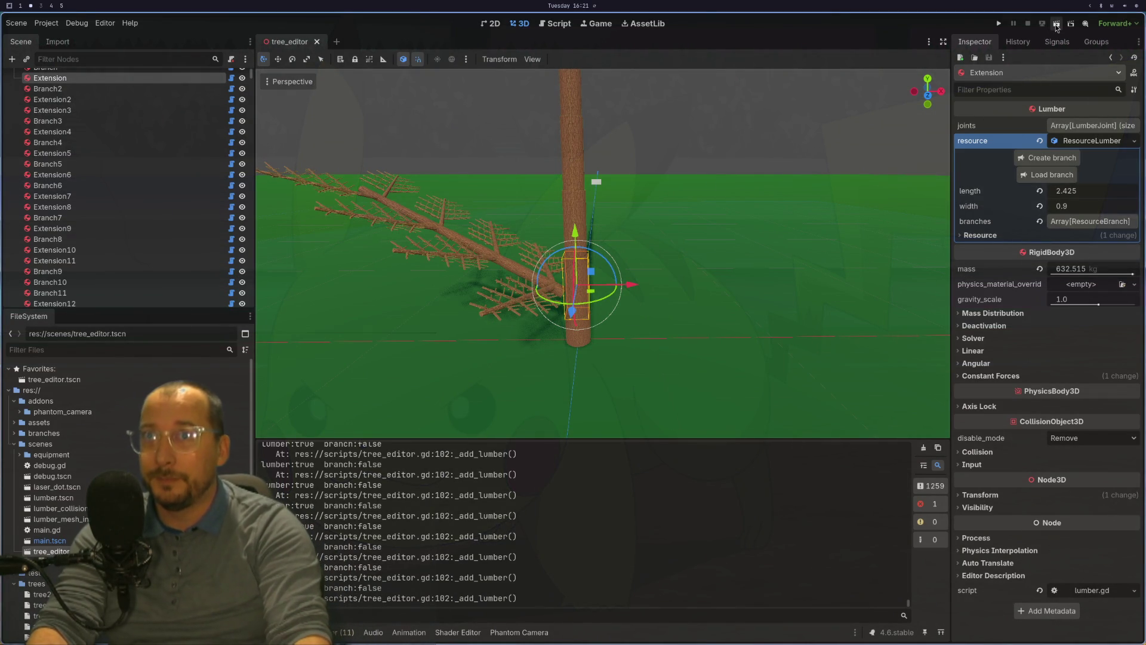
# Run the tree editor scene as a game, check the system monitor, then stop it with F8.
pyautogui.click(1057, 26)
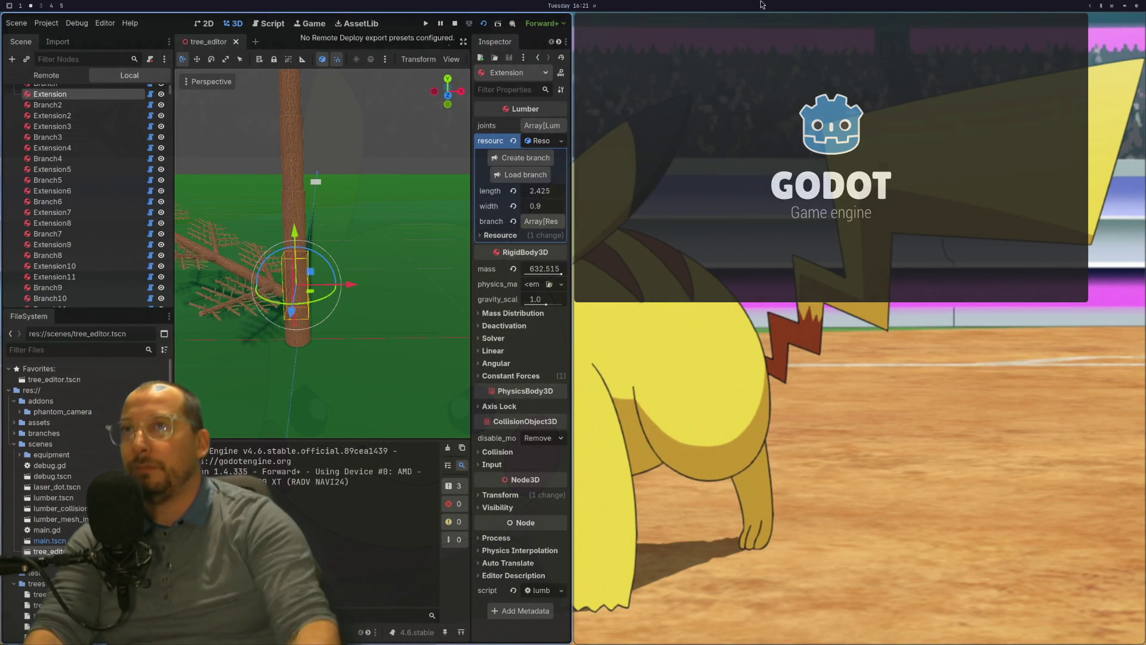
pyautogui.click(1137, 8)
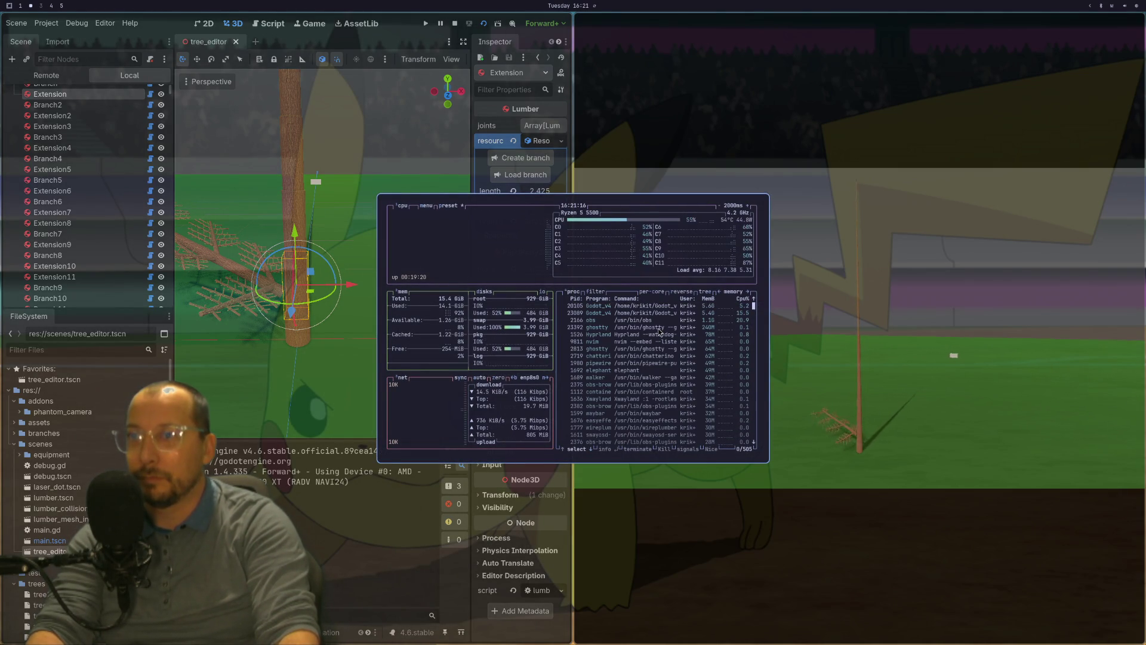
pyautogui.press('q')
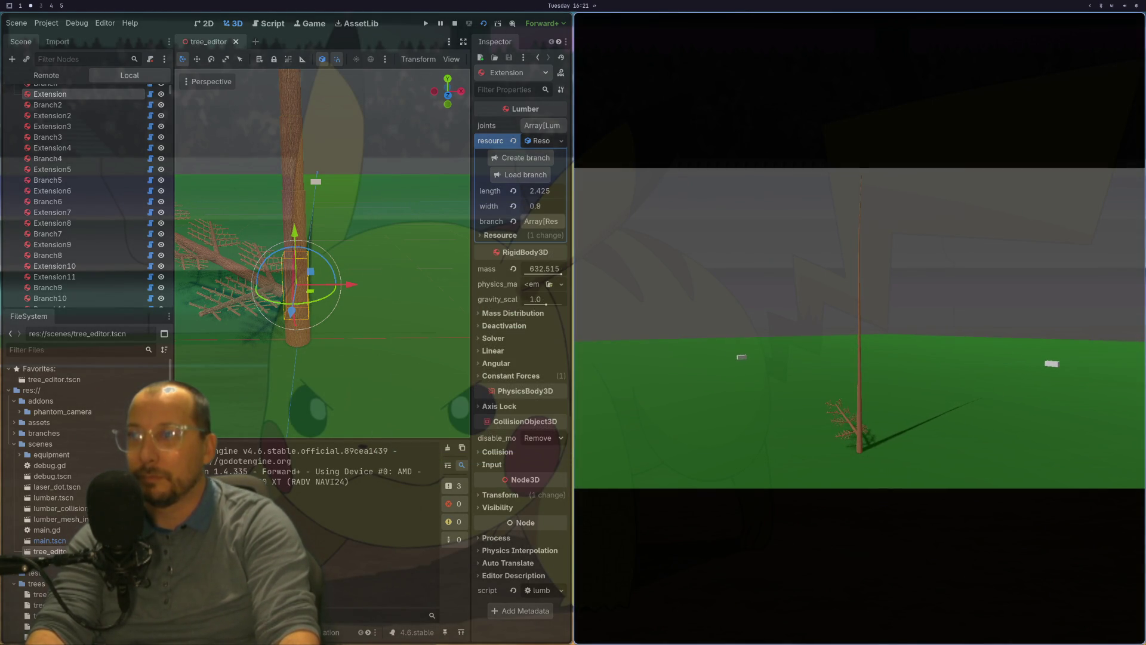
pyautogui.press('F8')
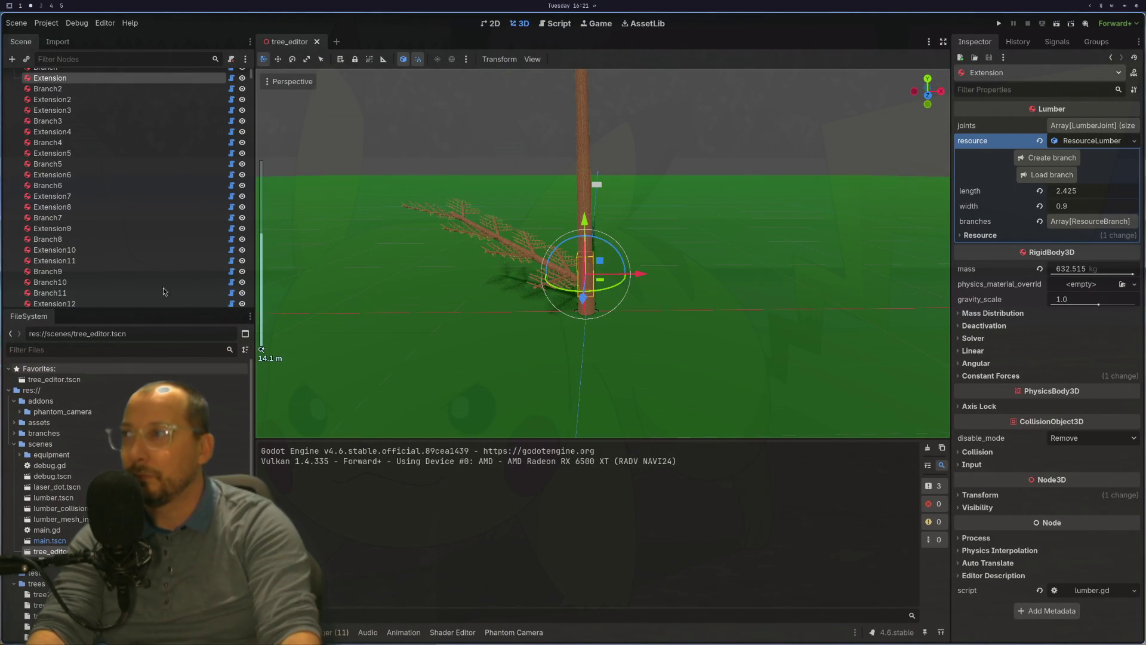
# Scroll the Scene tree and open the Load branch file picker from the Inspector.
pyautogui.scroll(-10, 177, 200)
pyautogui.scroll(-20, 176, 200)
pyautogui.scroll(-2, 176, 200)
pyautogui.scroll(5, 449, 205)
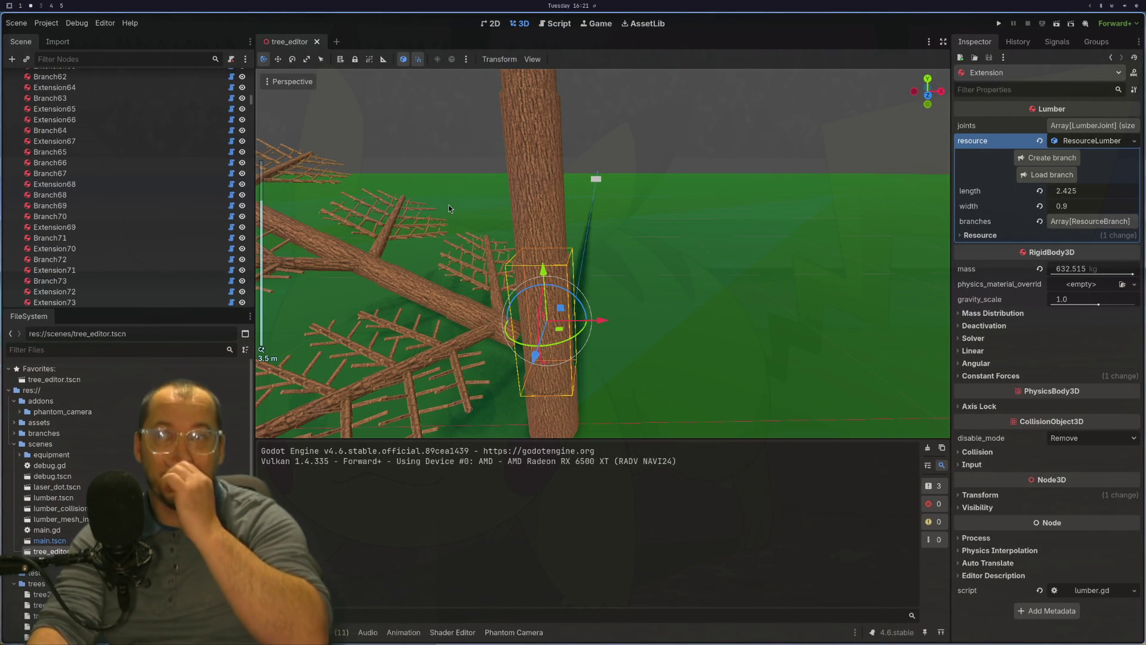
pyautogui.scroll(-5, 583, 205)
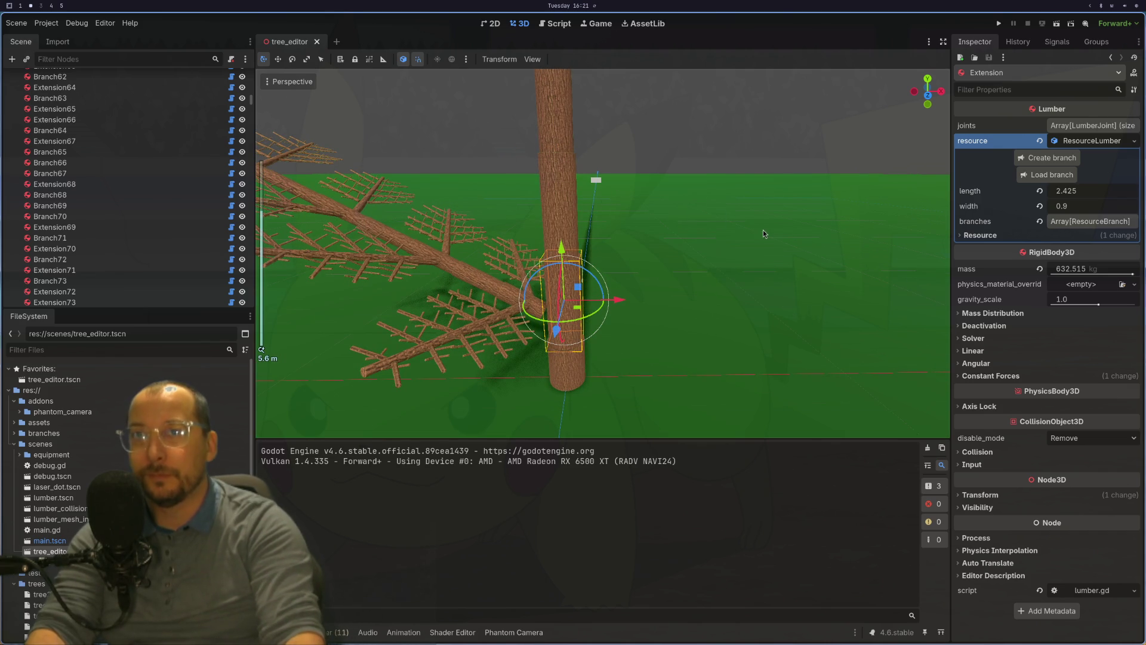
pyautogui.click(1049, 174)
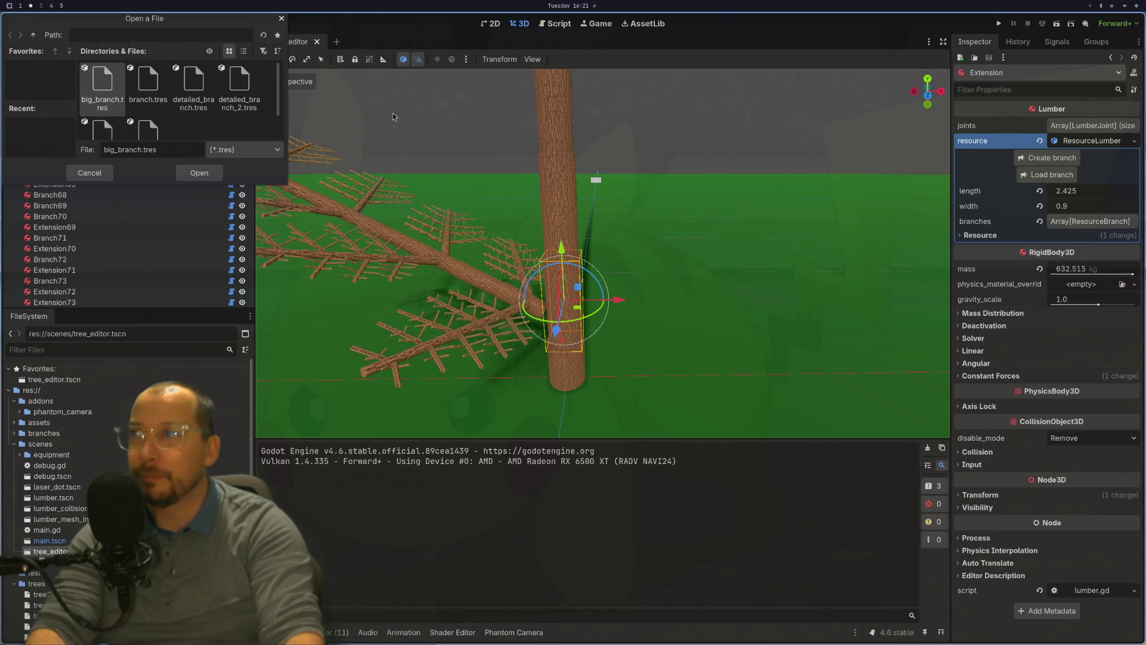
# Select big_branch.tres in the Open a File dialog, then view tree_editor.gd in Neovim.
pyautogui.click(239, 87)
pyautogui.click(114, 101)
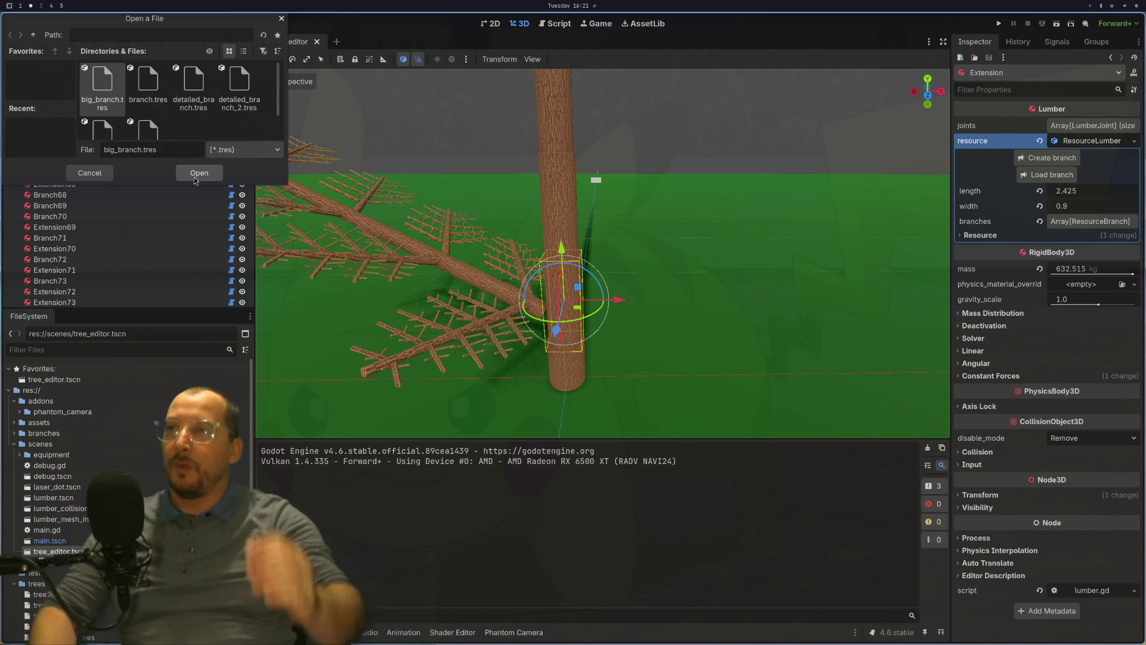
pyautogui.press('super+1')
pyautogui.scroll(-11, 704, 353)
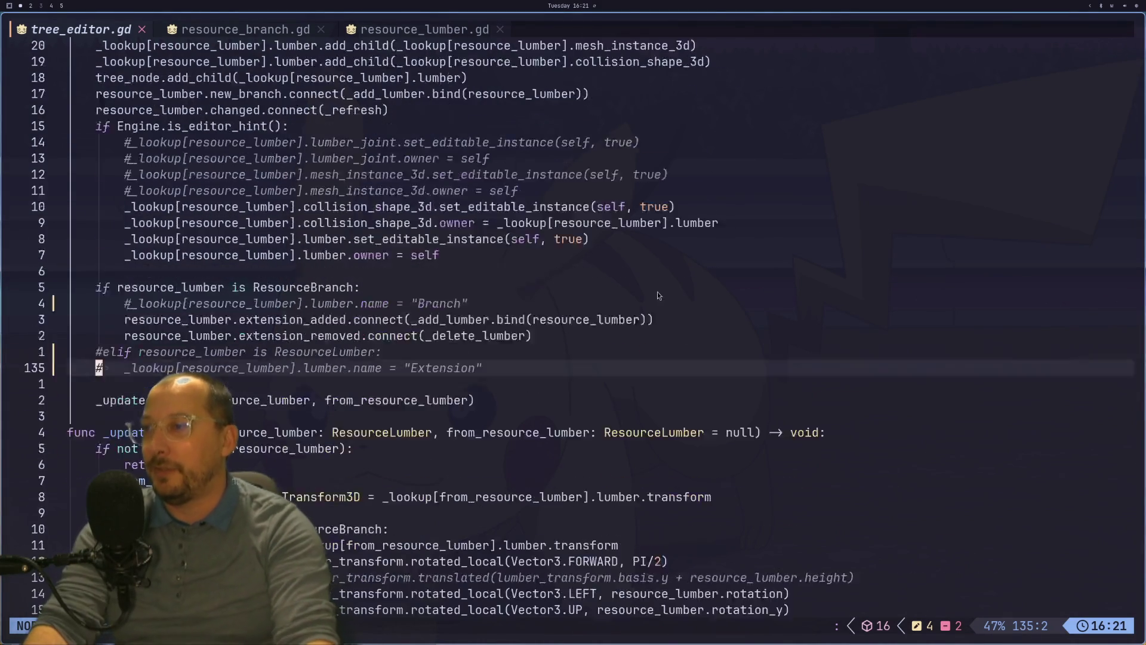
# Review the _branch_file_confirmed and _copy_branch code in tree_editor.gd.
pyautogui.scroll(-20, 481, 328)
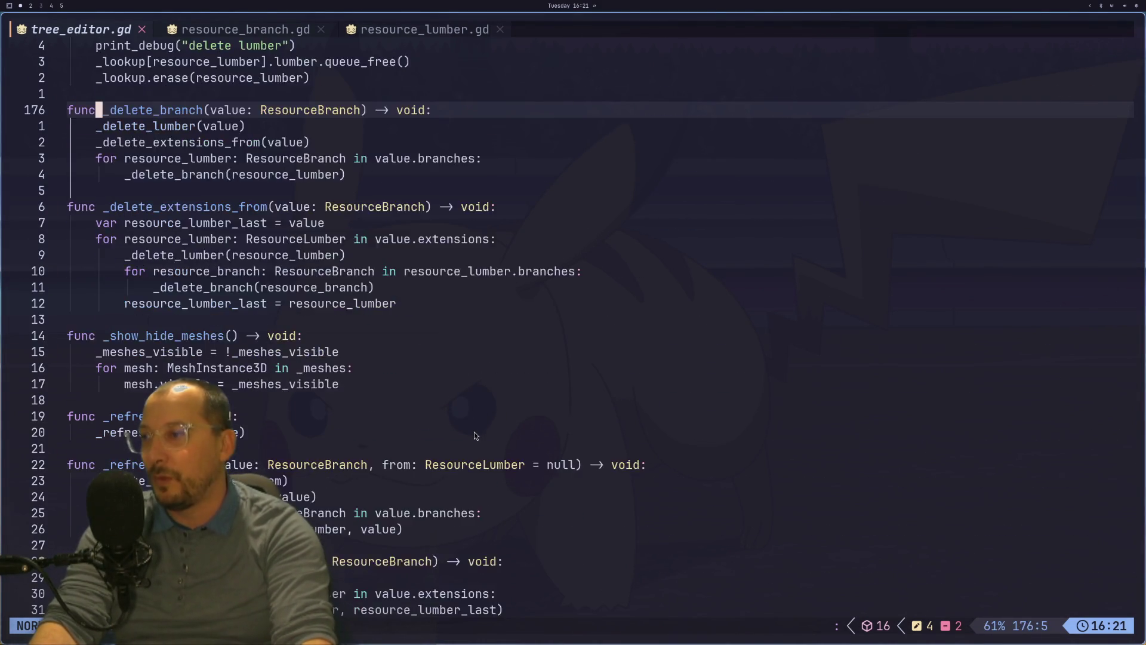
pyautogui.scroll(-19, 476, 481)
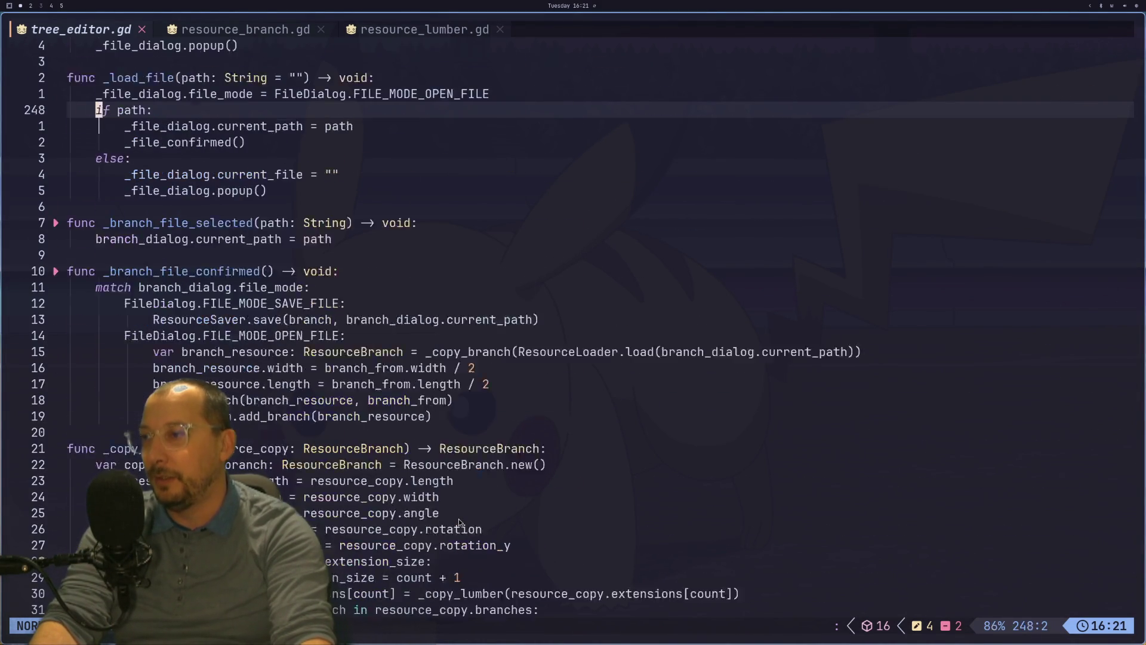
pyautogui.scroll(5, 459, 518)
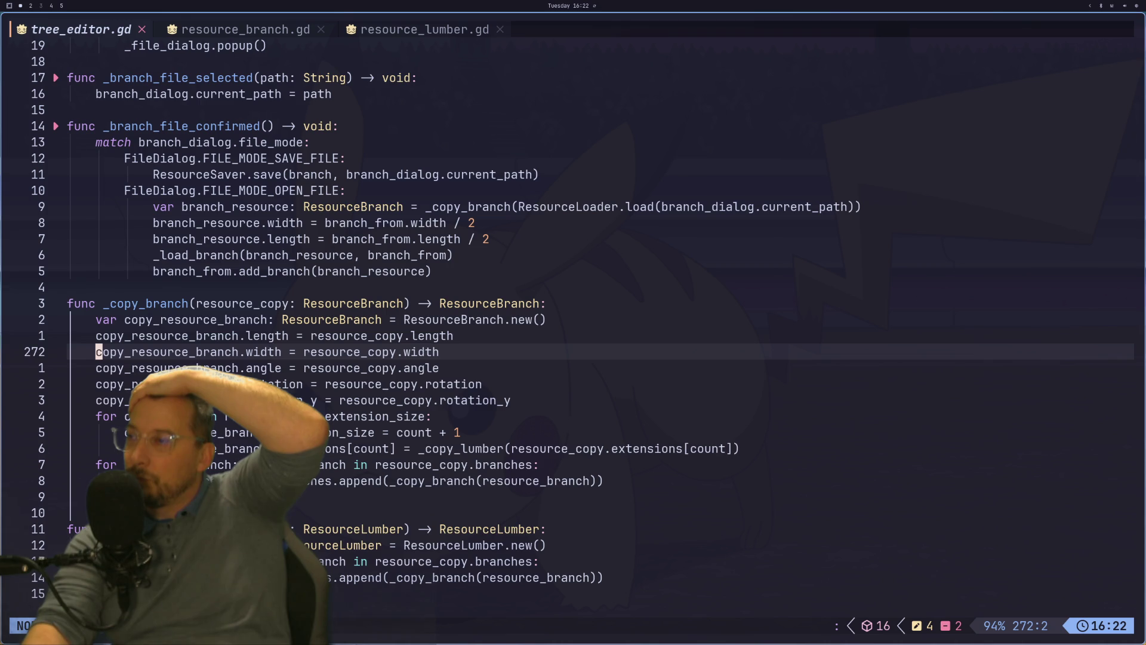
pyautogui.press('super+2')
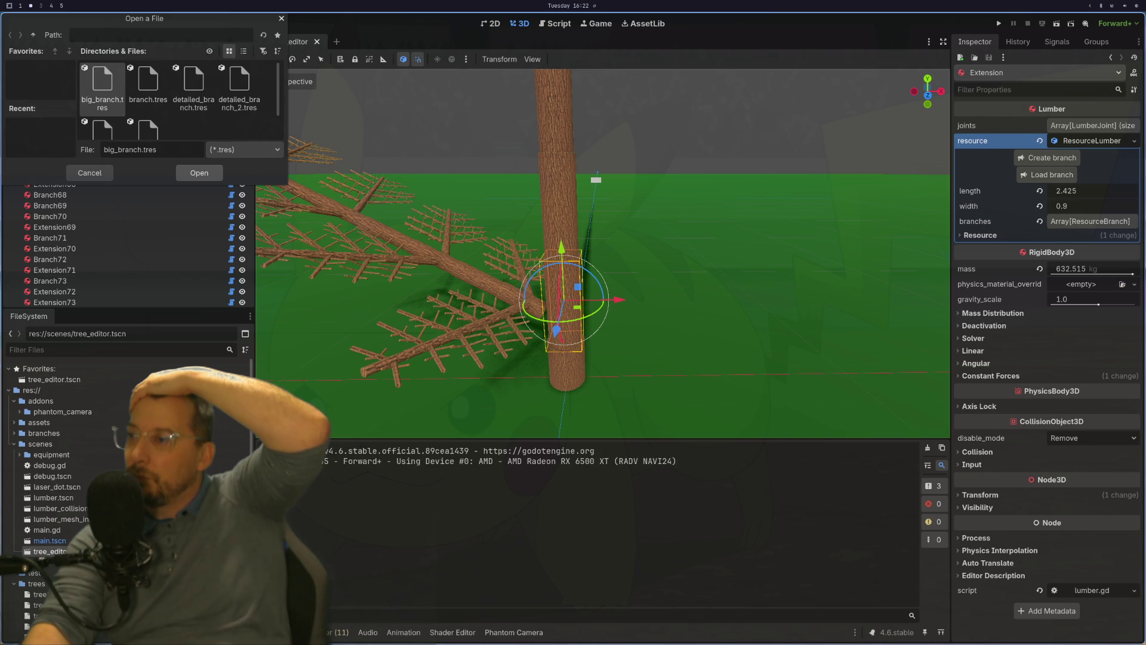
pyautogui.press('super+1')
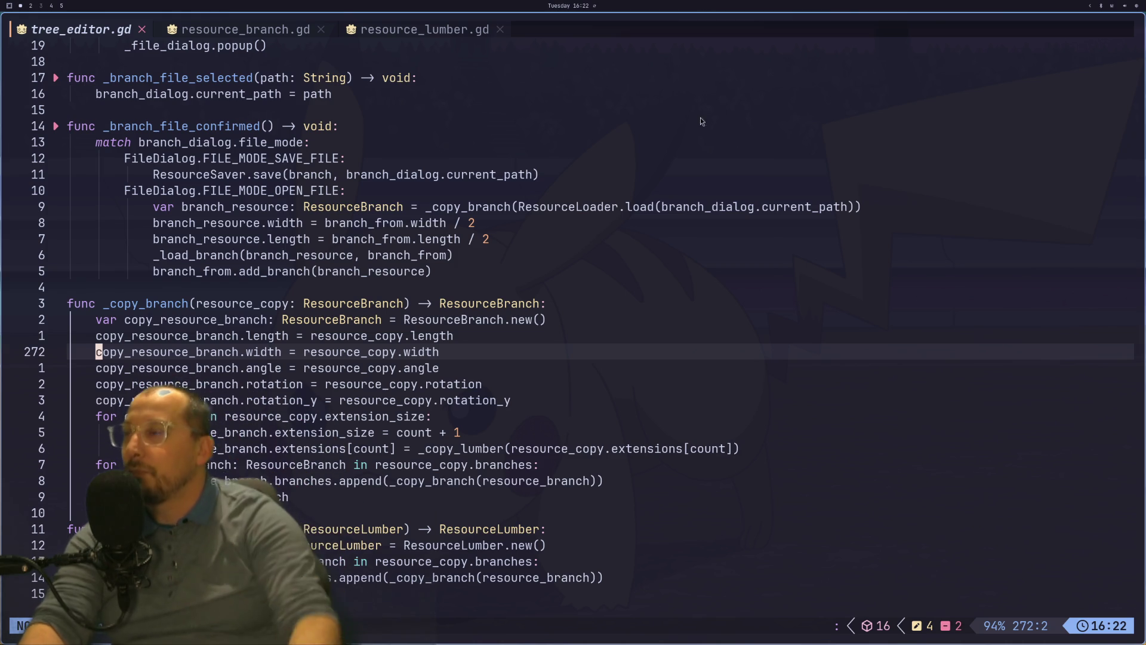
# Look through resource_branch.gd, then go back to the Godot editor's file dialog.
pyautogui.click(245, 29)
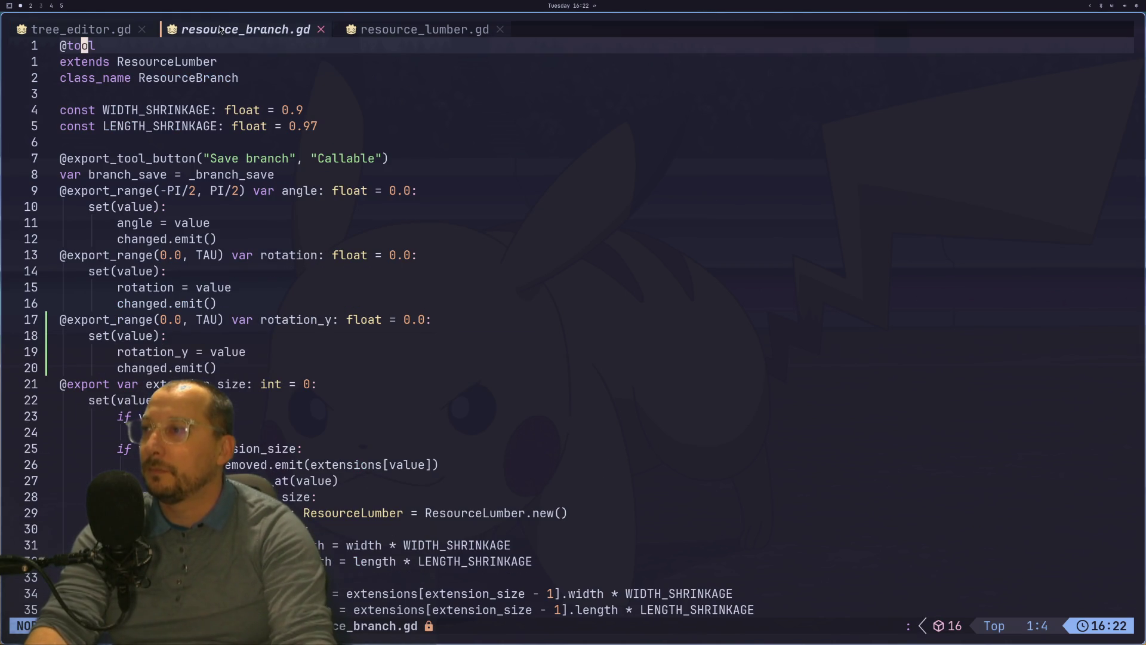
pyautogui.scroll(-2, 246, 172)
pyautogui.scroll(-2, 257, 238)
pyautogui.scroll(-2, 322, 227)
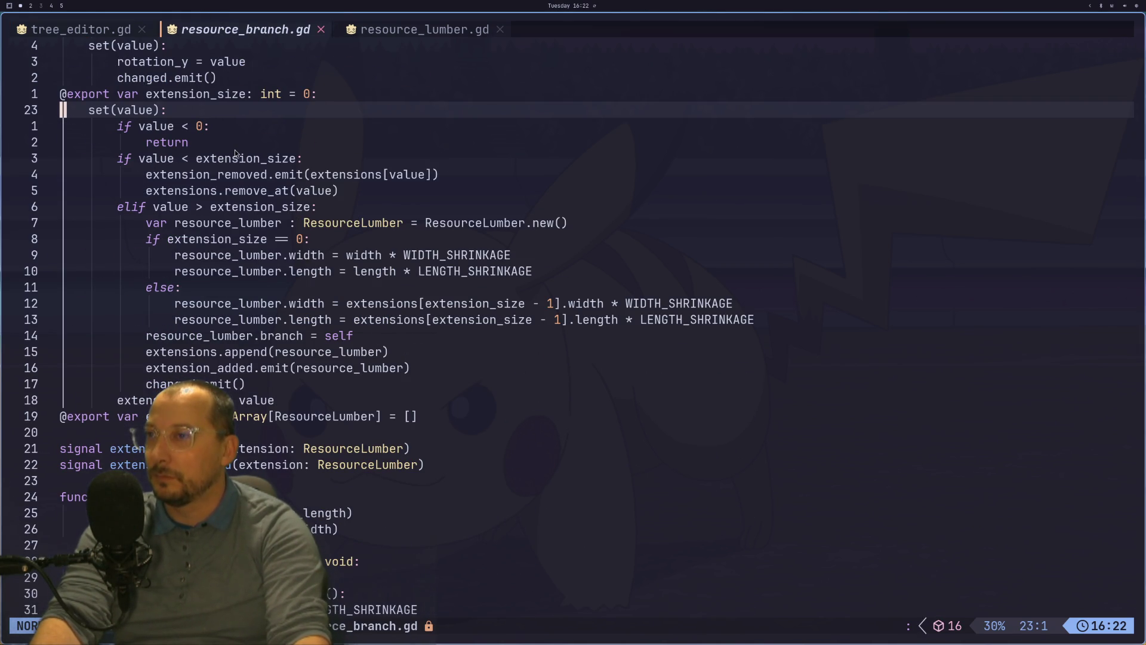
pyautogui.click(105, 29)
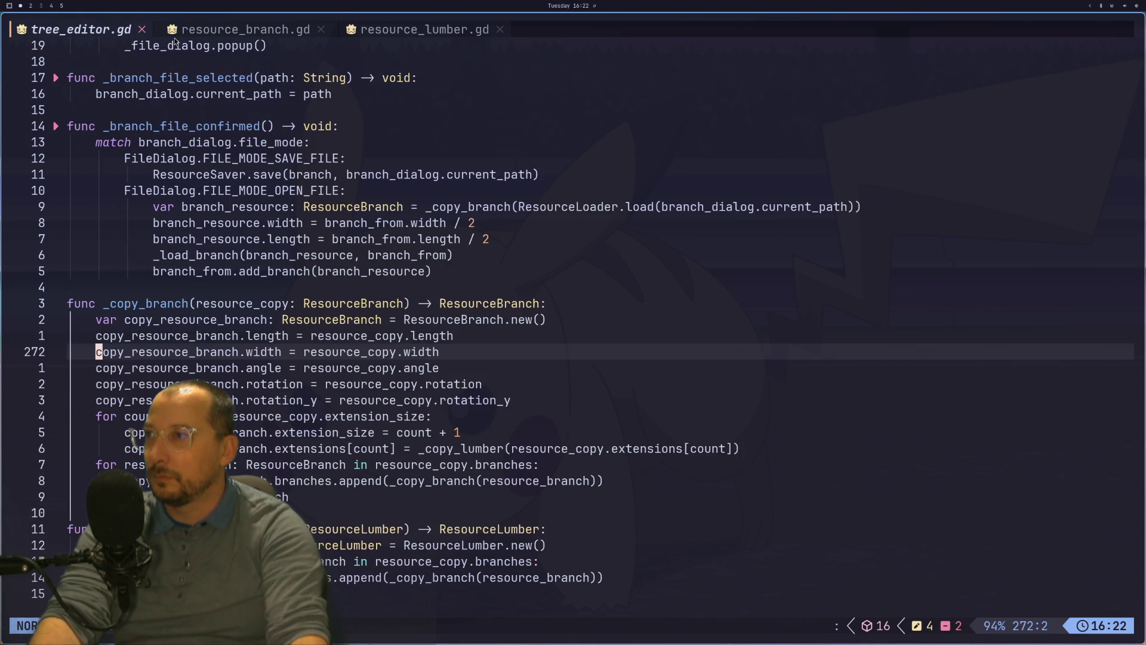
pyautogui.click(203, 28)
pyautogui.press('super+2')
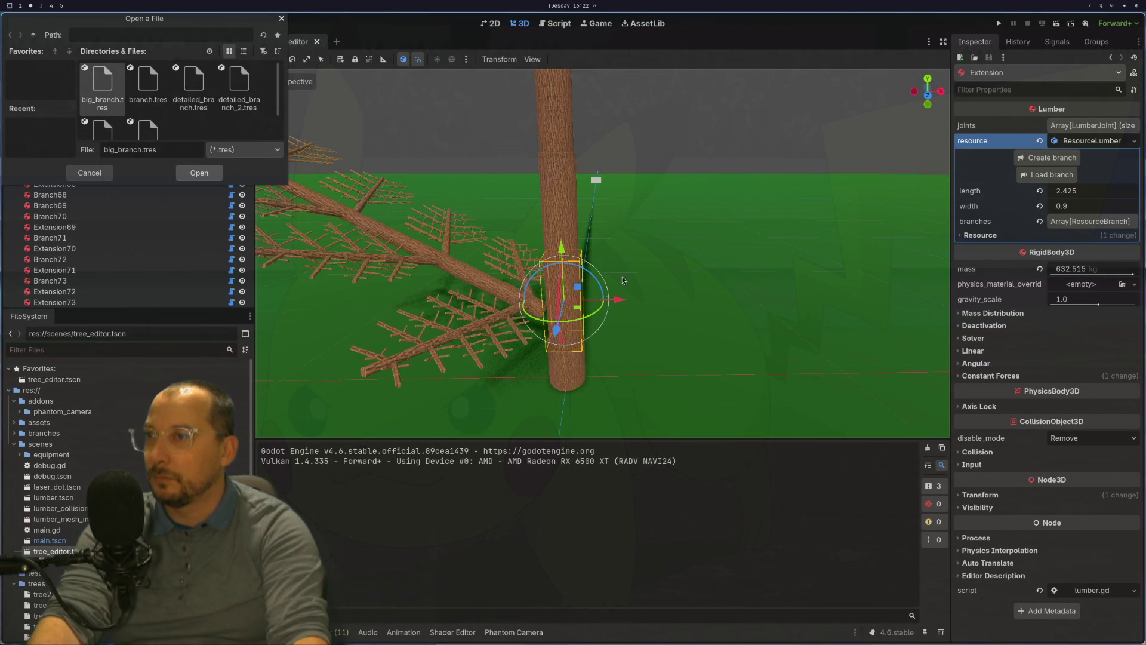
# Bring up the system monitor to check processes, then close it.
pyautogui.click(1139, 9)
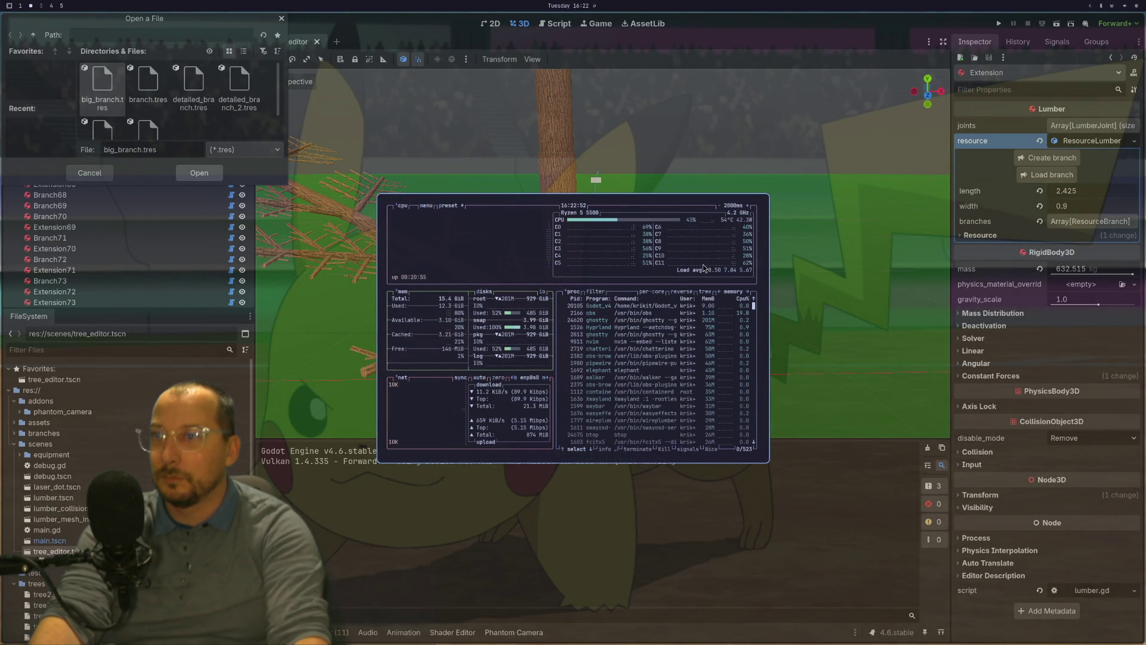
pyautogui.press('super+1')
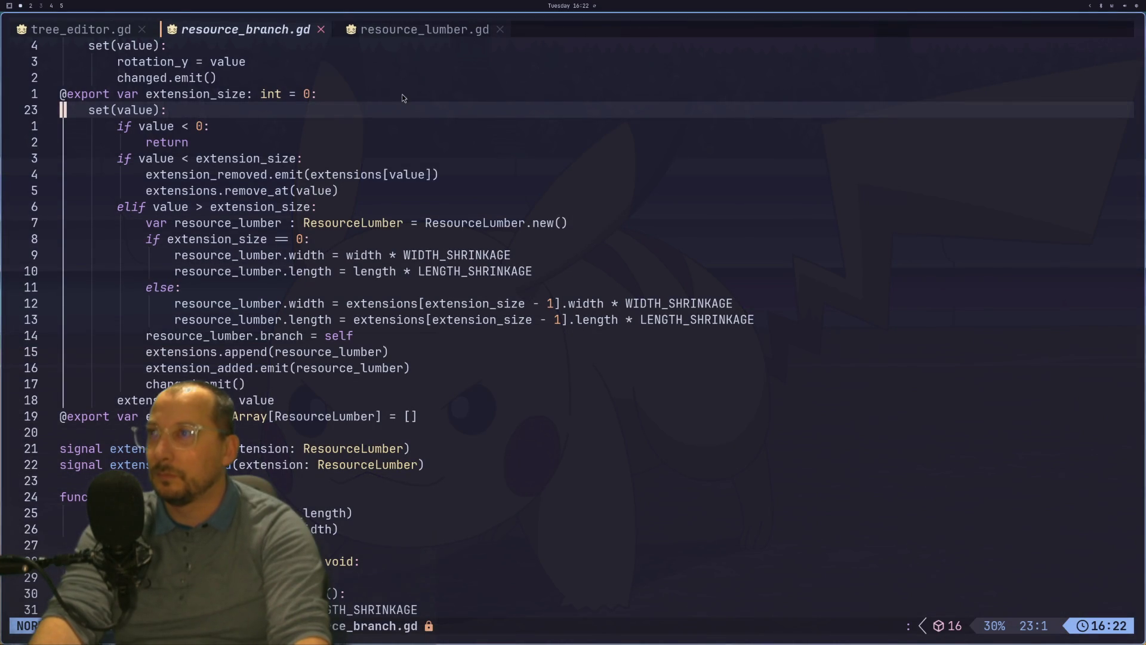
pyautogui.press('super+2')
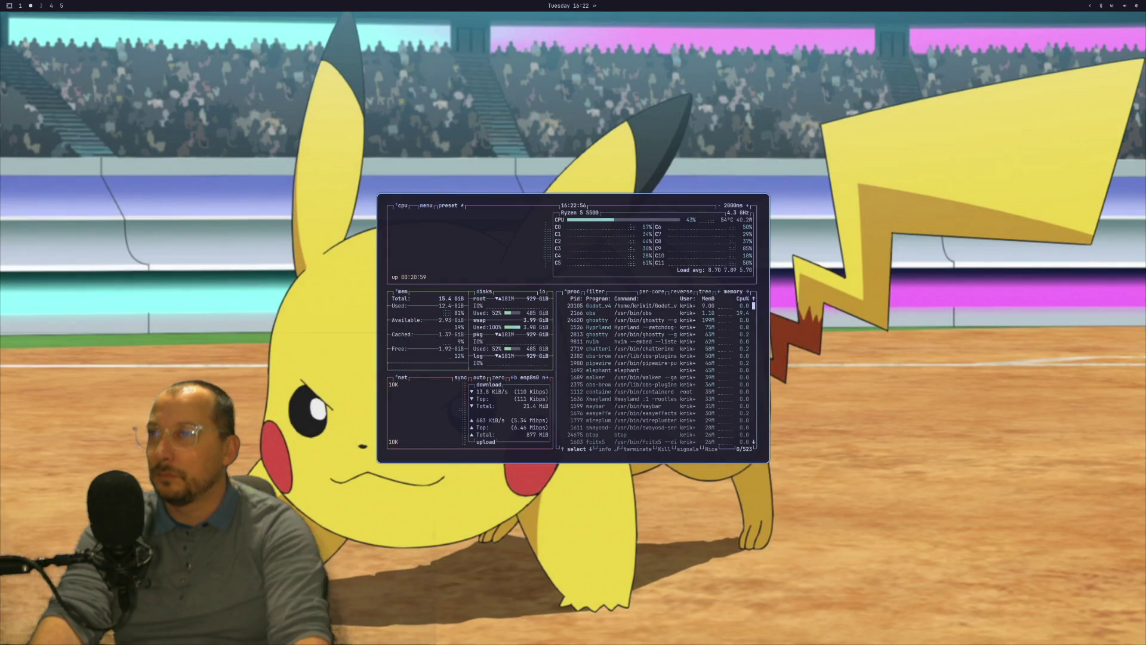
pyautogui.press('super+w')
# Relaunch Godot from the launcher and open the Arborist project, then go to Neovim.
pyautogui.press('super+space')
pyautogui.write('god')
pyautogui.press('Return')
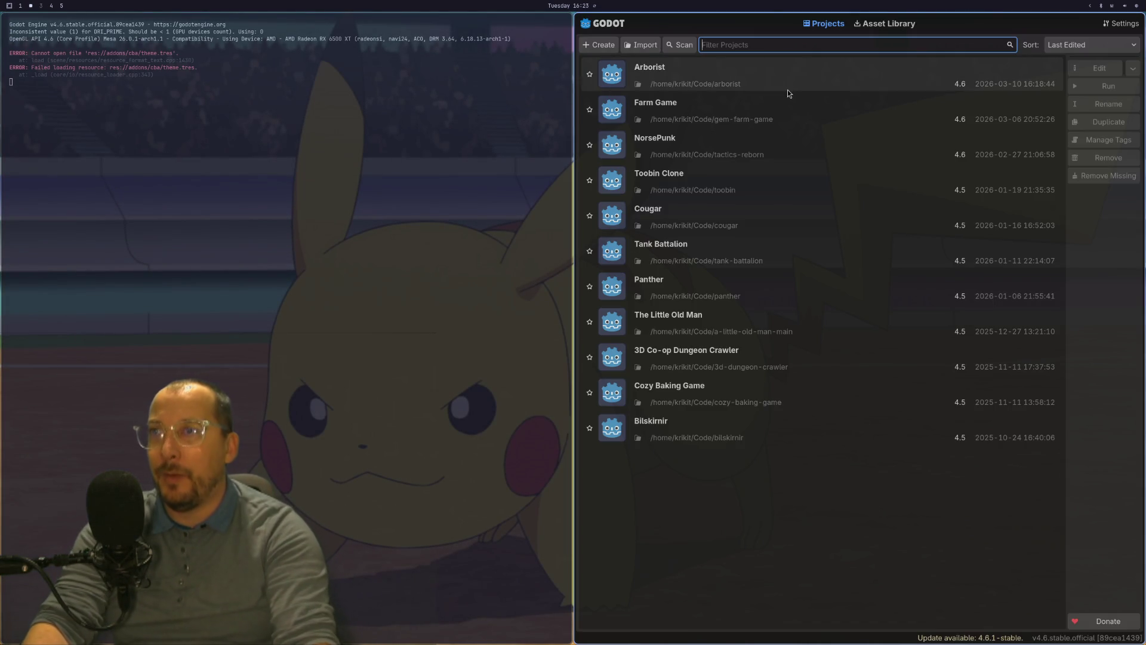
pyautogui.click(1087, 66)
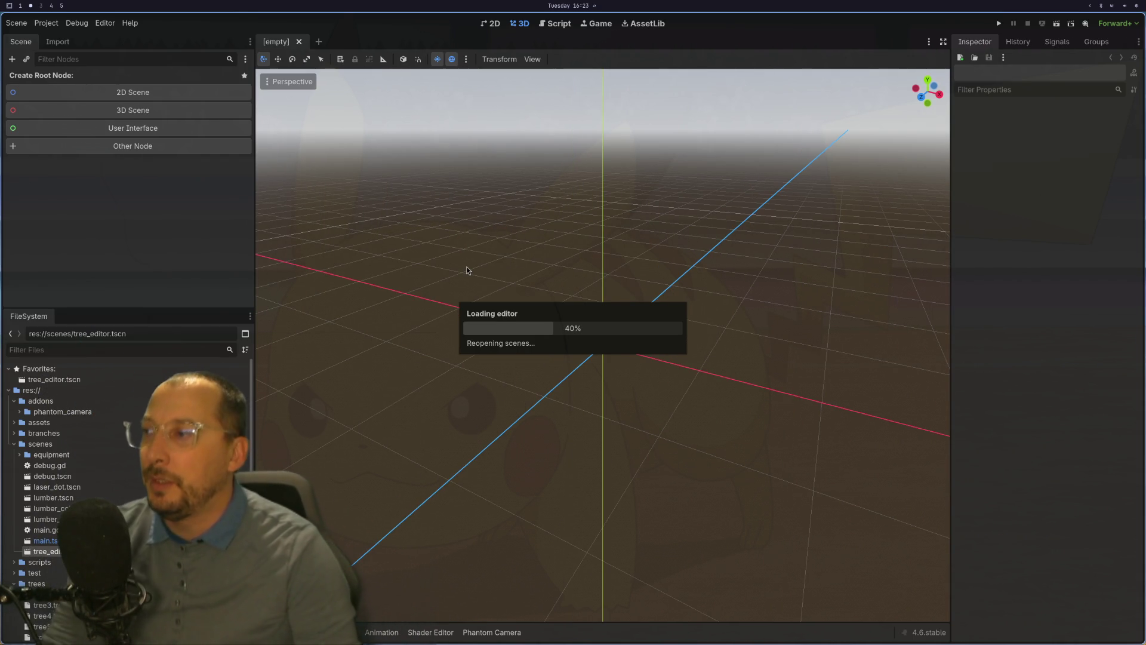
pyautogui.press('super+1')
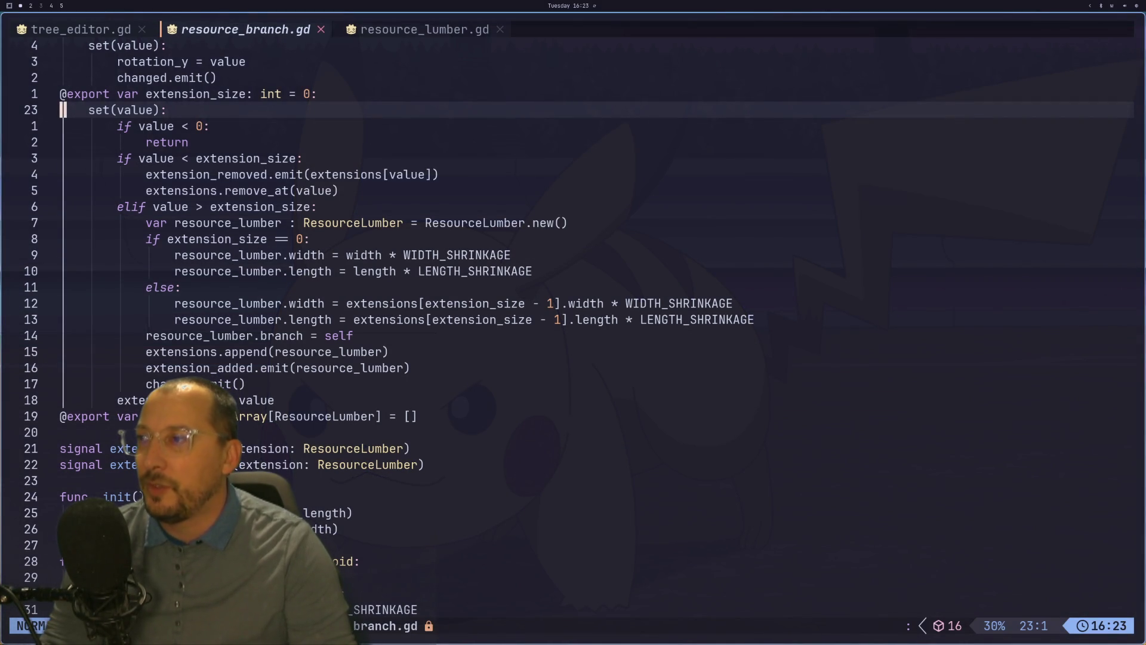
# Add a print_debug("Load branch") line above the branch-loading line in _branch_file_confirmed.
pyautogui.scroll(-2, 618, 255)
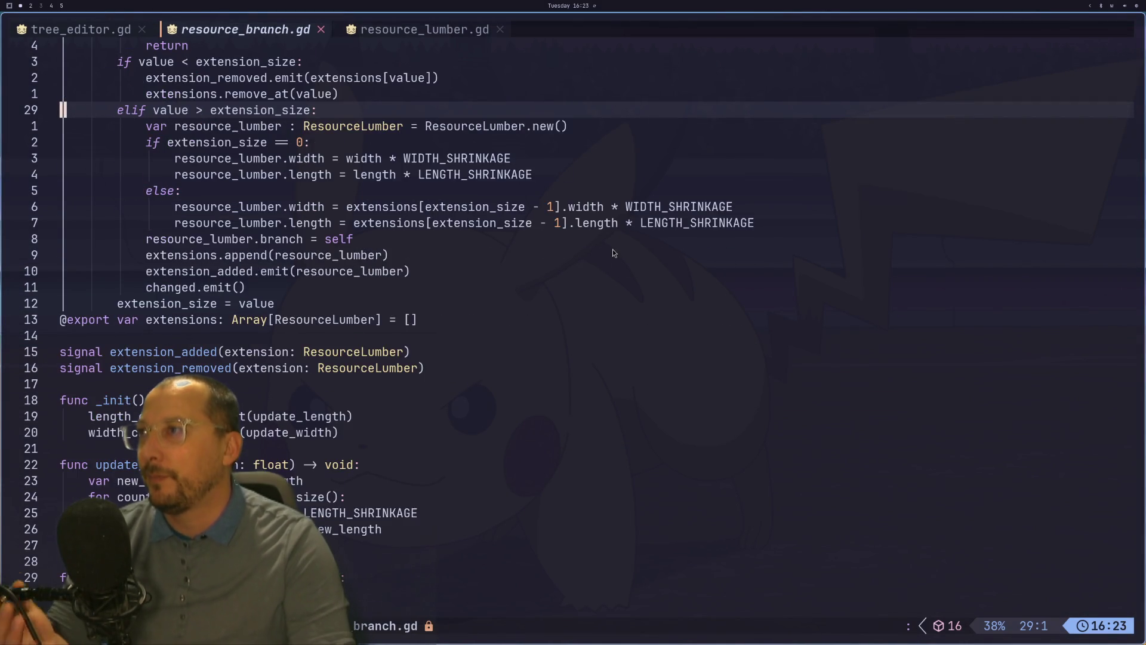
pyautogui.scroll(1, 612, 249)
pyautogui.scroll(1, 97, 41)
pyautogui.click(102, 28)
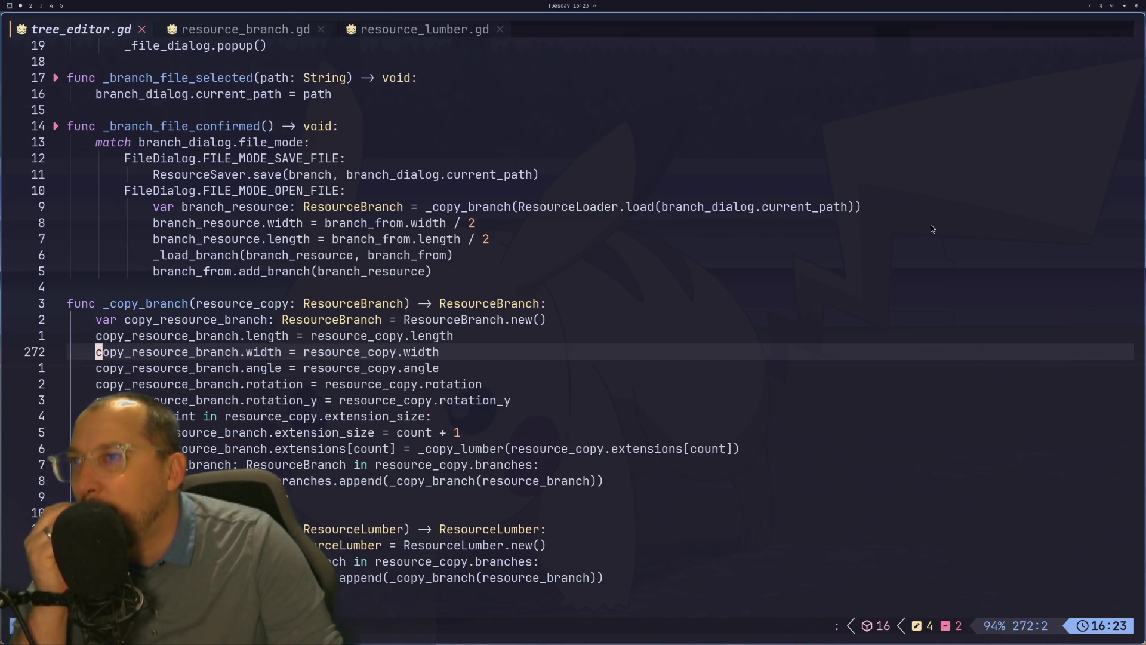
pyautogui.click(858, 207)
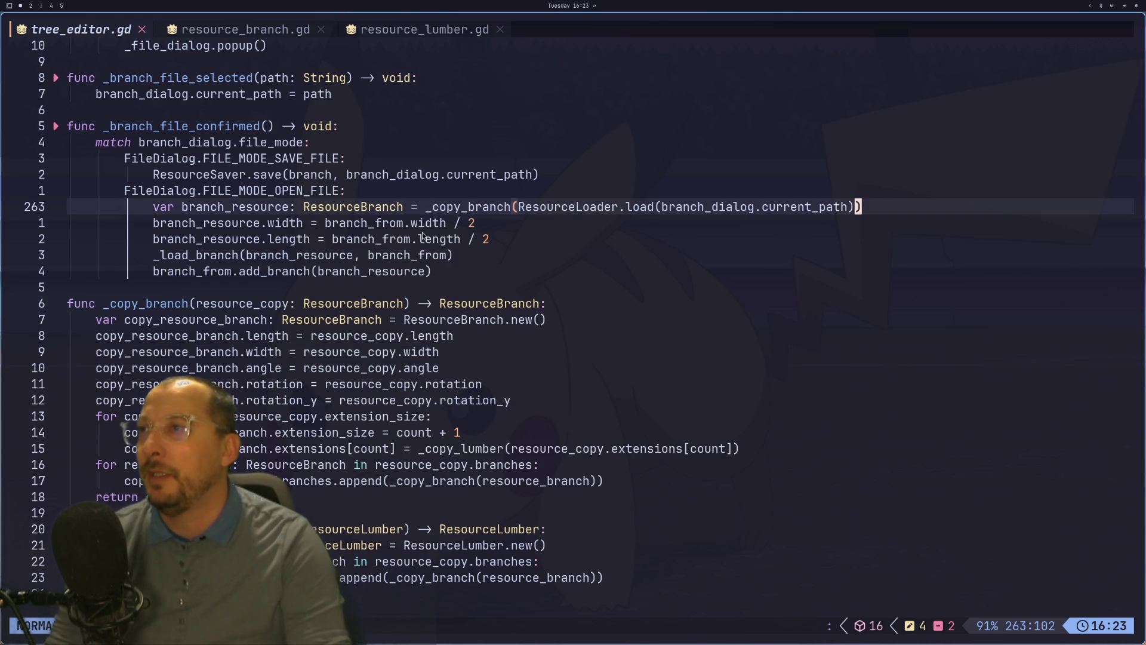
pyautogui.write('Oprint')
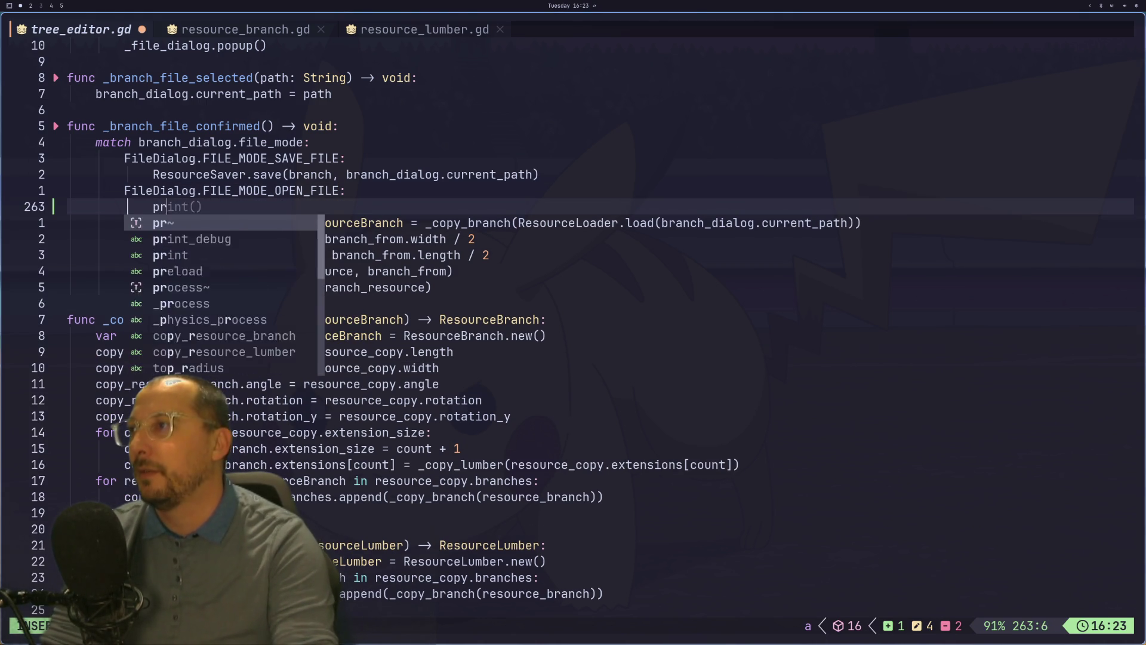
pyautogui.write('(')
pyautogui.press('BackSpace')
pyautogui.write('_debug')
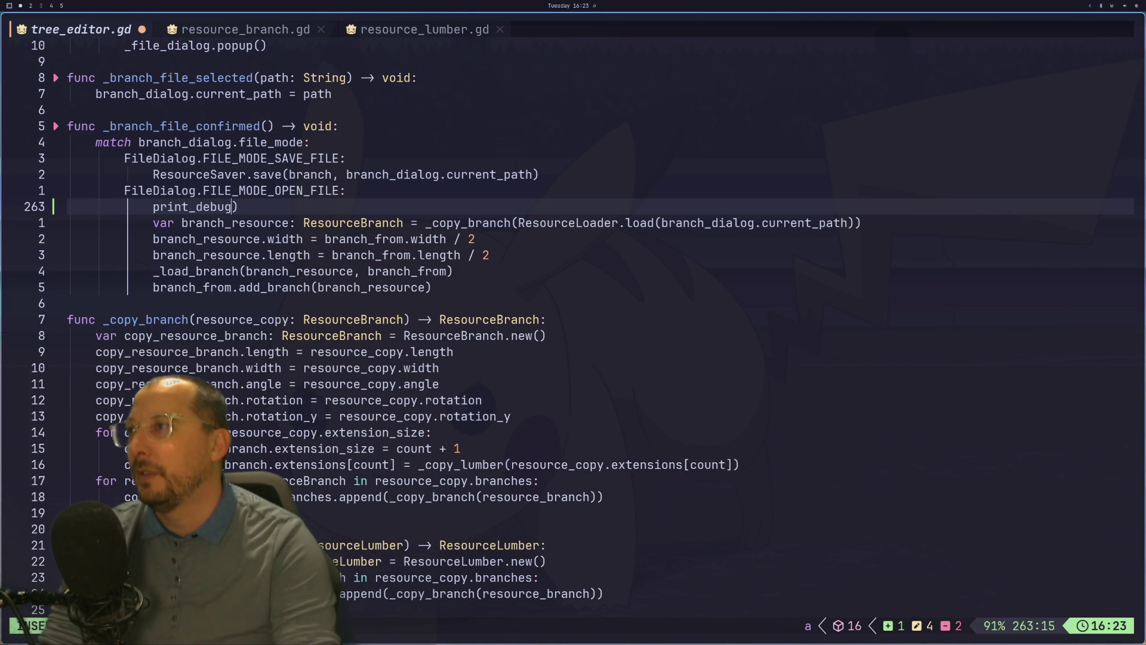
pyautogui.write('(')
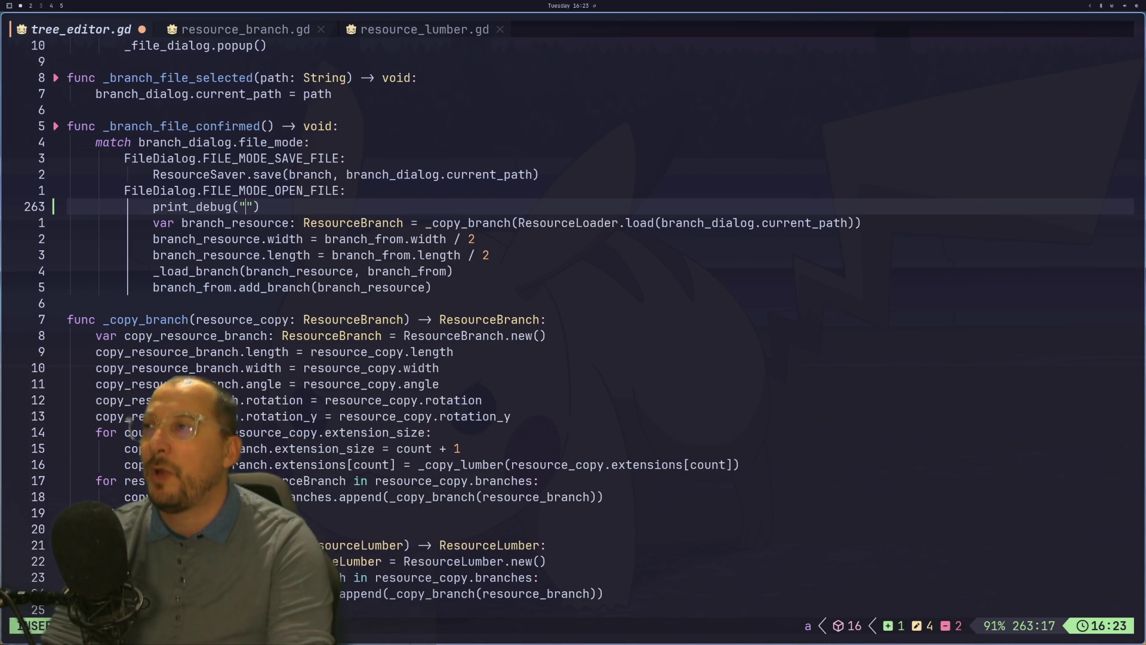
pyautogui.press('Escape')
pyautogui.hotkey('alt', 'Tab')
pyautogui.hotkey('alt', 'Tab')
pyautogui.press('a')
pyautogui.write('Load branch')
pyautogui.press('Escape')
pyautogui.press('Escape')
pyautogui.press('g')
# Duplicate that print below the branch_resource line and change its message to "Branch width".
pyautogui.press('j')
pyautogui.press('g')
pyautogui.press('j')
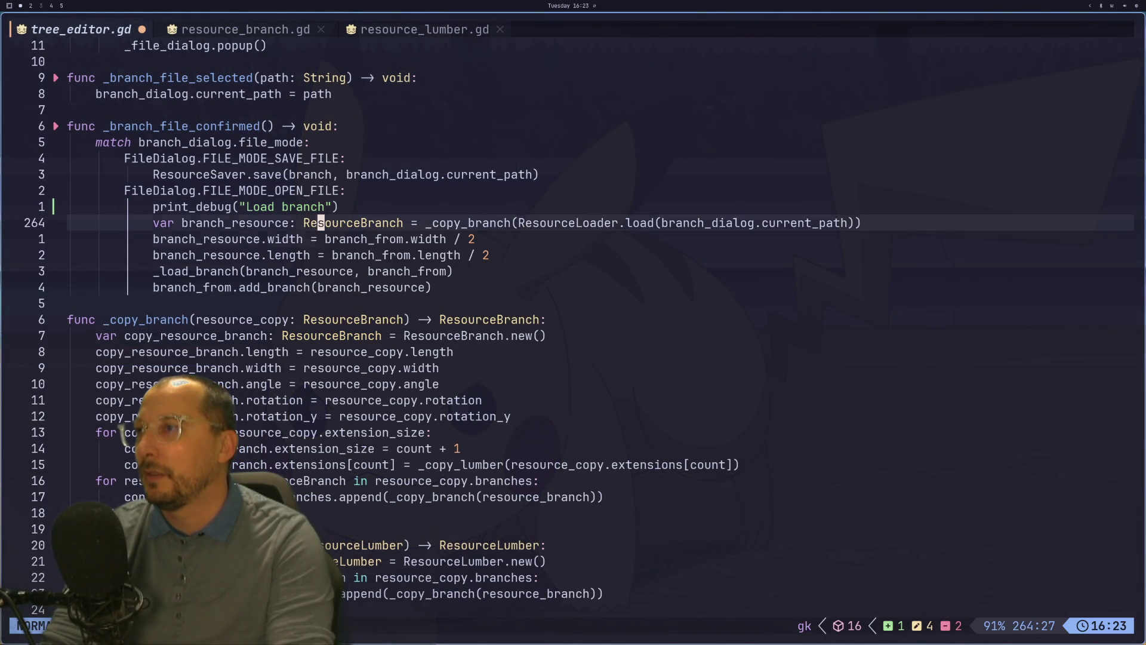
pyautogui.press('P')
pyautogui.press('l')
pyautogui.press('d')
pyautogui.press('t')
pyautogui.press('r')
pyautogui.write('print_debug("ranch')
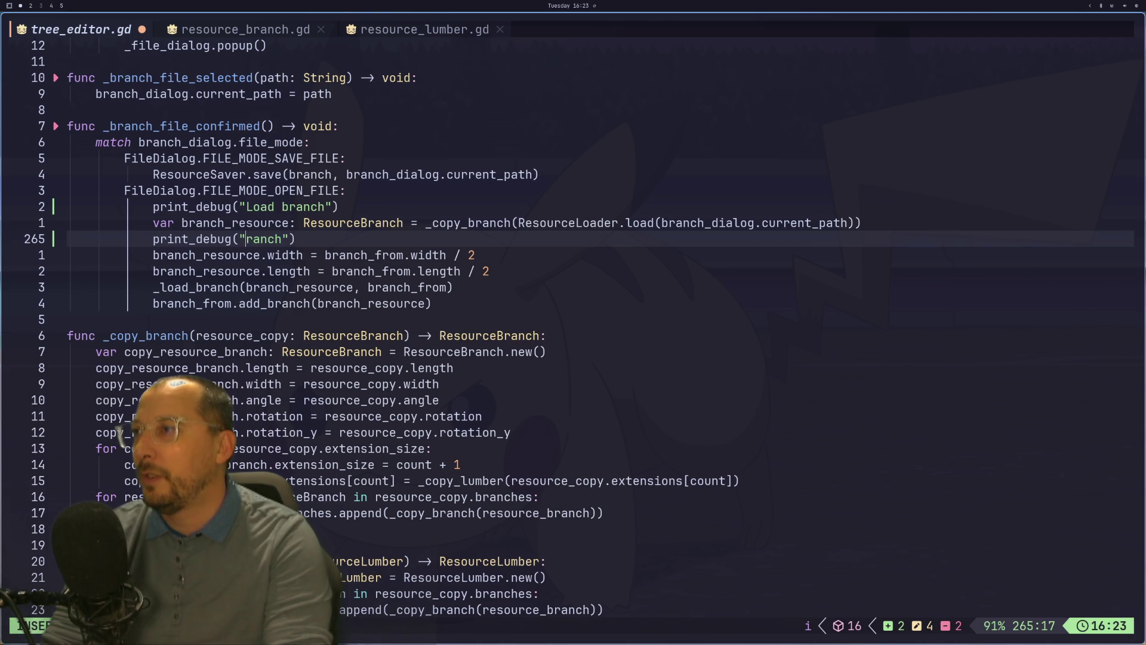
pyautogui.write('B')
pyautogui.press('Escape')
pyautogui.press('l')
pyautogui.press('l')
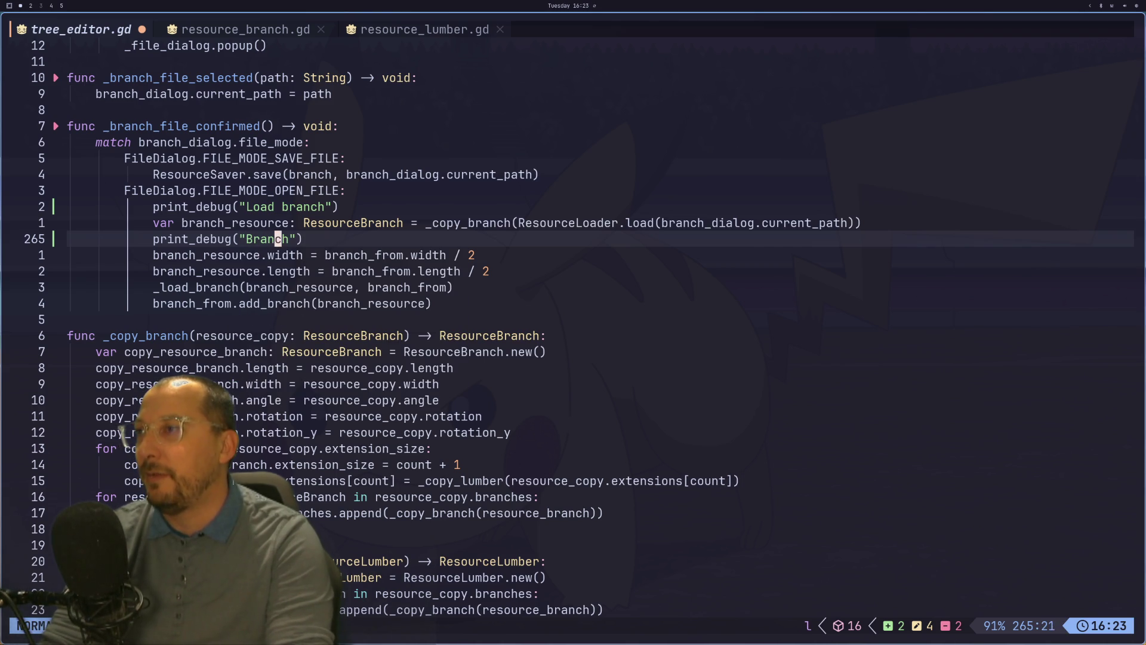
pyautogui.write('la width')
pyautogui.press('Escape')
pyautogui.press('Escape')
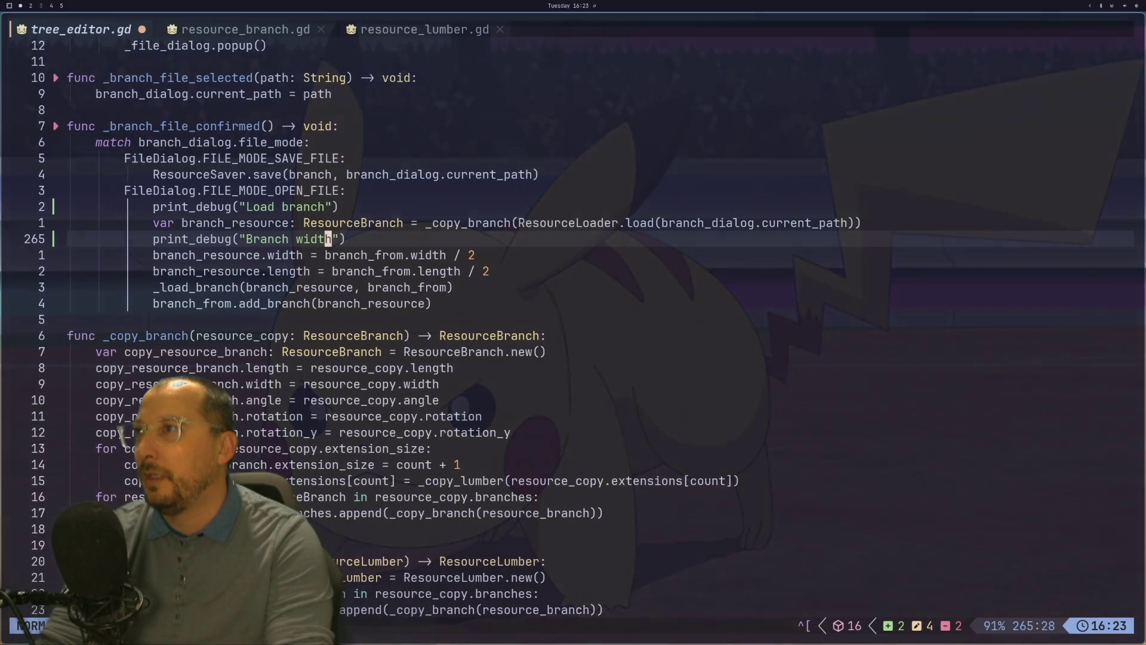
pyautogui.hotkey('shift', 'l')
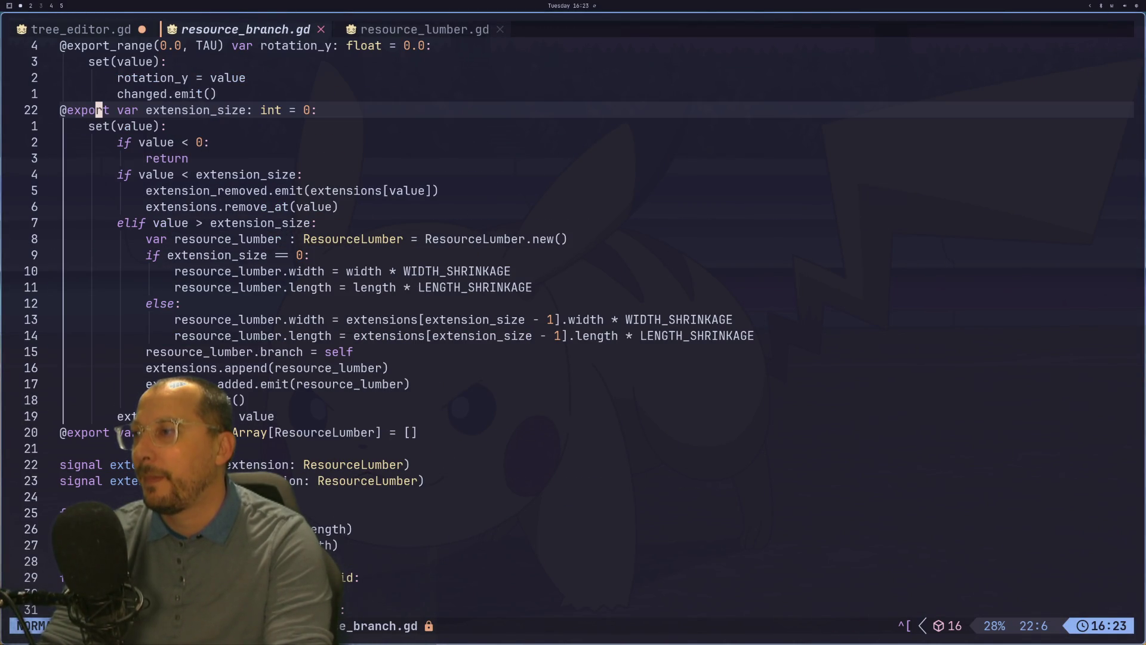
# Read through the extension_size setter and shrinkage constants in resource_branch.gd.
pyautogui.press('j')
pyautogui.press('j')
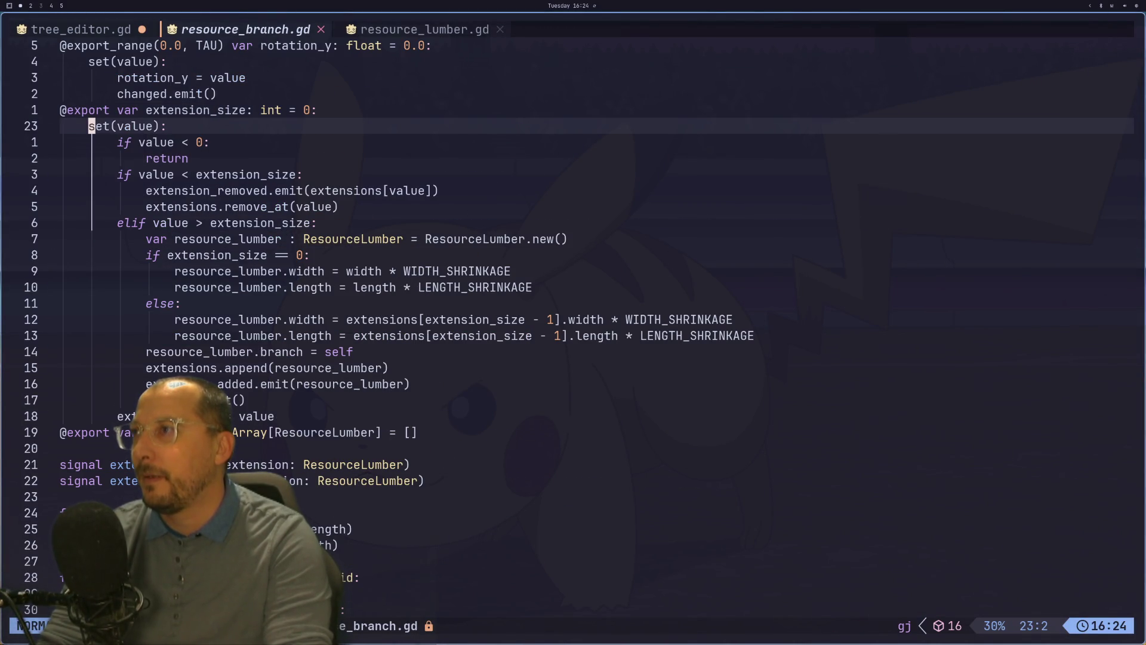
pyautogui.press('1')
pyautogui.press('1')
pyautogui.press('j')
pyautogui.press('4')
pyautogui.press('j')
pyautogui.press('j')
pyautogui.press('k')
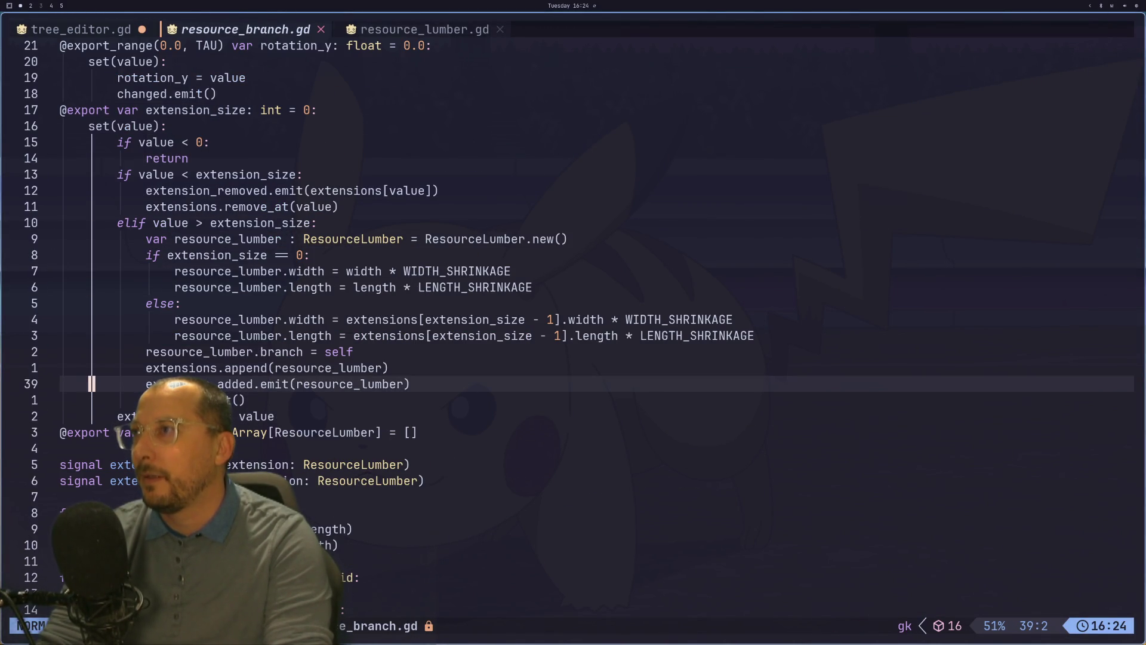
pyautogui.press('k')
pyautogui.press('k')
pyautogui.press('k')
pyautogui.press('k')
pyautogui.press('k')
pyautogui.press('k')
pyautogui.press('k')
pyautogui.press('k')
pyautogui.press('j')
pyautogui.press('j')
pyautogui.press('j')
pyautogui.press('j')
pyautogui.press('j')
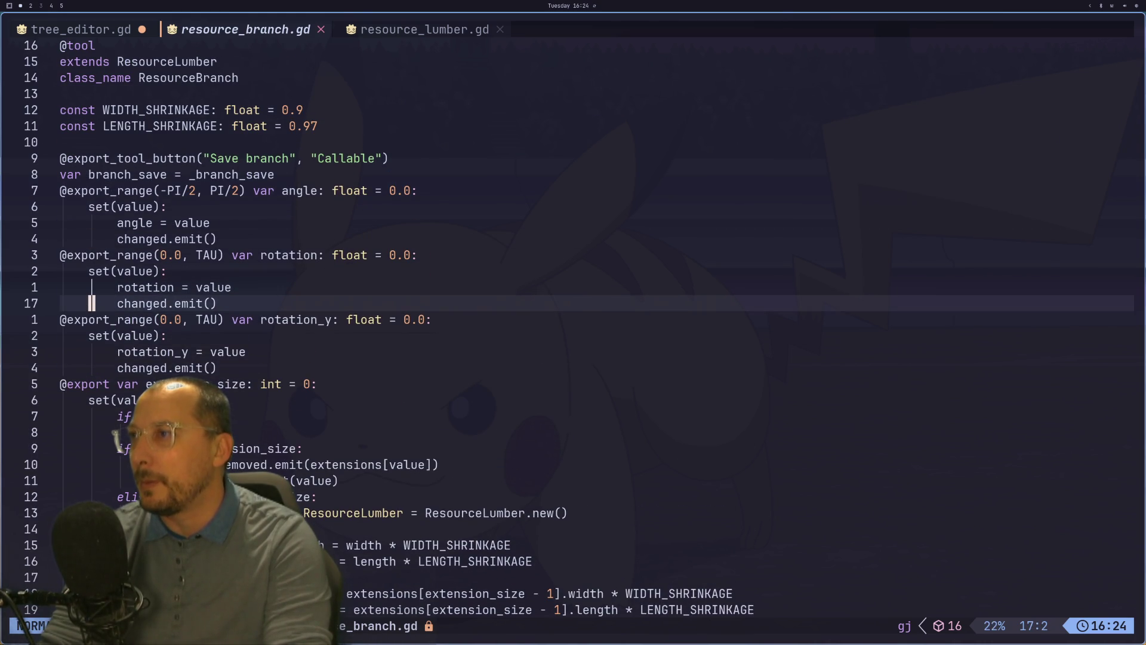
# Review the width setter in resource_lumber.gd and search for other uses of width_changed.
pyautogui.hotkey('shift', 'l')
pyautogui.press('k')
pyautogui.press('k')
pyautogui.press('k')
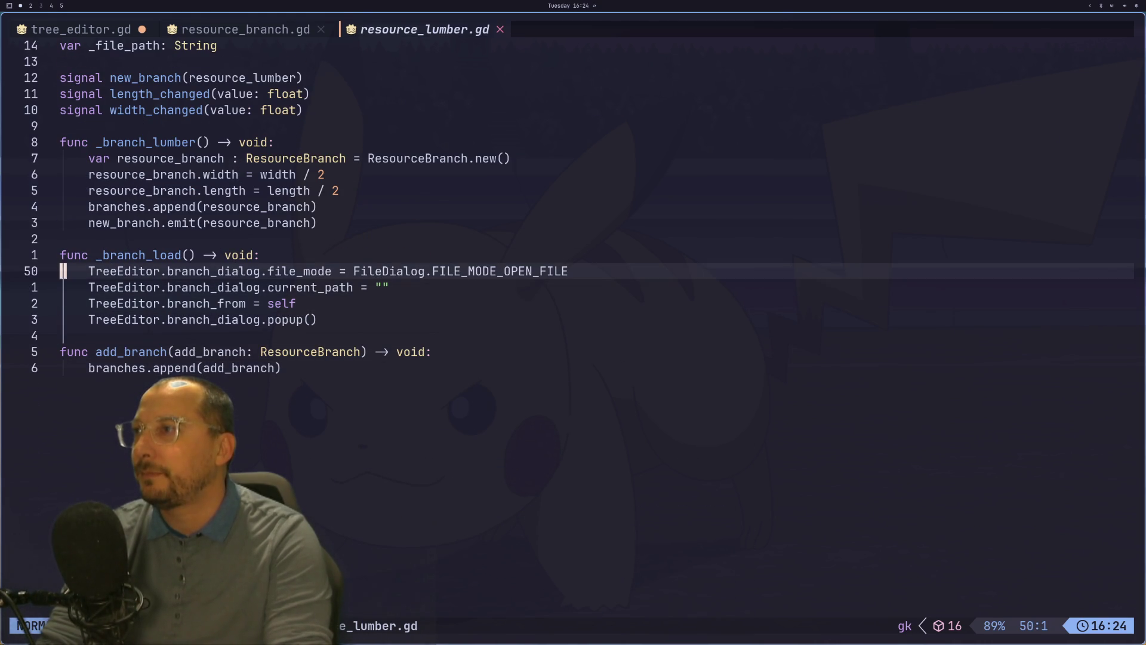
pyautogui.press('k')
pyautogui.press('k')
pyautogui.press('k')
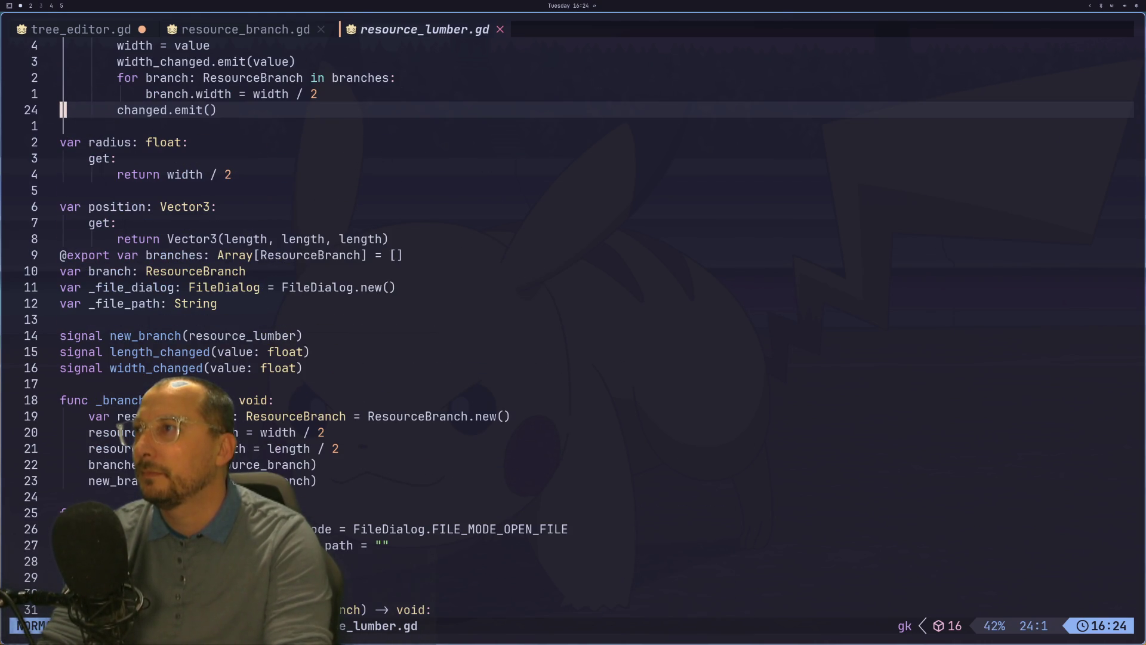
pyautogui.press('k')
pyautogui.press('k')
pyautogui.press('k')
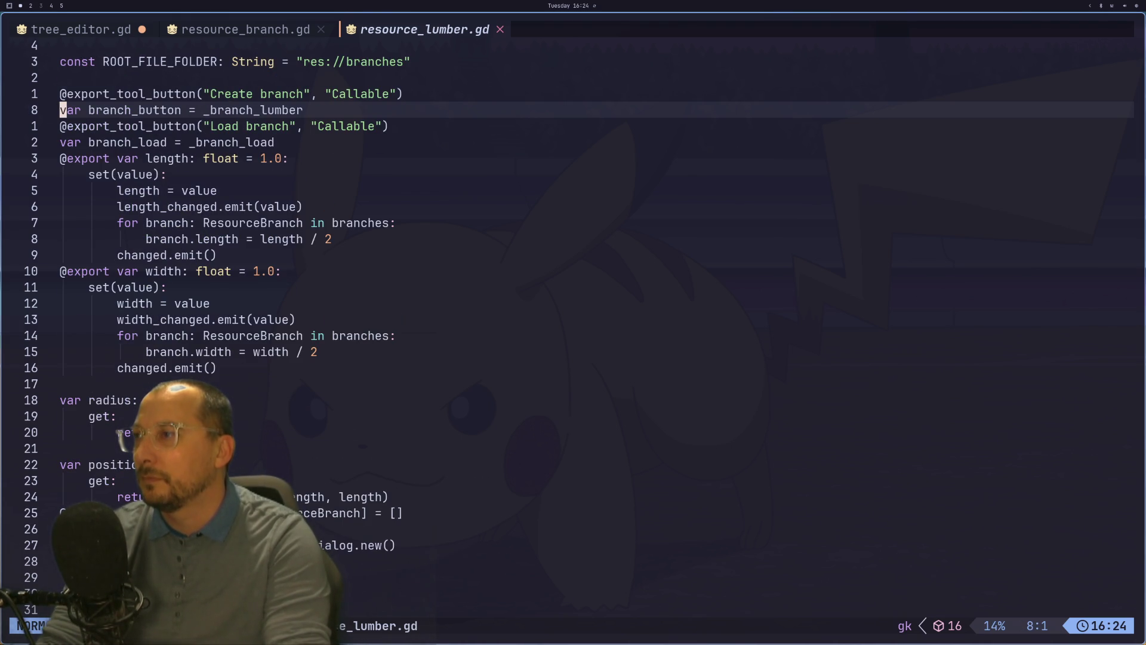
pyautogui.press('j')
pyautogui.press('j')
pyautogui.press('j')
pyautogui.press('1')
pyautogui.press('0')
pyautogui.press('j')
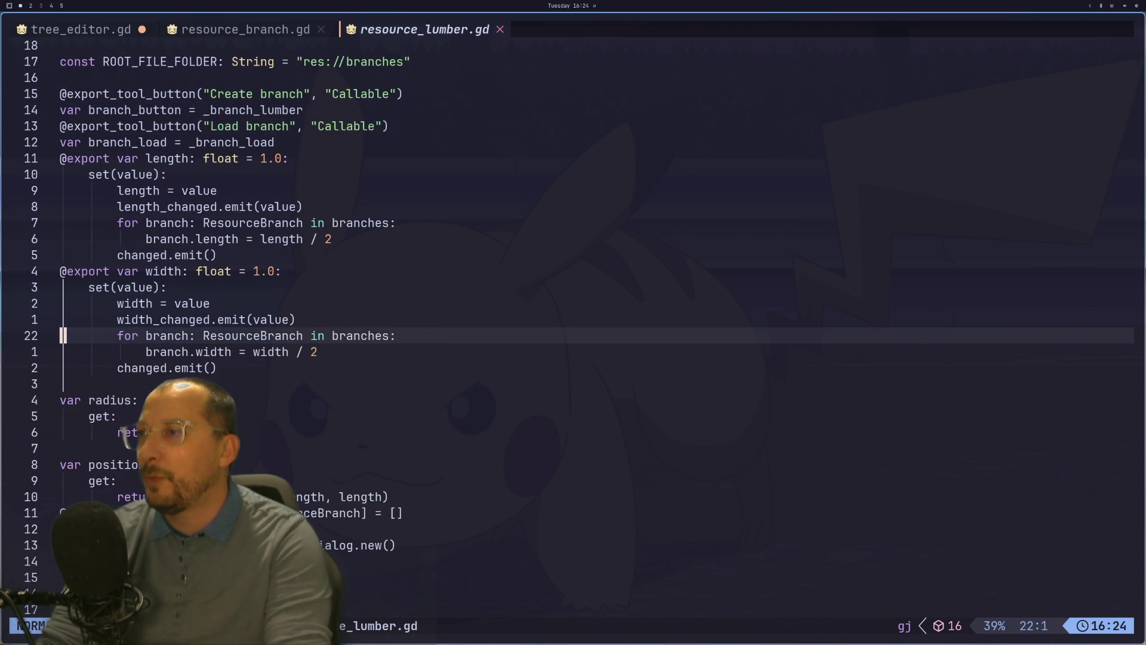
pyautogui.press('j')
pyautogui.press('j')
pyautogui.press('j')
pyautogui.press('k')
pyautogui.press('k')
pyautogui.press('k')
pyautogui.press('k')
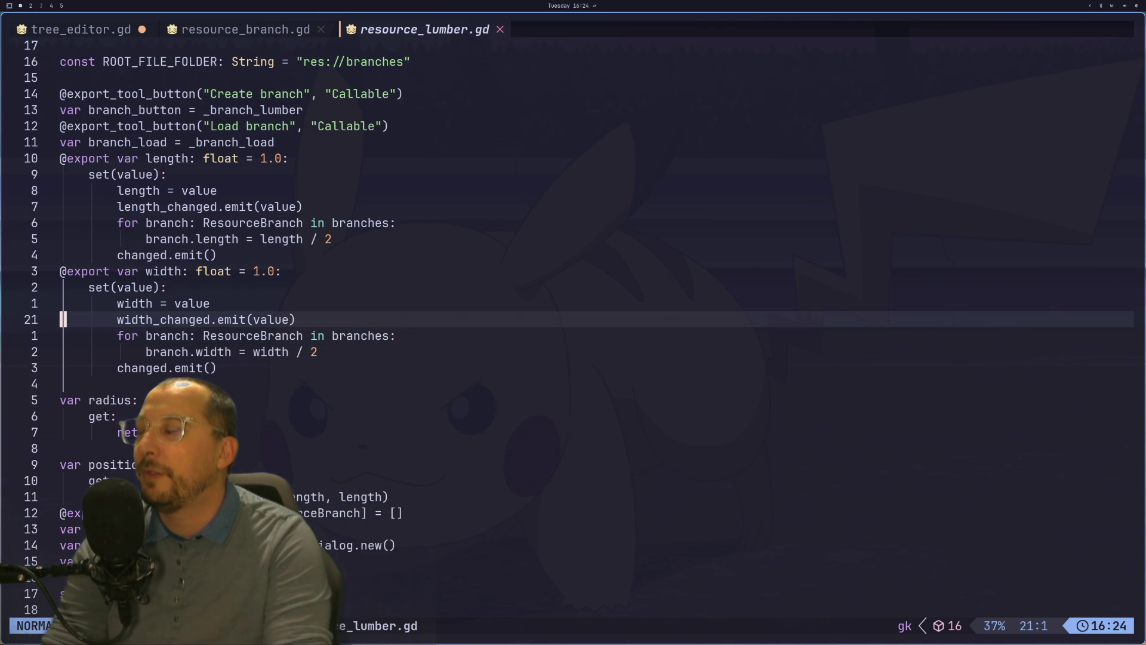
pyautogui.press('j')
pyautogui.press('j')
pyautogui.press('j')
pyautogui.press('k')
pyautogui.press('k')
pyautogui.press('k')
pyautogui.press('j')
pyautogui.press('j')
pyautogui.press('j')
pyautogui.press('k')
pyautogui.press('k')
pyautogui.press('k')
pyautogui.press('k')
pyautogui.press('j')
pyautogui.press('j')
pyautogui.press('k')
pyautogui.press('j')
pyautogui.press('j')
pyautogui.press('j')
pyautogui.press('k')
pyautogui.press('k')
pyautogui.press('k')
pyautogui.press('j')
pyautogui.press('j')
pyautogui.press('j')
pyautogui.press('k')
pyautogui.press('k')
pyautogui.press('k')
pyautogui.press('l')
pyautogui.press('l')
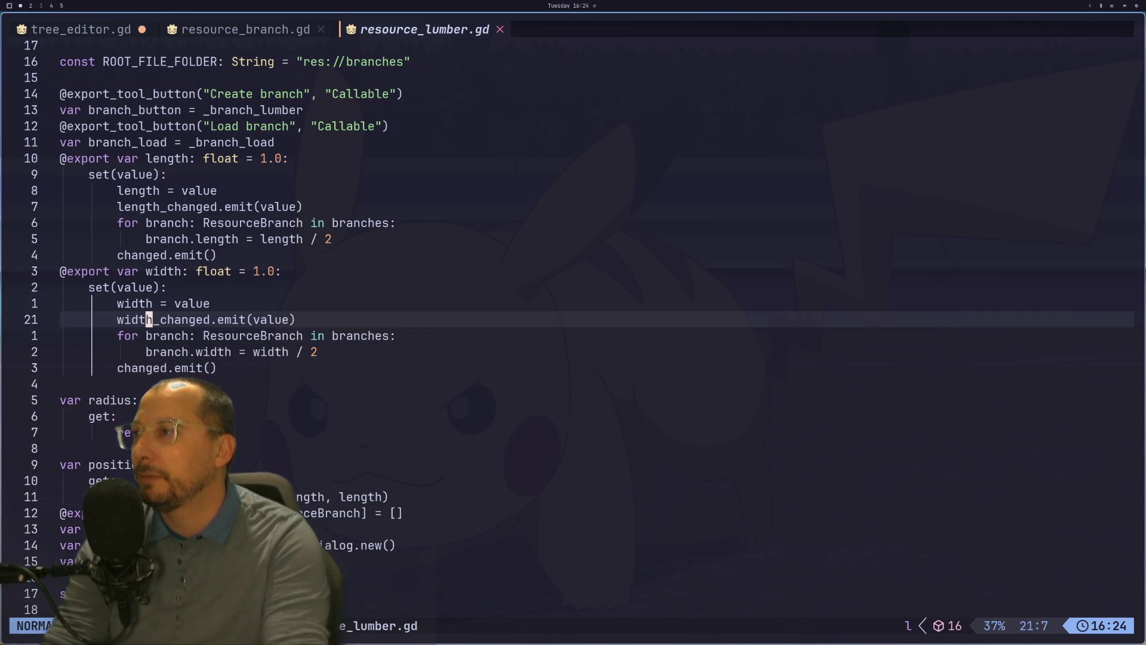
pyautogui.press('n')
pyautogui.press('*')
# Check the width shrinkage line in resource_branch.gd's update_width function.
pyautogui.press('Escape')
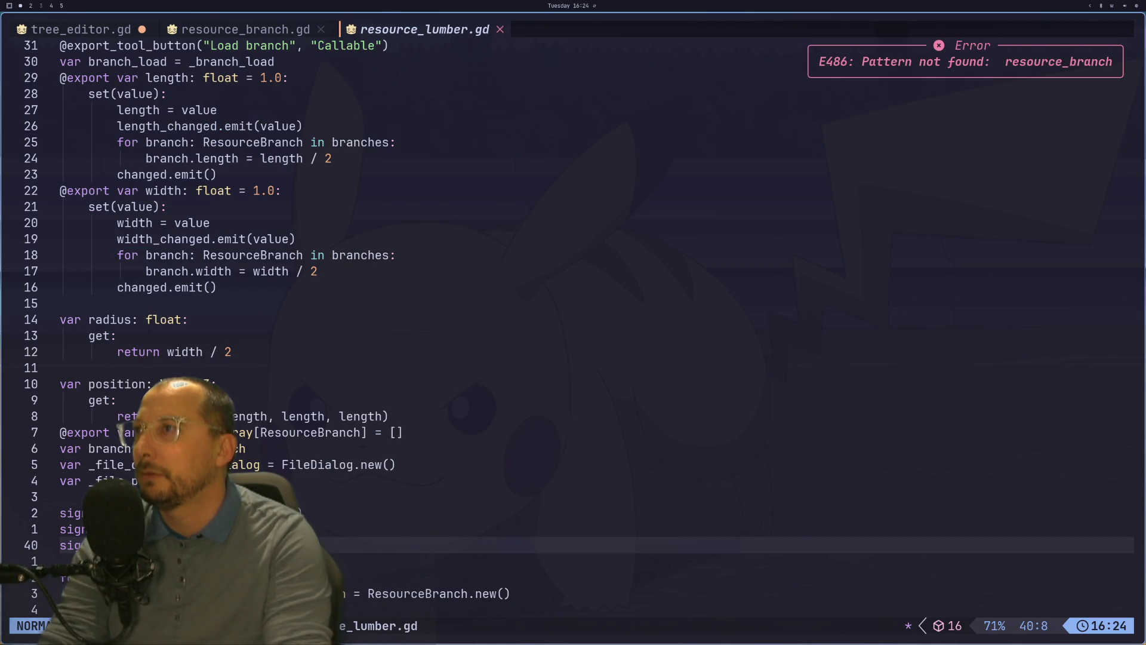
pyautogui.hotkey('shift', 'h')
pyautogui.press('j')
pyautogui.press('j')
pyautogui.press('j')
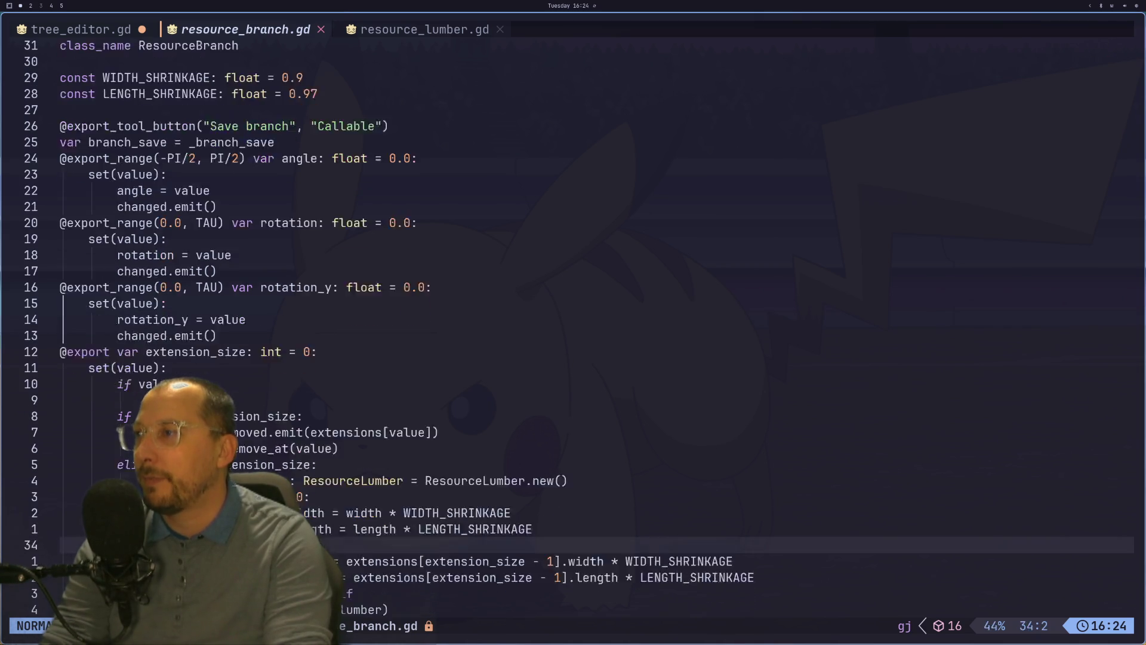
pyautogui.press('j')
pyautogui.press('j')
pyautogui.press('j')
pyautogui.press('k')
pyautogui.press('k')
pyautogui.press('k')
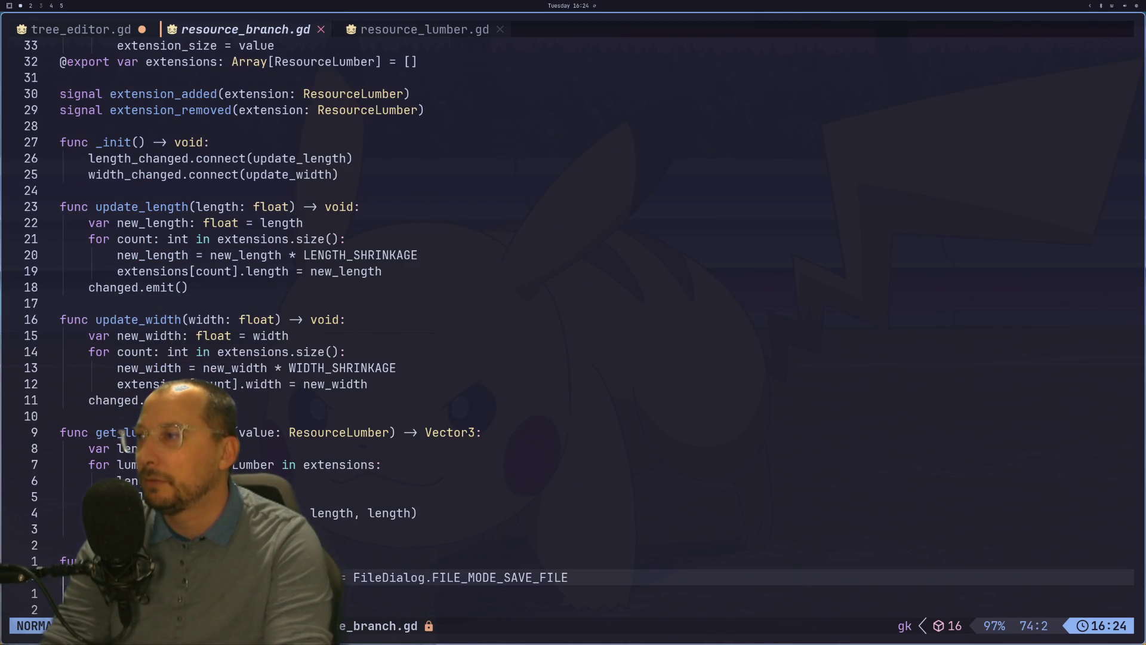
pyautogui.press('k')
pyautogui.press('k')
pyautogui.press('k')
pyautogui.press('j')
pyautogui.press('j')
pyautogui.press('j')
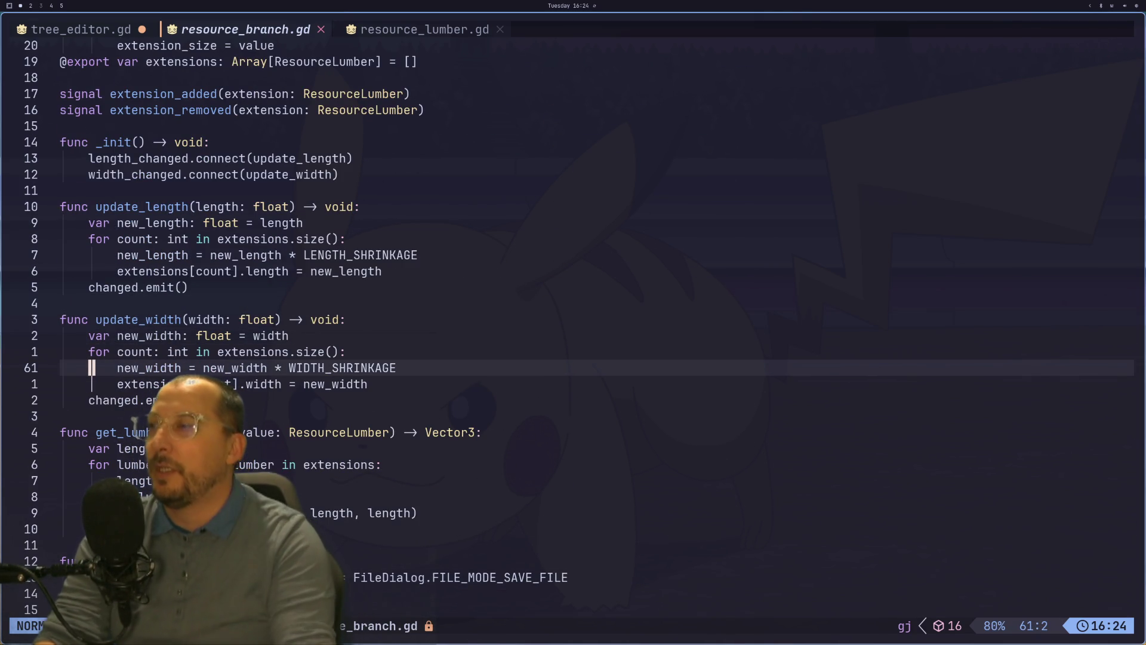
pyautogui.hotkey('shift', 'h')
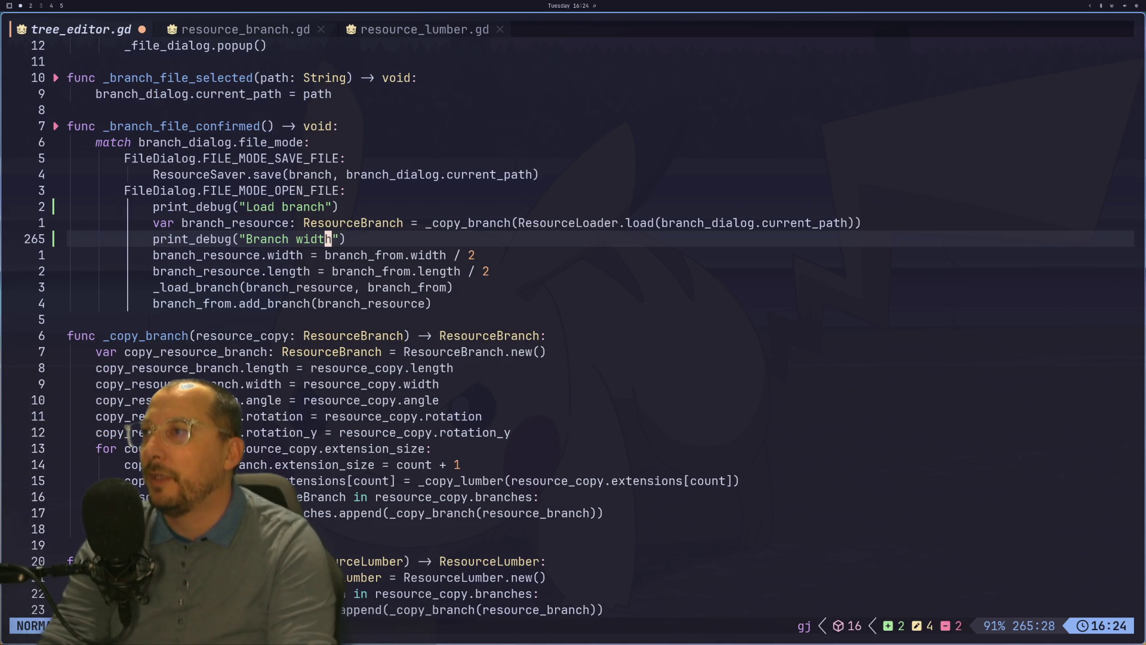
# Duplicate the 'Branch width' print_debug line in tree_editor.gd.
pyautogui.press('y')
pyautogui.press('y')
pyautogui.press('j')
pyautogui.press('o')
pyautogui.press('Escape')
pyautogui.press('p')
pyautogui.press('k')
pyautogui.press('d')
pyautogui.press('d')
pyautogui.press('l')
# Change the copied message to 'Branch length', save the script with :w, and return to Godot.
pyautogui.write('wcwlegng')
pyautogui.press('BackSpace')
pyautogui.press('BackSpace')
pyautogui.press('BackSpace')
pyautogui.write('ngth')
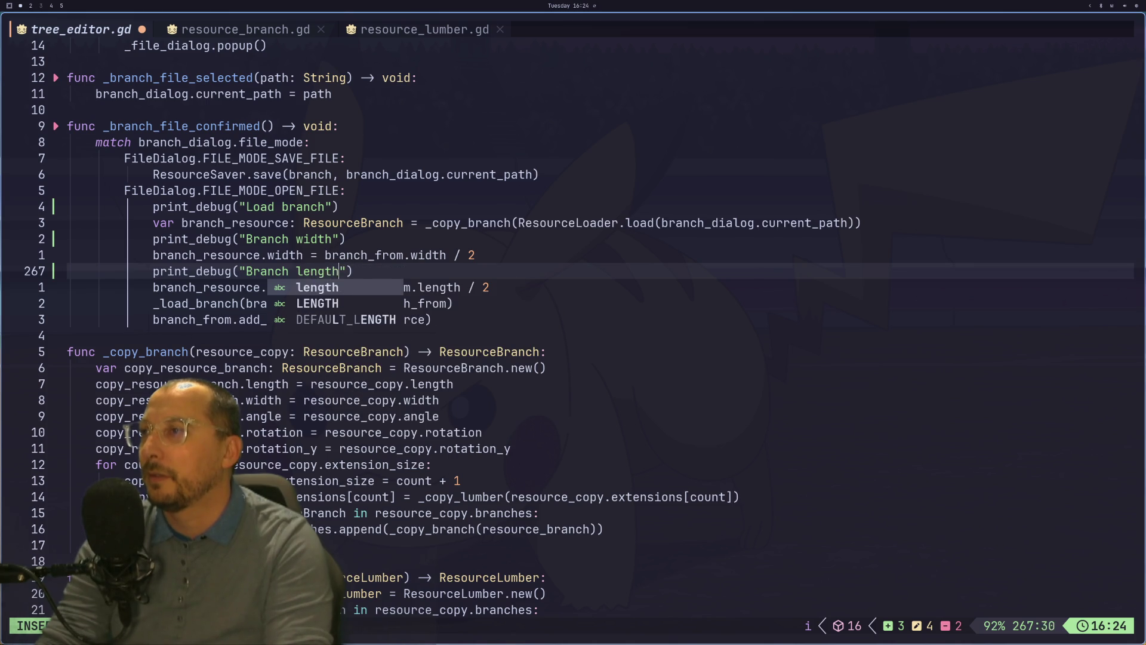
pyautogui.press('Escape')
pyautogui.write(':w')
pyautogui.press('Return')
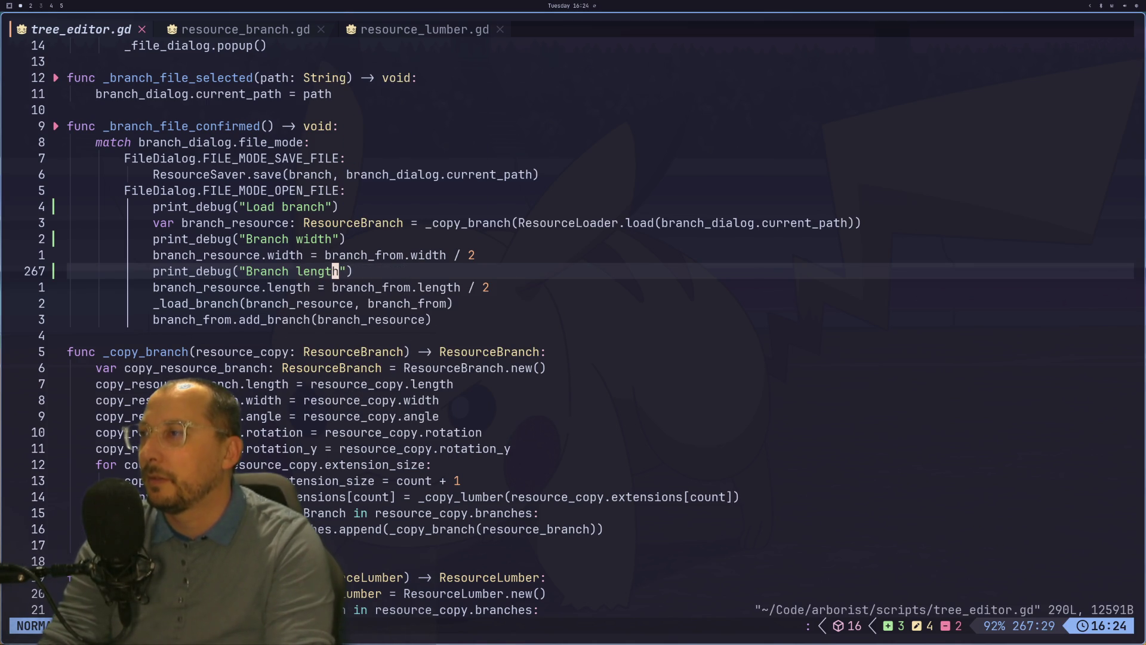
pyautogui.press('super+2')
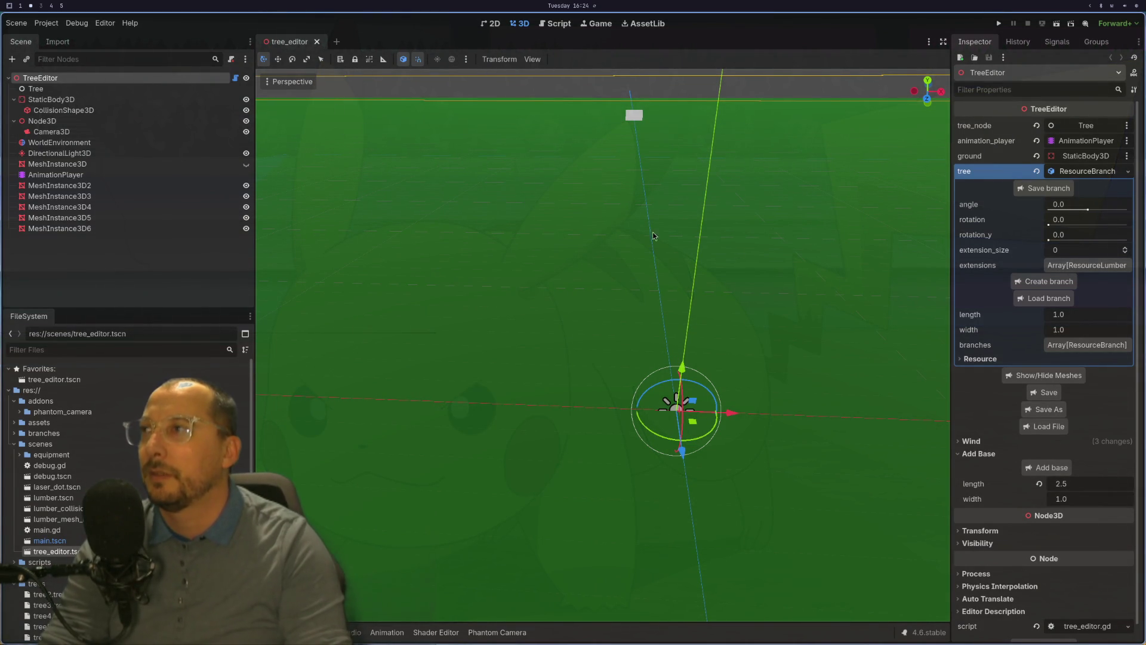
# Load tree5.tres as the tree resource from the Inspector, after cancelling a branch load.
pyautogui.click(1039, 298)
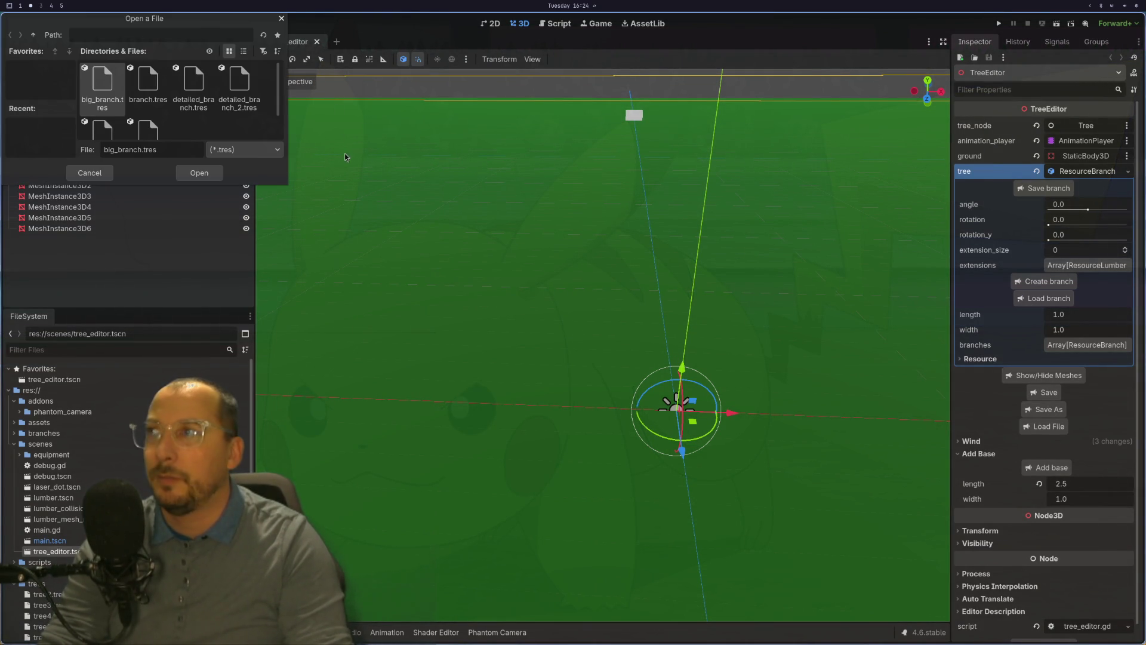
pyautogui.click(89, 172)
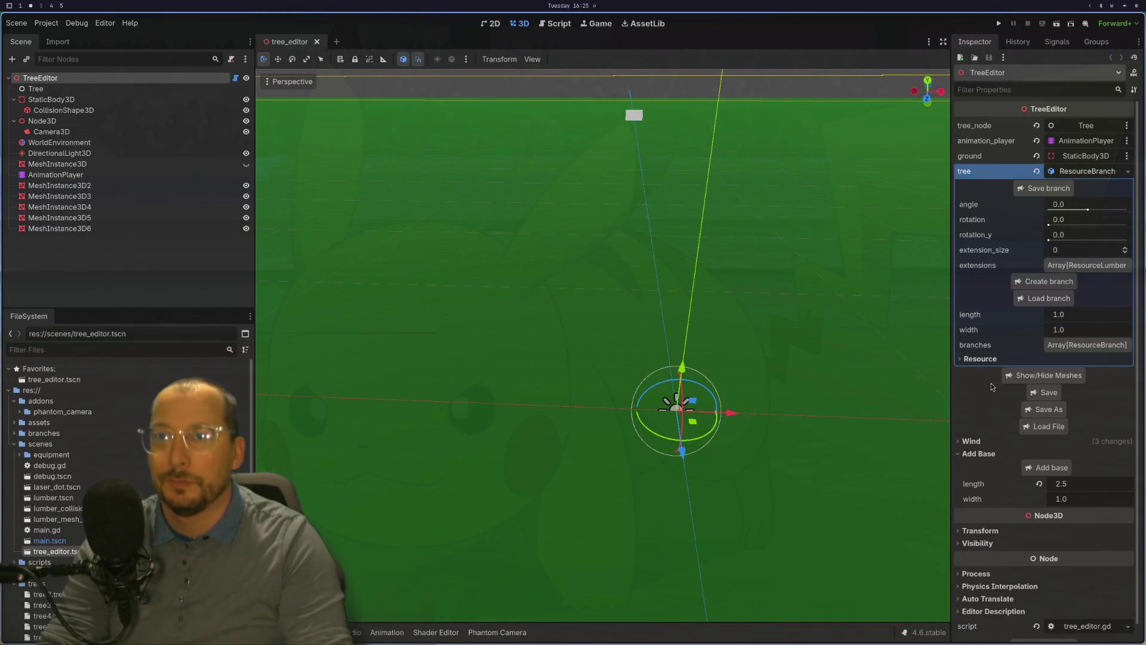
pyautogui.click(1039, 427)
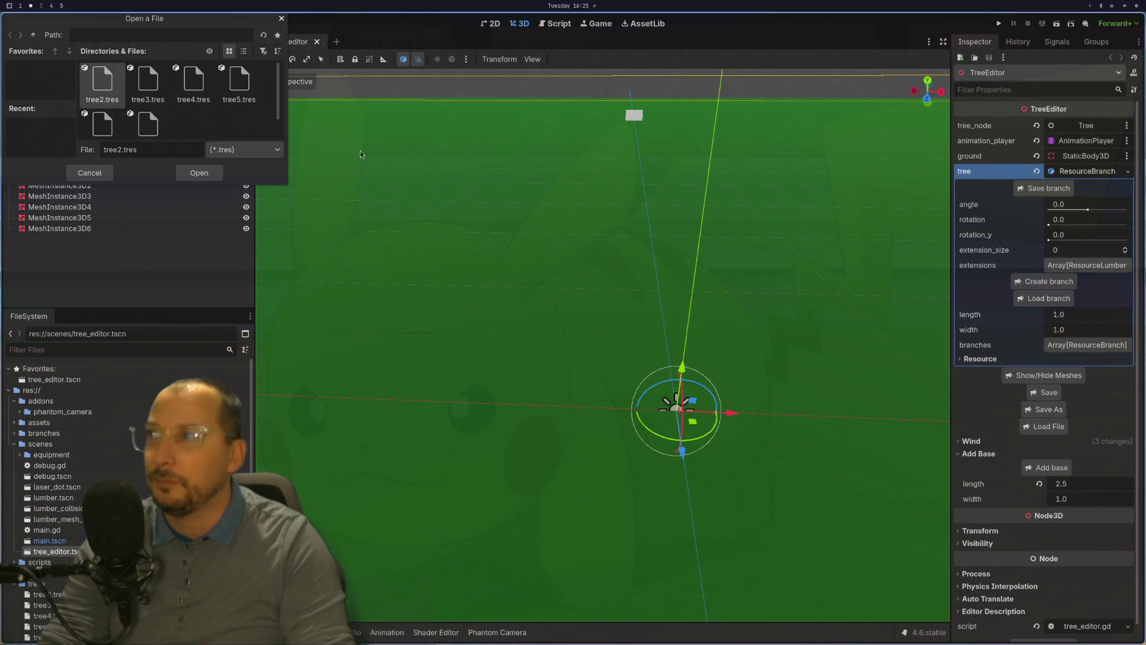
pyautogui.click(239, 84)
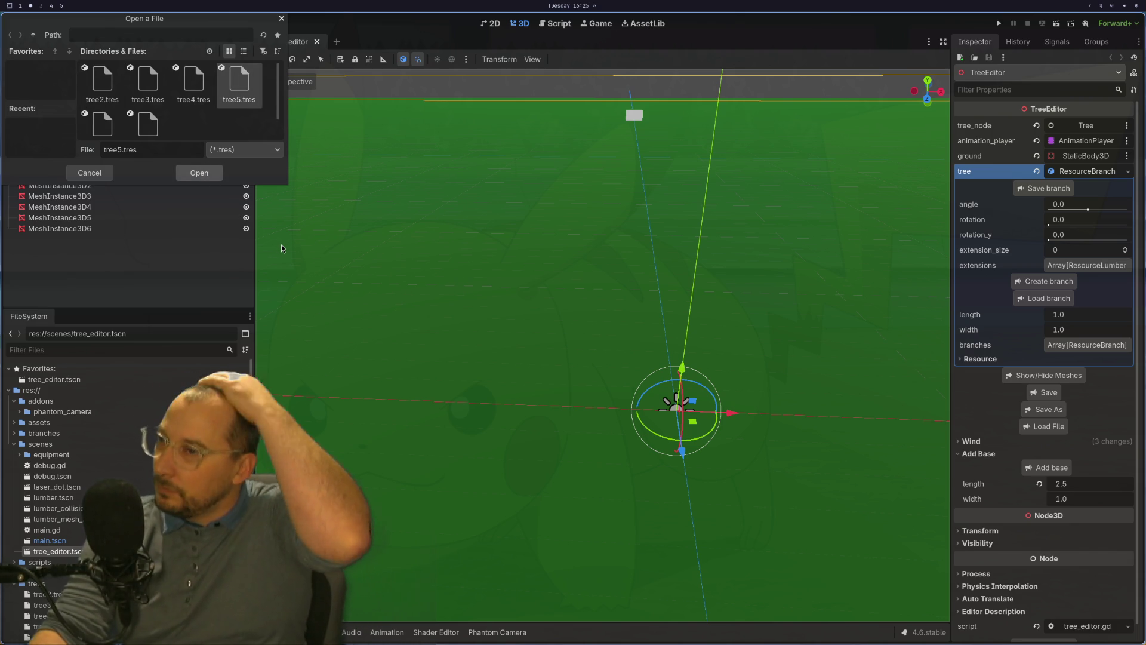
pyautogui.press('Return')
# Select the lowest trunk segment in the viewport and clear the output log errors.
pyautogui.scroll(3, 712, 299)
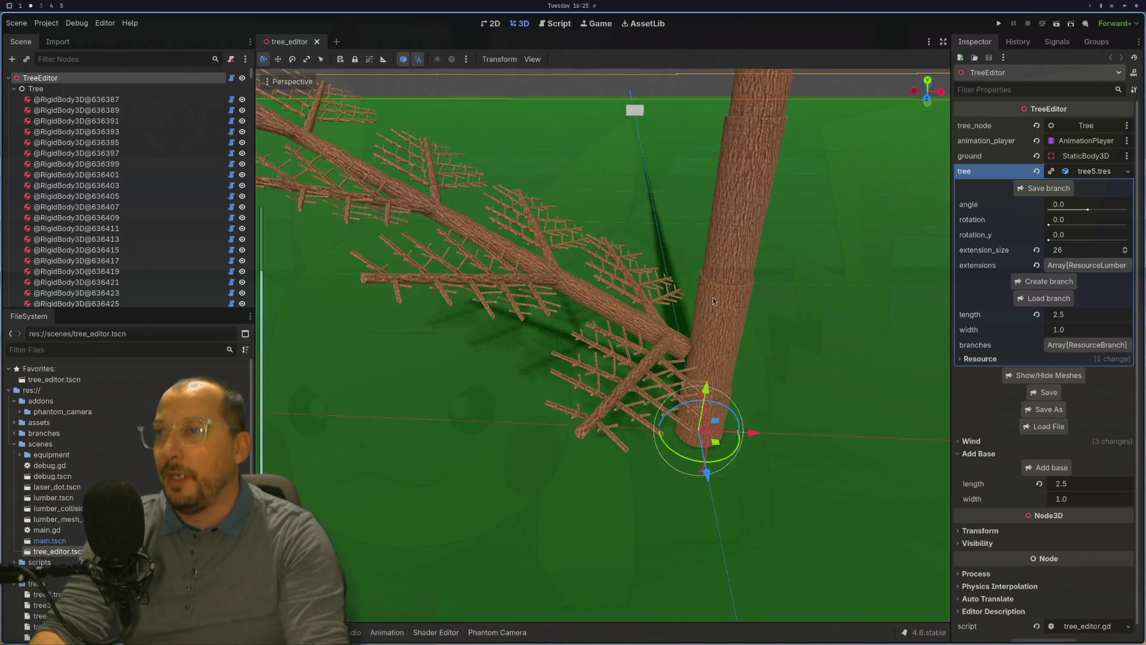
pyautogui.click(761, 327)
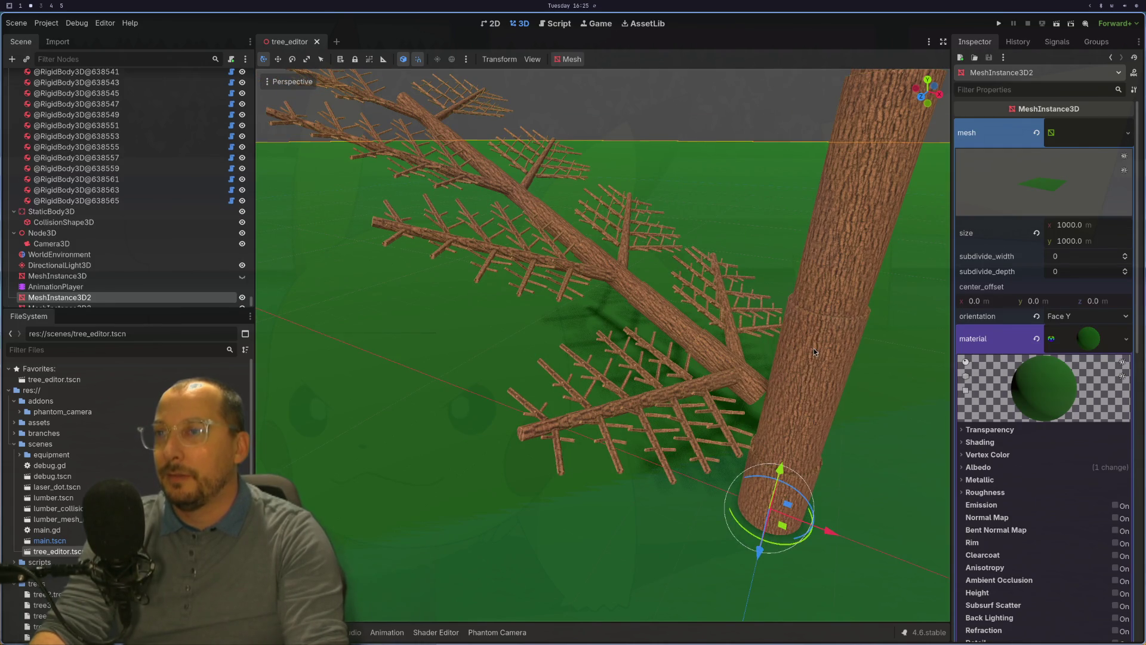
pyautogui.click(815, 349)
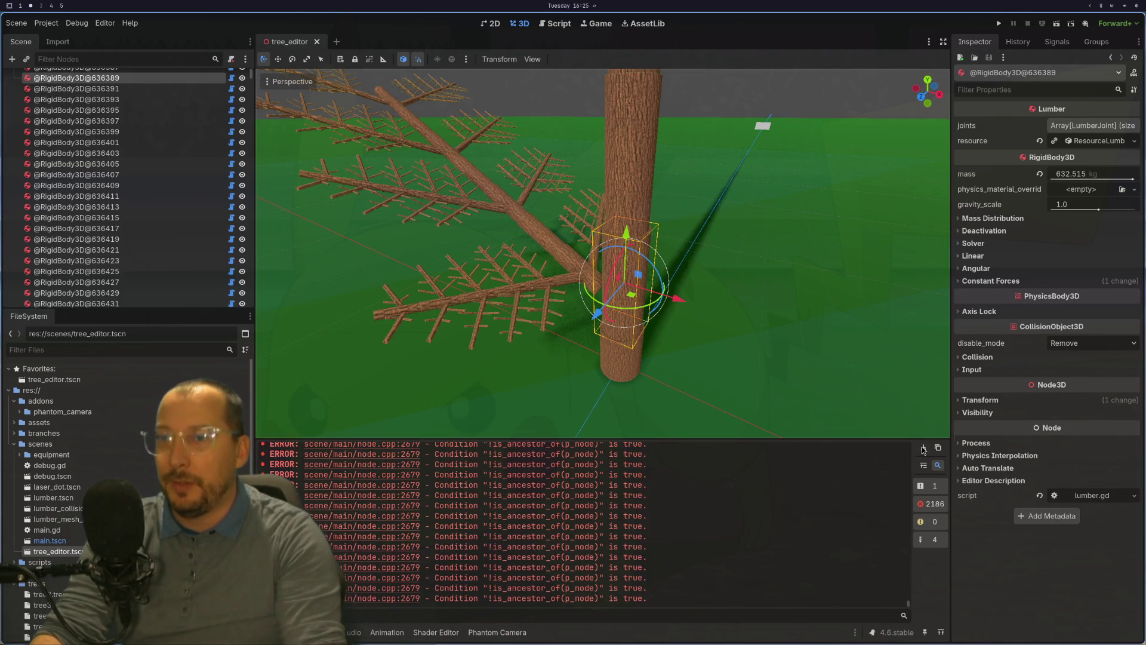
pyautogui.click(923, 450)
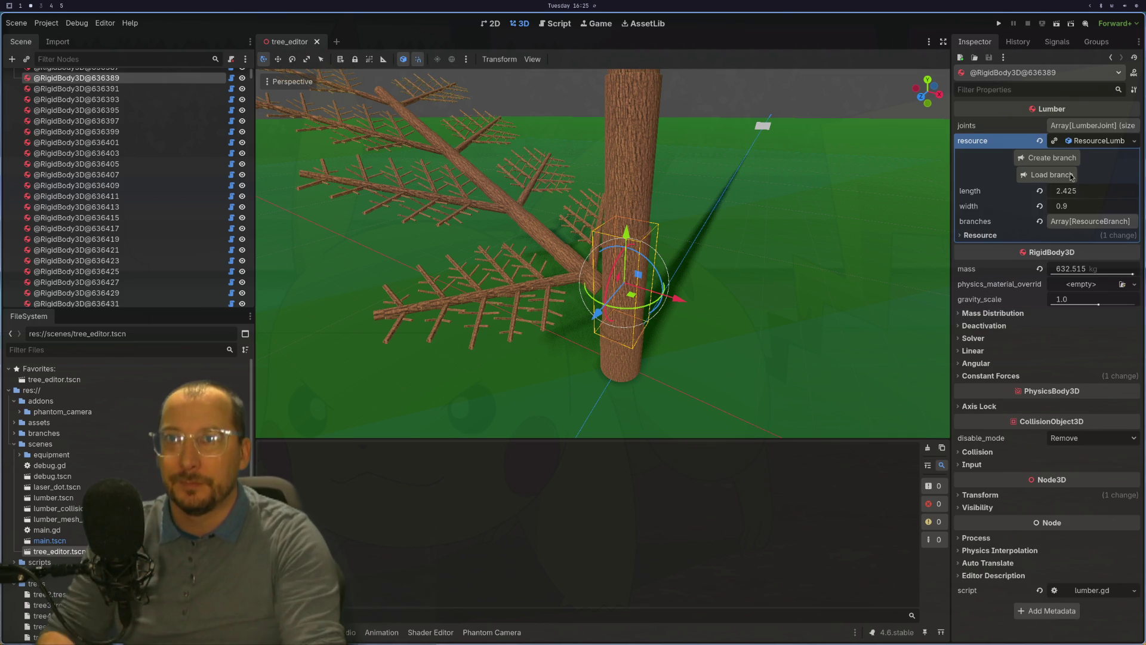
# In the branch file picker, compare branch, detailed_branch and detailed_branch_2, settling on big_branch.tres.
pyautogui.click(1050, 175)
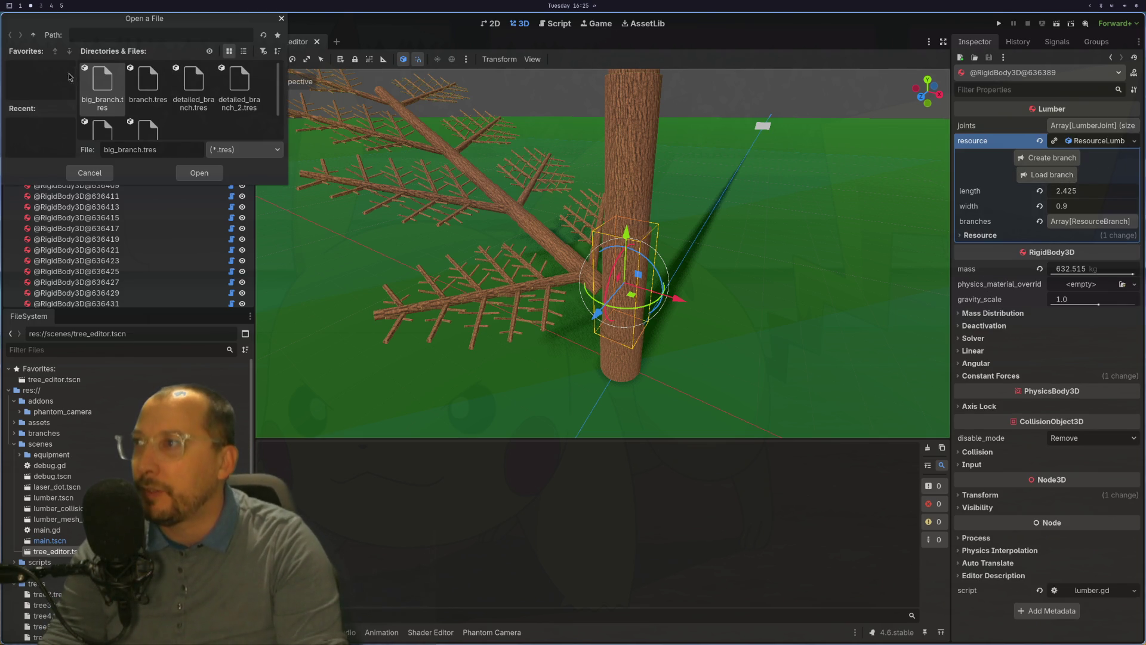
pyautogui.click(147, 83)
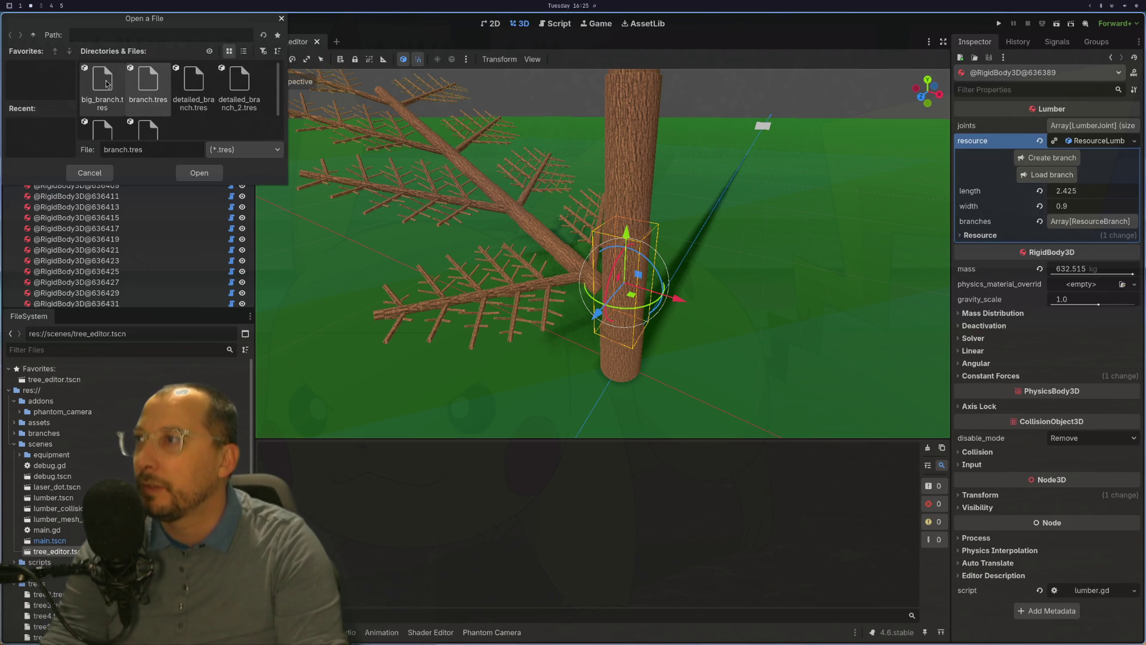
pyautogui.click(190, 89)
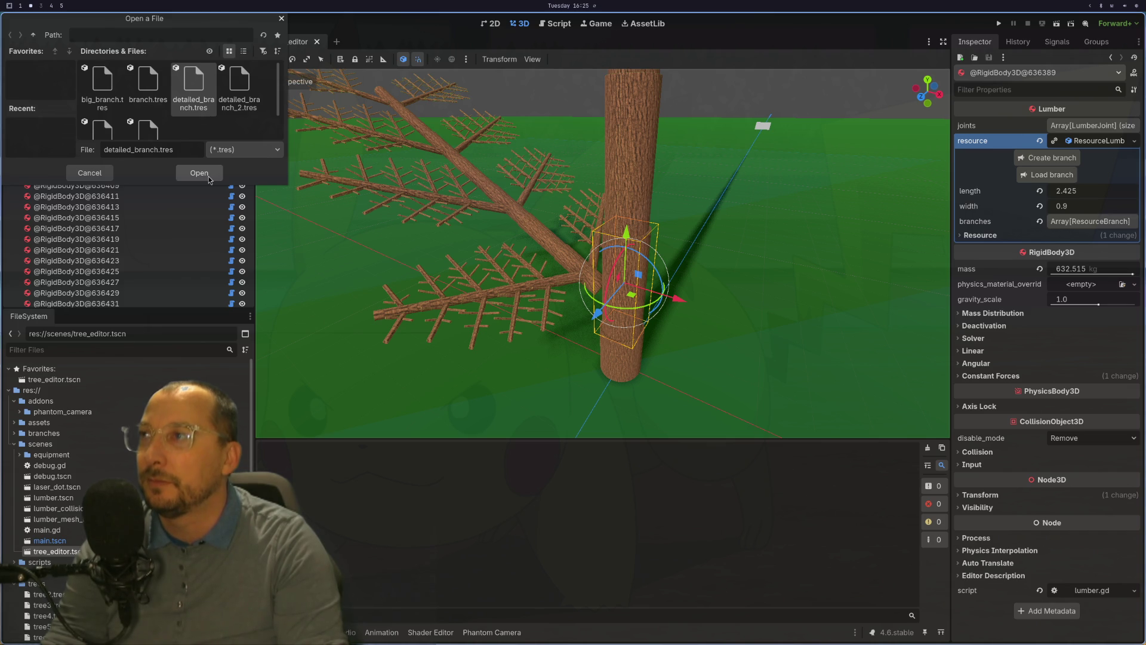
pyautogui.click(234, 96)
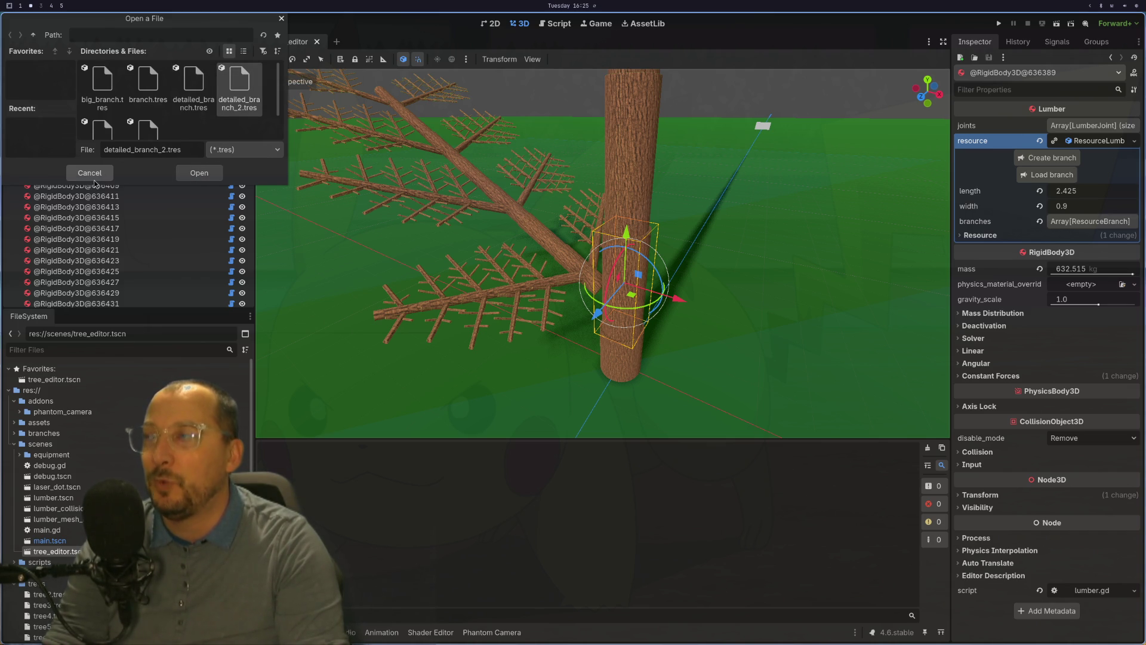
pyautogui.click(102, 87)
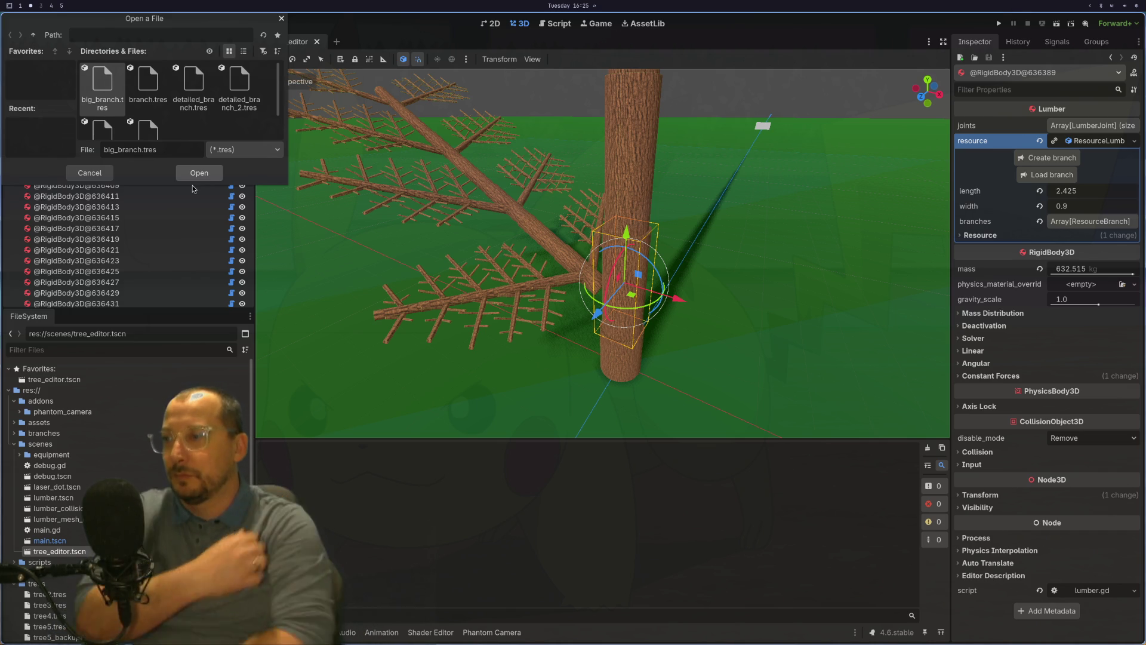
# Glance at the Neovim code, return to Godot, and open btop from the top-bar CPU module.
pyautogui.press('super+1')
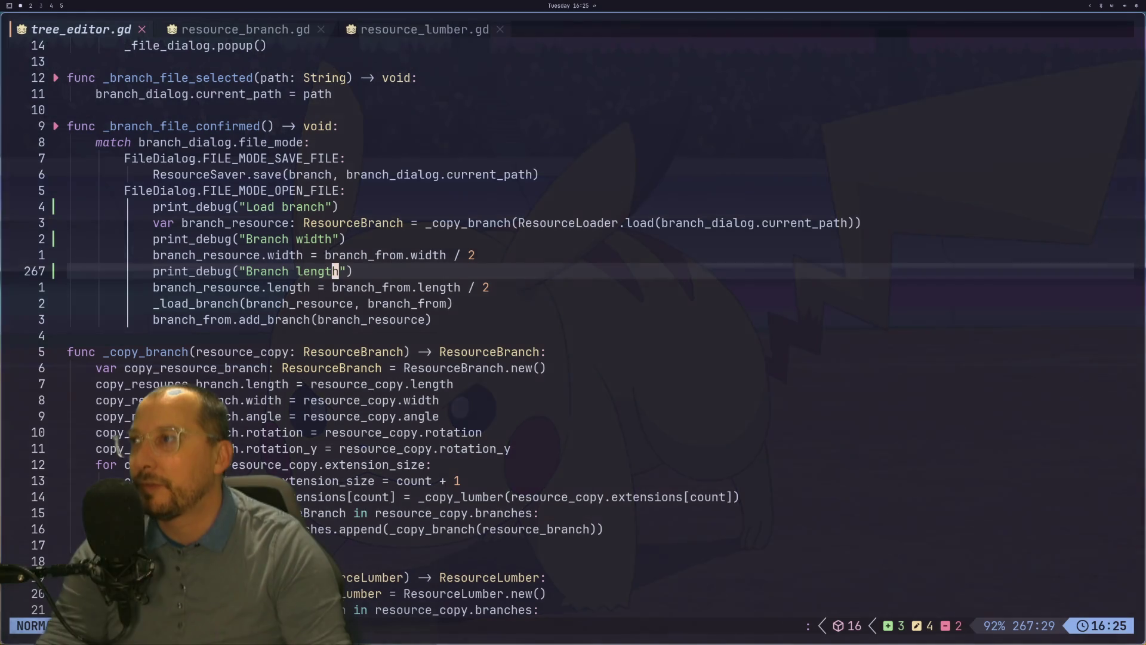
pyautogui.press('super+2')
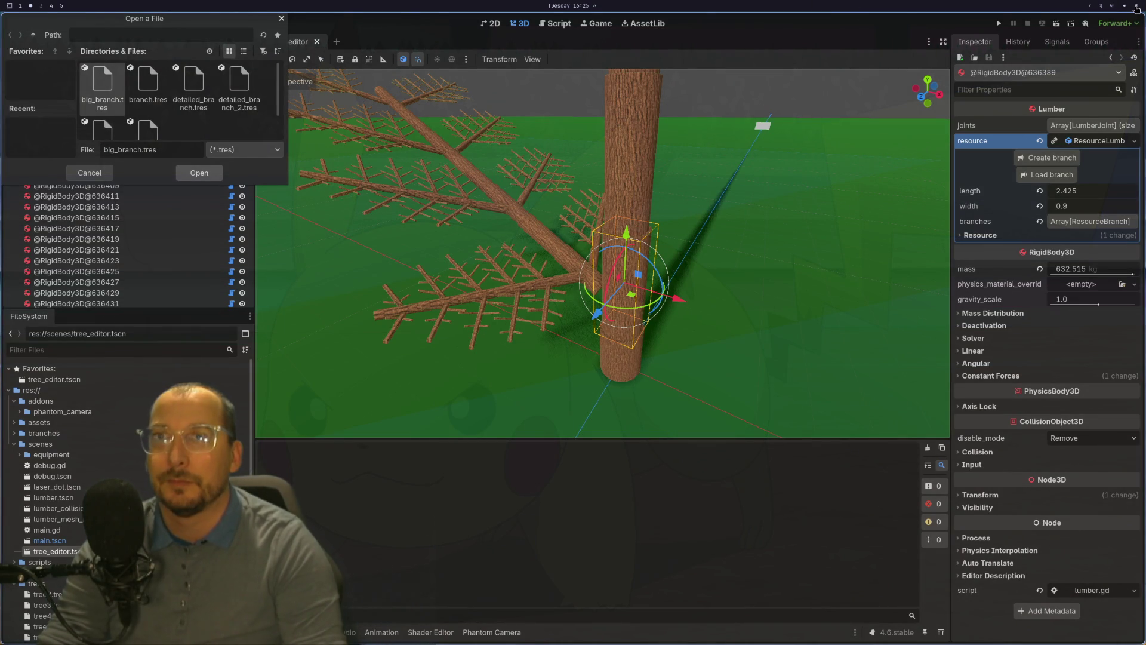
pyautogui.click(1136, 9)
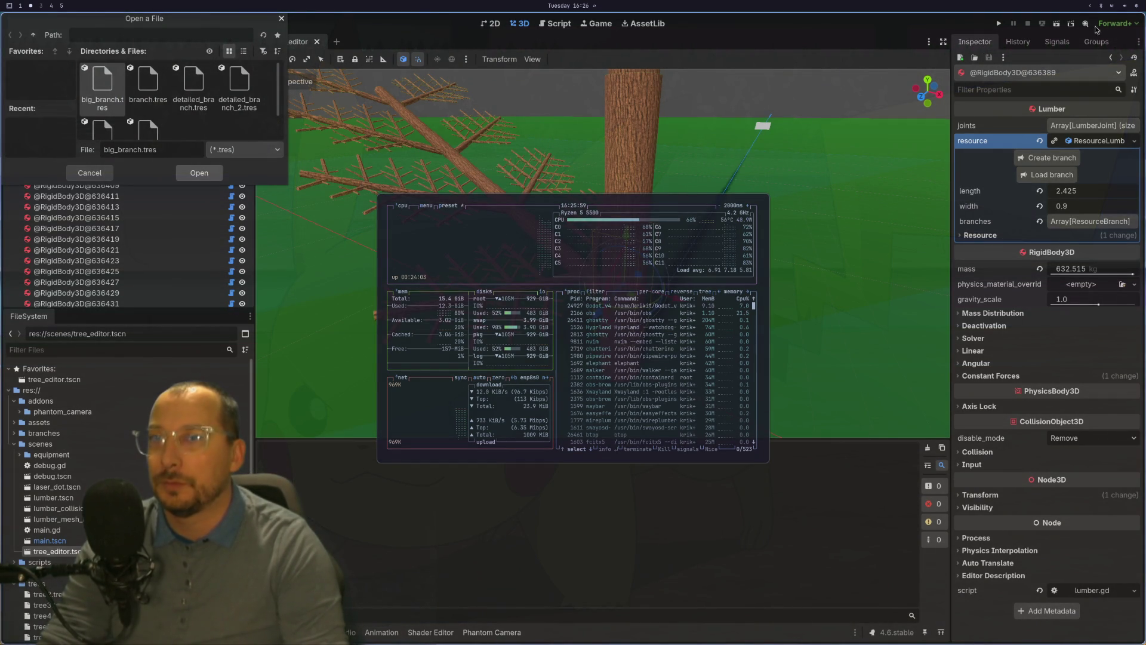
# Check per-core CPU usage in the top bar, then return to the tree_editor.gd code in Neovim.
pyautogui.moveTo(1134, 7)
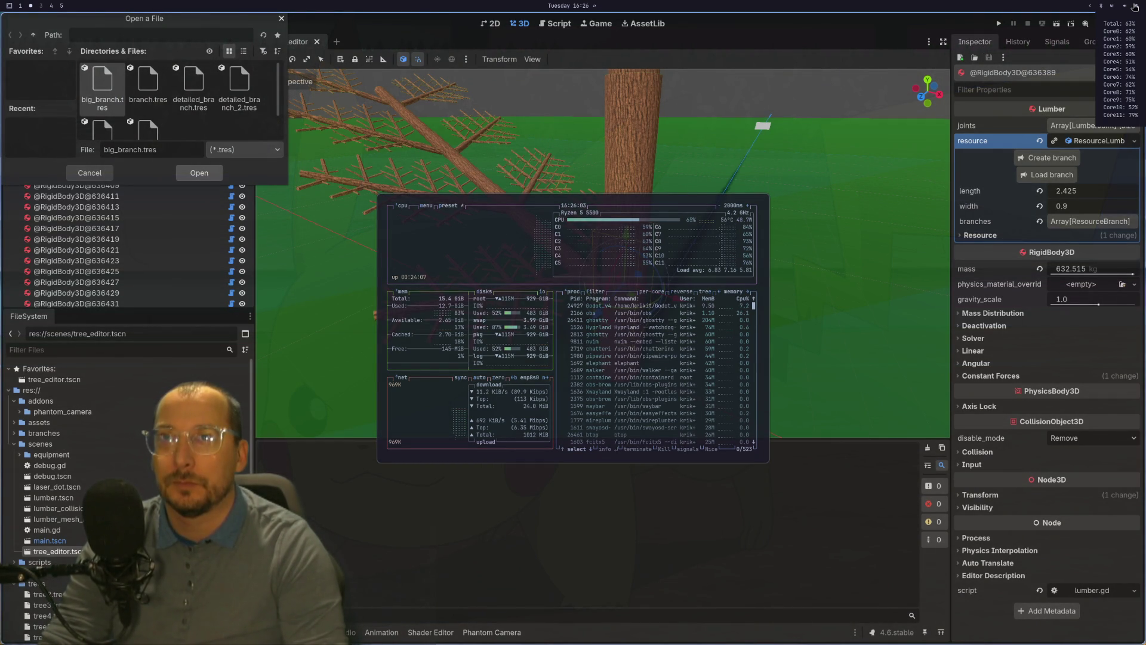
pyautogui.press('super+1')
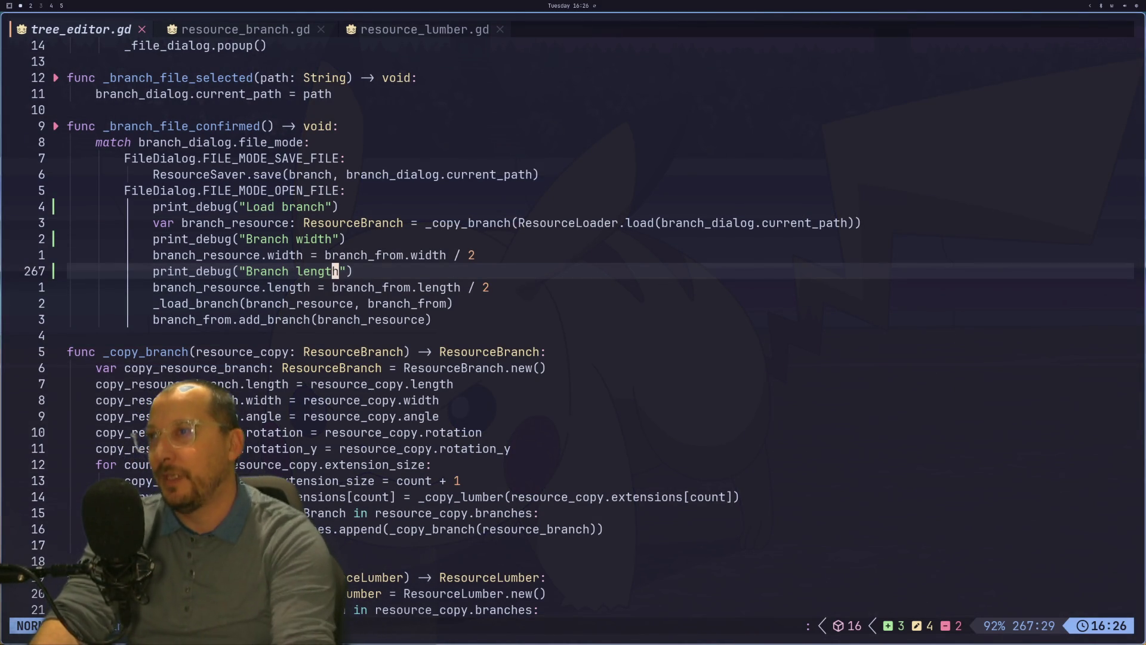
# Review tree_editor.gd's _load_file, branch-loading and _copy_branch code, ending on the branch resource load line.
pyautogui.press('k')
pyautogui.press('k')
pyautogui.press('k')
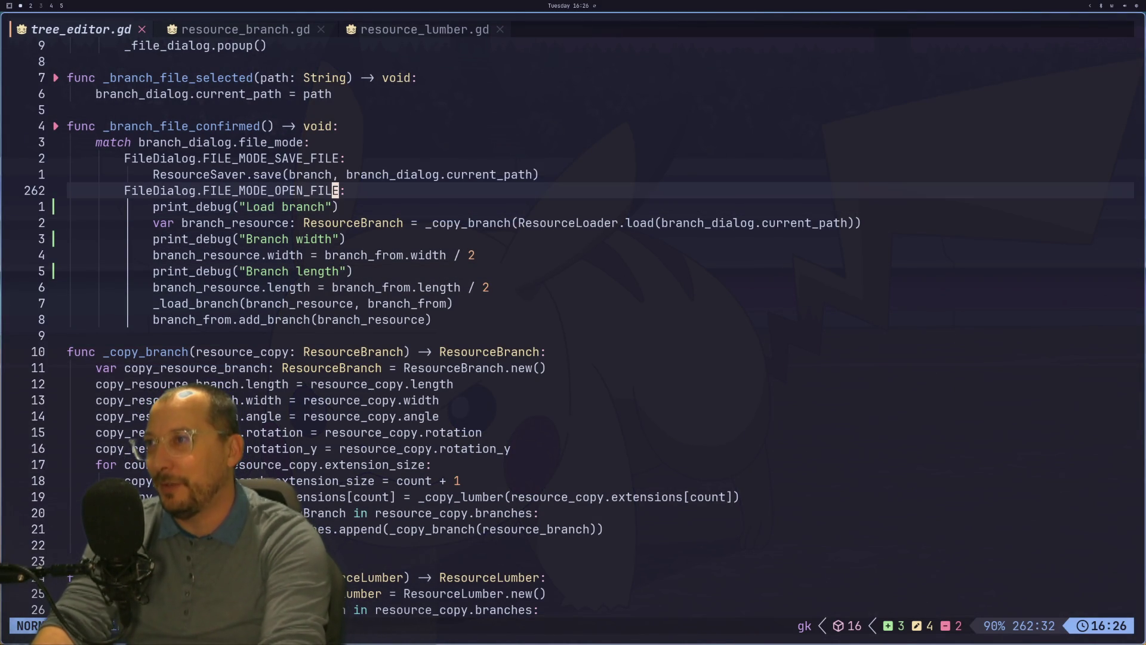
pyautogui.press('k')
pyautogui.press('k')
pyautogui.press('k')
pyautogui.press('j')
pyautogui.press('2')
pyautogui.press('0')
pyautogui.press('j')
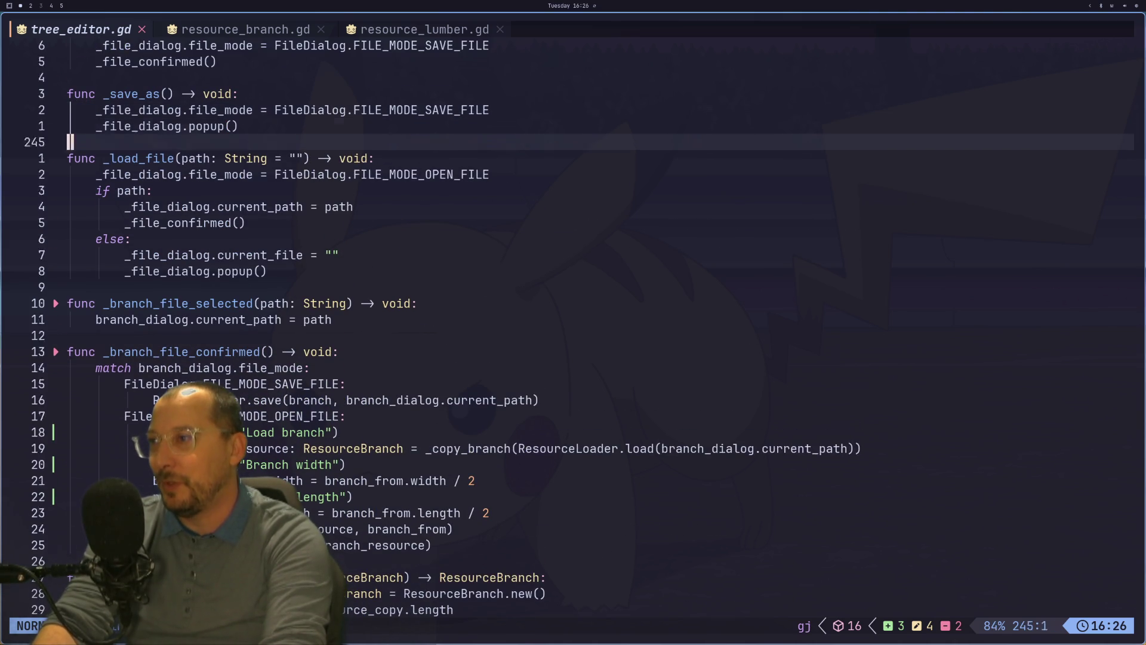
pyautogui.press('j')
pyautogui.press('j')
pyautogui.press('j')
pyautogui.press('j')
pyautogui.press('k')
pyautogui.press('k')
pyautogui.press('k')
pyautogui.press('j')
pyautogui.press('j')
pyautogui.press('j')
pyautogui.press('j')
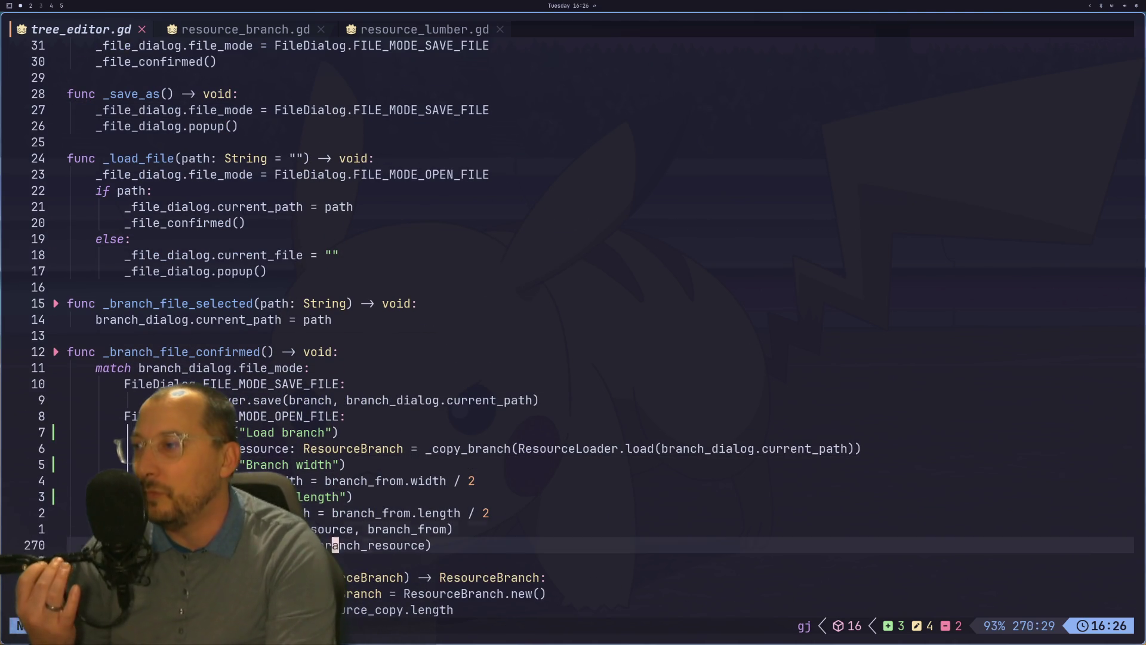
pyautogui.press('j')
pyautogui.press('j')
pyautogui.press('j')
pyautogui.hotkey('alt', 'Tab')
pyautogui.hotkey('alt', 'Tab')
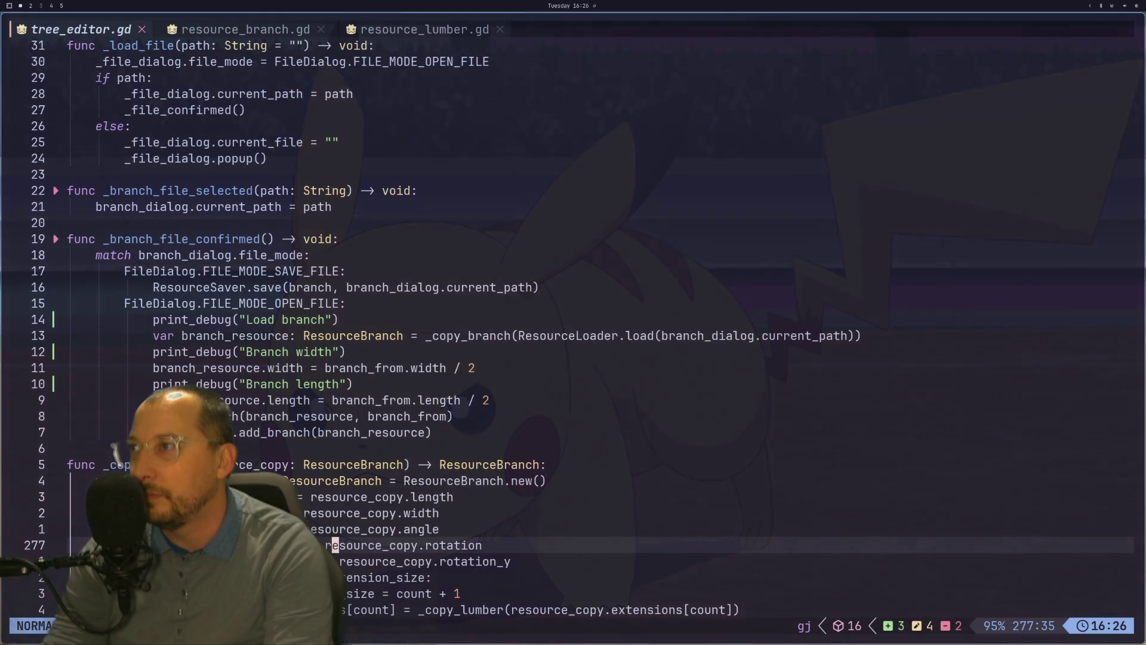
pyautogui.press('j')
pyautogui.press('j')
pyautogui.press('j')
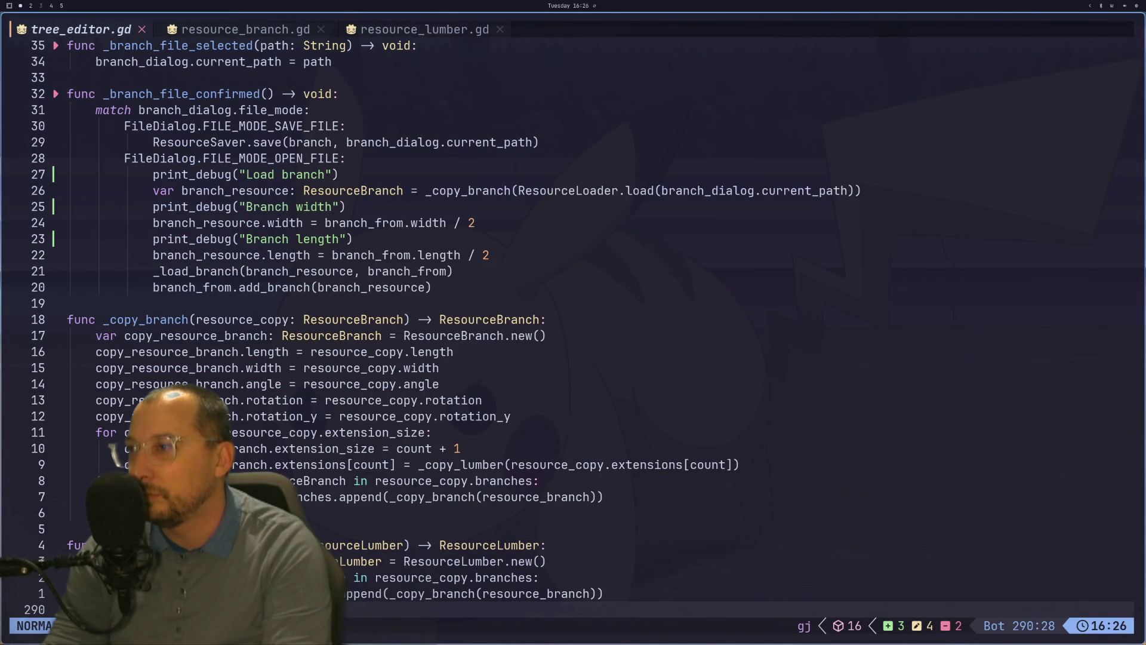
pyautogui.press('k')
pyautogui.press('k')
pyautogui.press('k')
pyautogui.press('1')
pyautogui.press('8')
pyautogui.press('k')
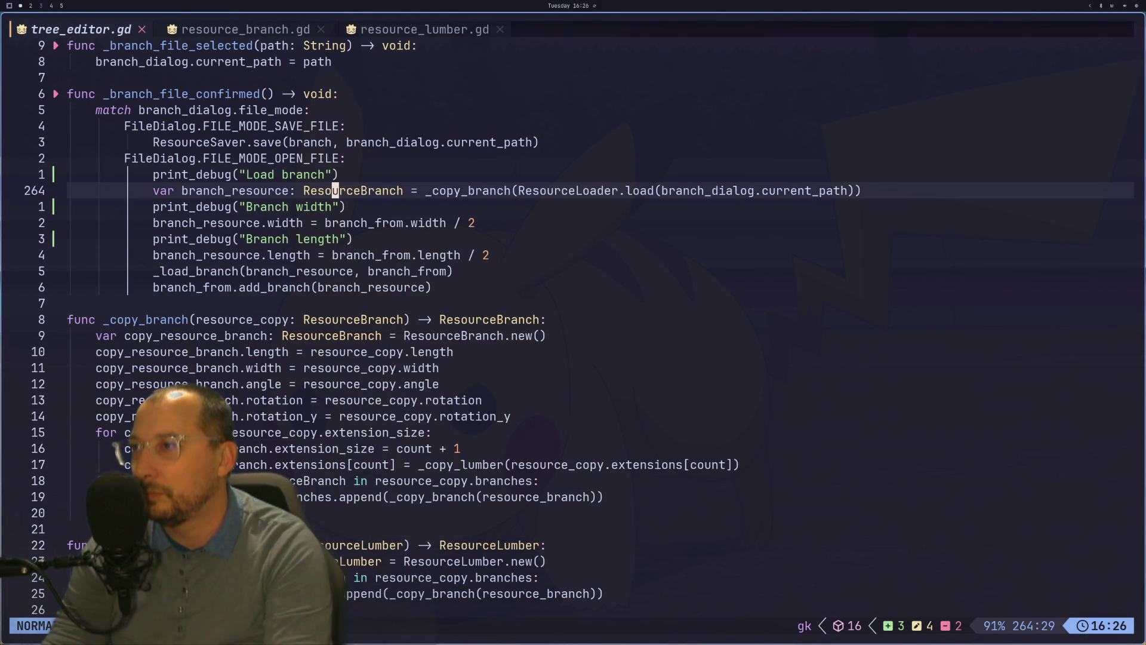
# Inspect update_width's new_width loop in resource_branch.gd and the width setter in resource_lumber.gd.
pyautogui.hotkey('shift', 'l')
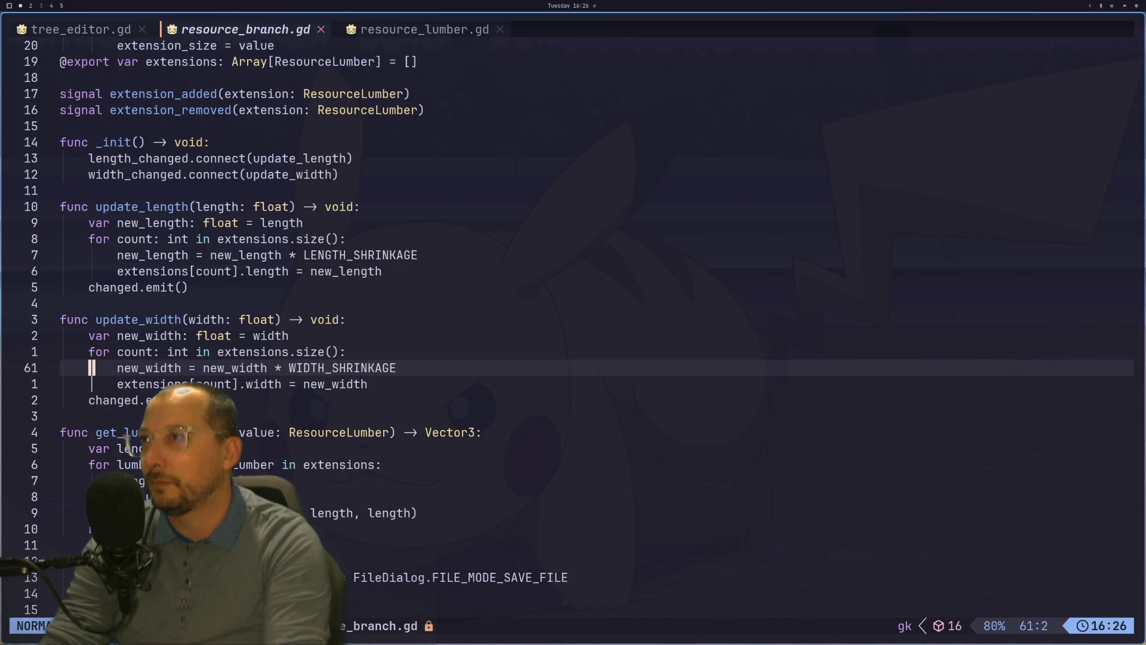
pyautogui.press('k')
pyautogui.press('k')
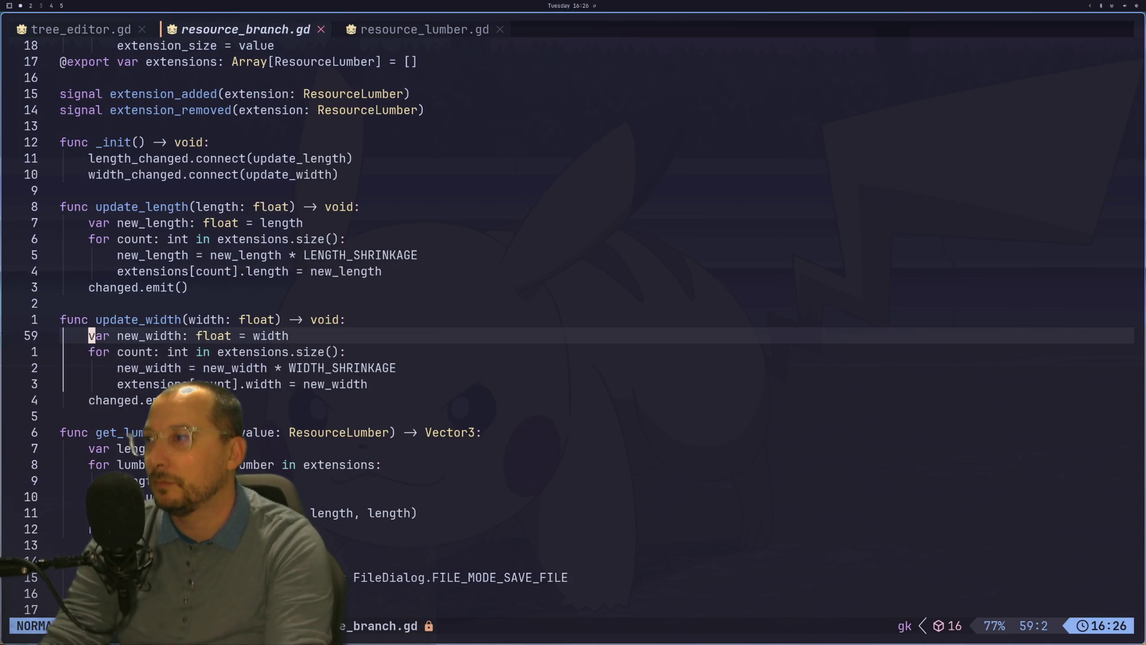
pyautogui.press('j')
pyautogui.press('j')
pyautogui.press('j')
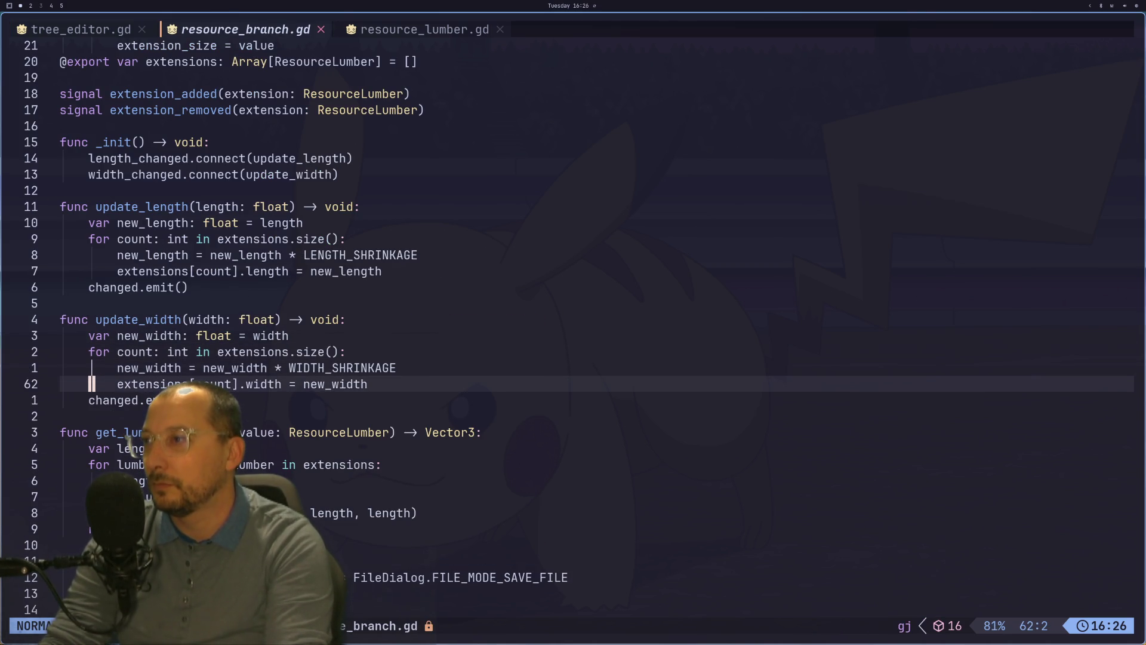
pyautogui.press('k')
pyautogui.press('k')
pyautogui.press('k')
pyautogui.press('j')
pyautogui.press('j')
pyautogui.press('j')
pyautogui.press('k')
pyautogui.press('k')
pyautogui.press('j')
pyautogui.press('j')
pyautogui.press('k')
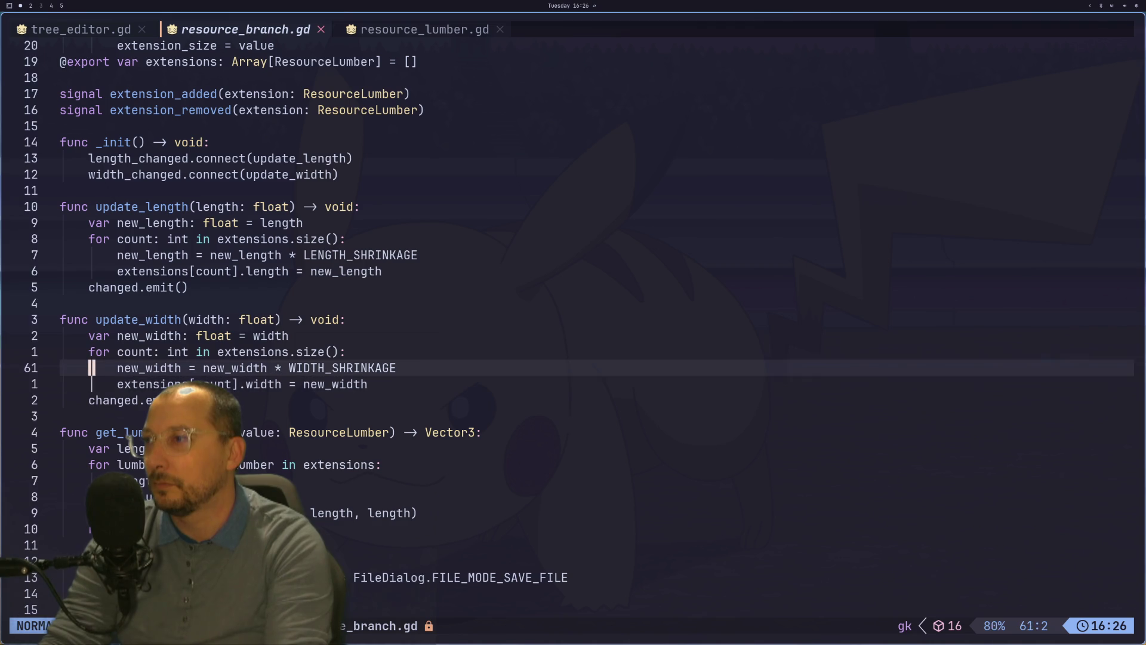
pyautogui.press('k')
pyautogui.press('k')
pyautogui.press('k')
pyautogui.hotkey('shift', 'l')
pyautogui.press('k')
pyautogui.press('4')
pyautogui.press('k')
pyautogui.press('1')
pyautogui.press('1')
pyautogui.press('k')
pyautogui.press('k')
pyautogui.press('k')
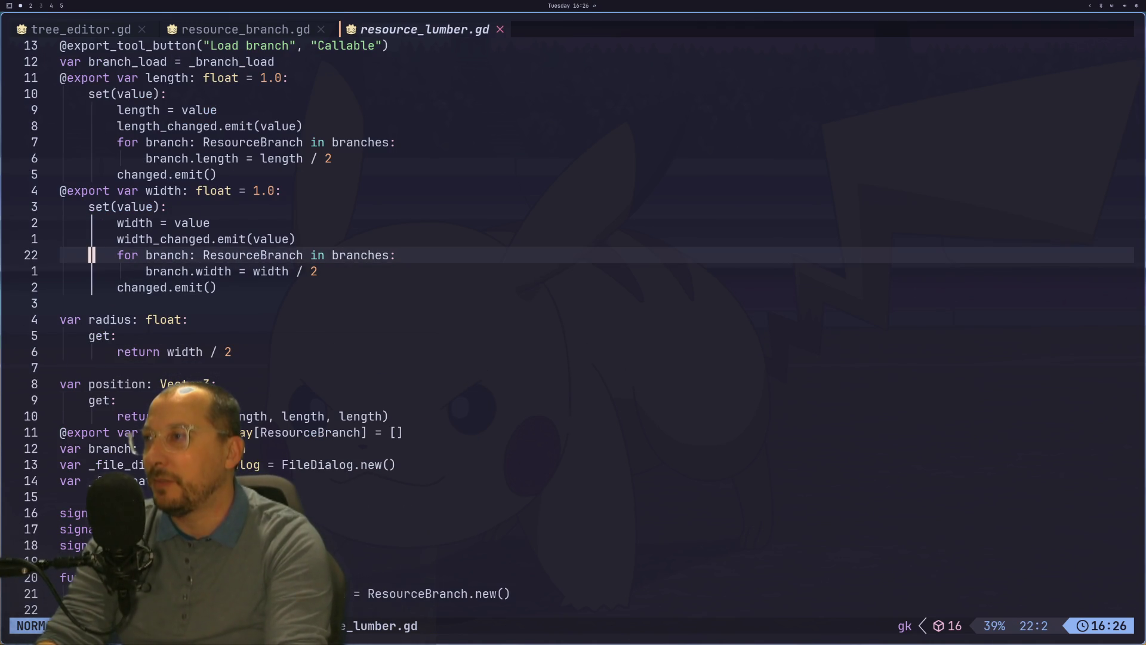
# Locate the width_changed emit in resource_lumber.gd and search all its uses with *.
pyautogui.hotkey('shift', 'h')
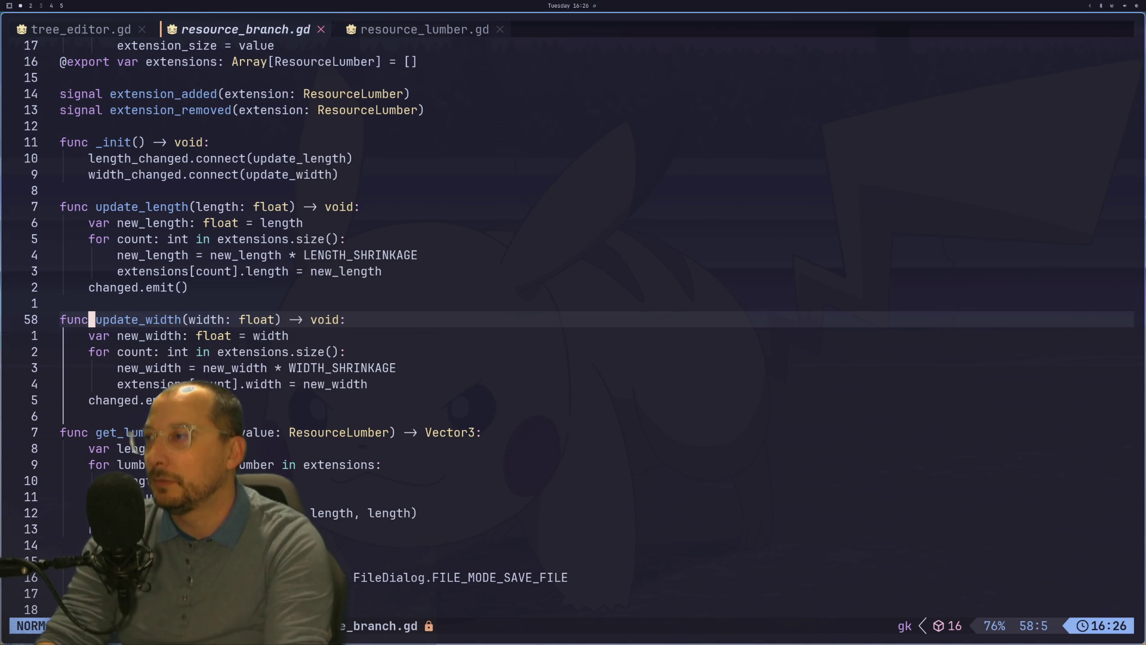
pyautogui.press('j')
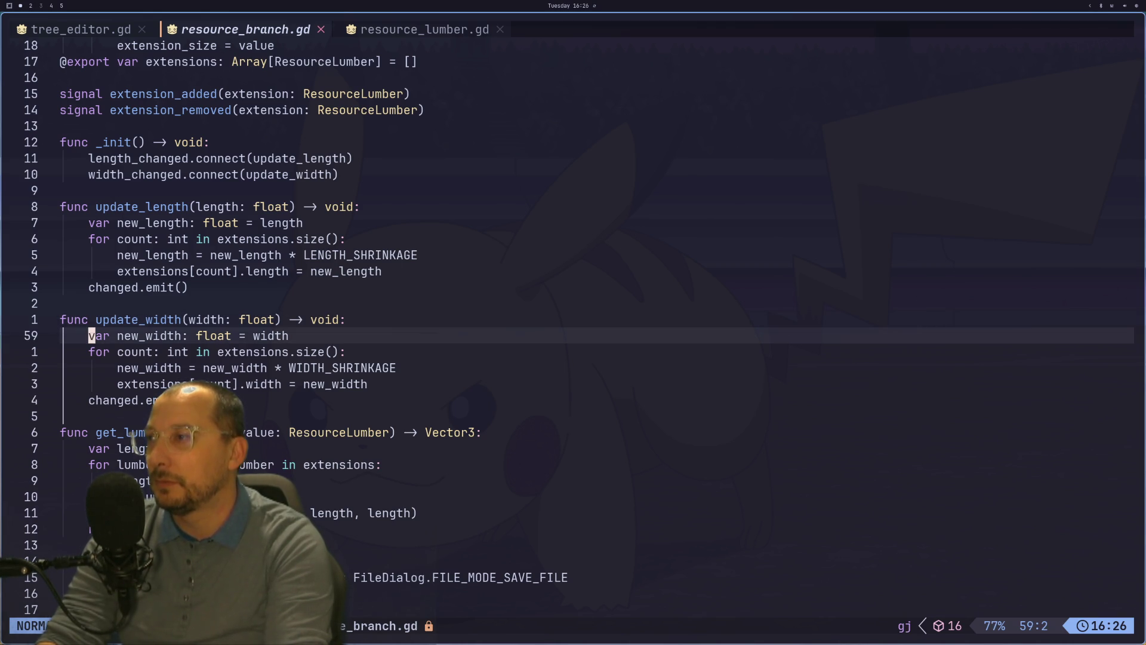
pyautogui.hotkey('shift', 'l')
pyautogui.press('k')
pyautogui.press('k')
pyautogui.press('k')
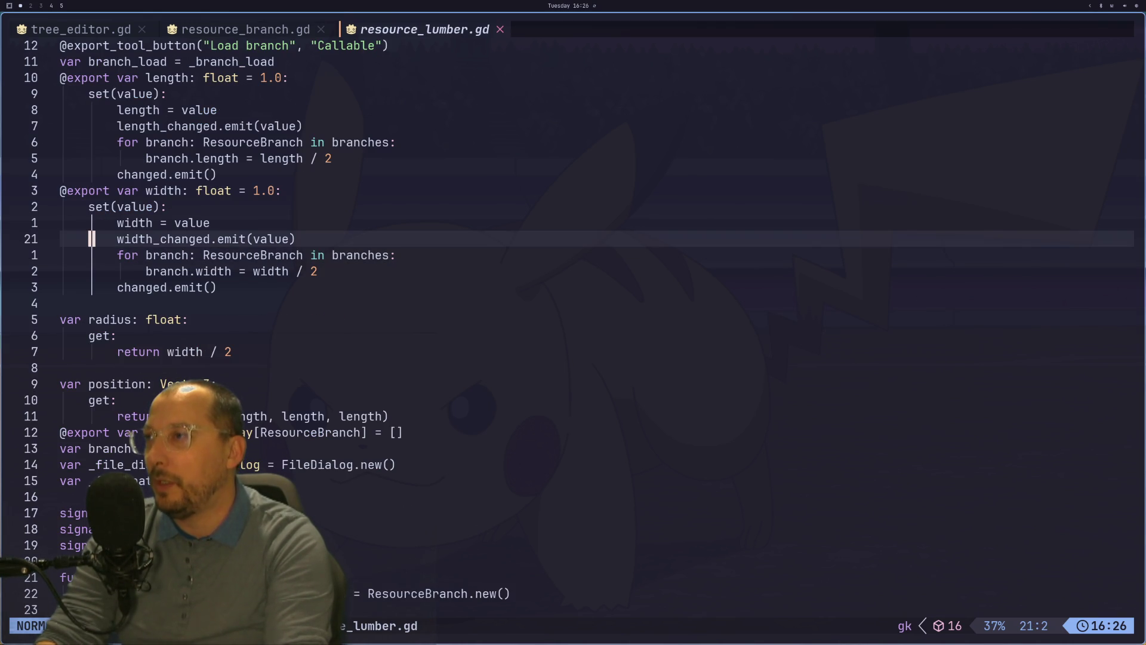
pyautogui.press('k')
pyautogui.press('k')
pyautogui.press('k')
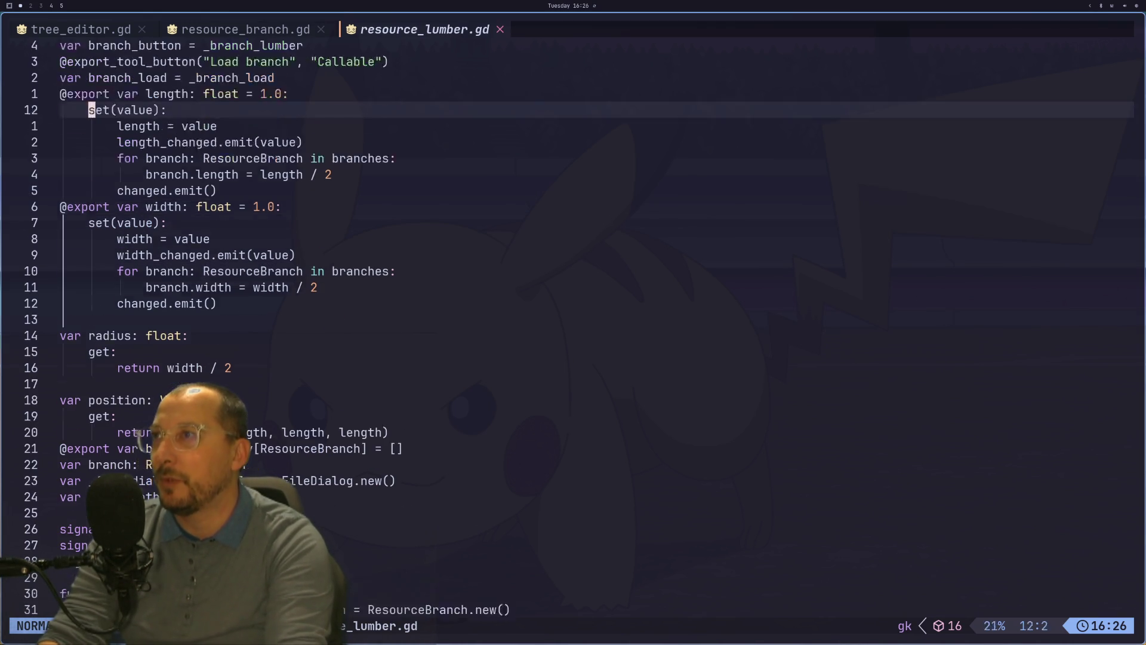
pyautogui.press('j')
pyautogui.press('j')
pyautogui.press('j')
pyautogui.press('j')
pyautogui.press('j')
pyautogui.press('j')
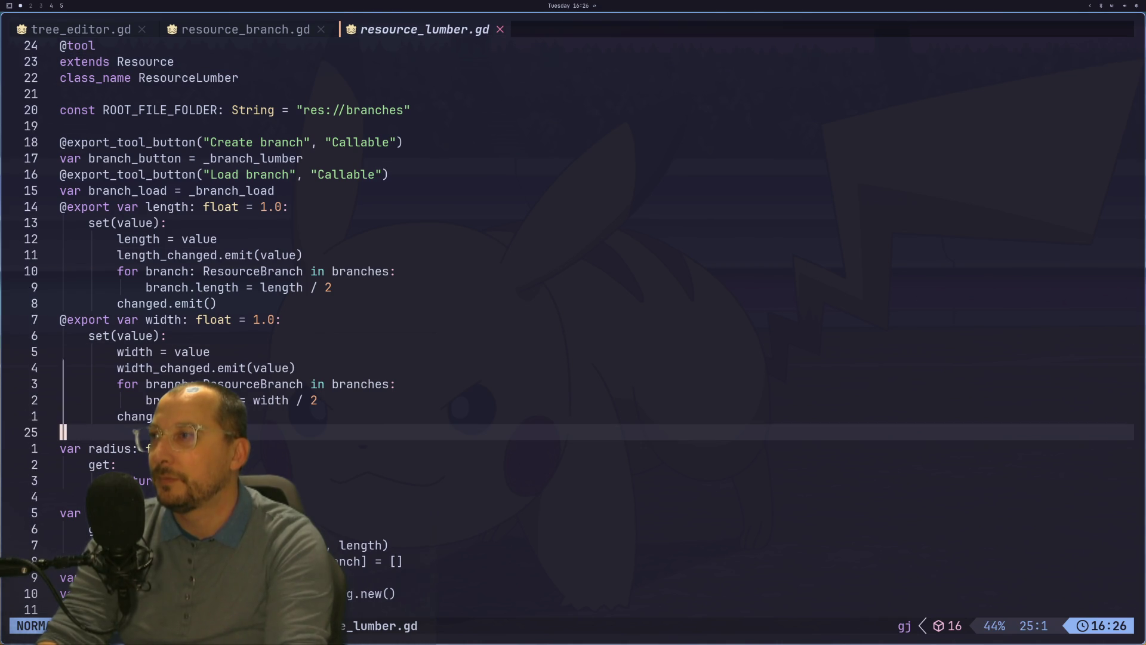
pyautogui.press('k')
pyautogui.press('k')
pyautogui.press('k')
pyautogui.press('j')
pyautogui.press('l')
pyautogui.press('l')
pyautogui.press('l')
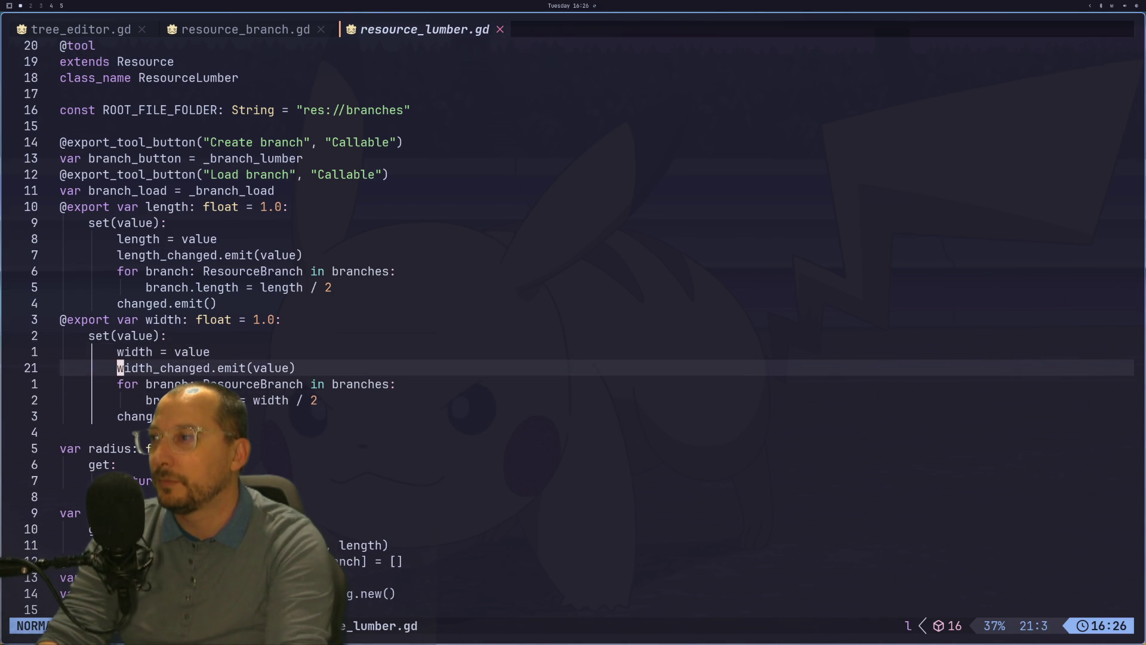
pyautogui.press('*')
# Compare against resource_branch.gd's update_width loop, leaving an unsaved edit, then return to resource_lumber.gd.
pyautogui.hotkey('shift', 'h')
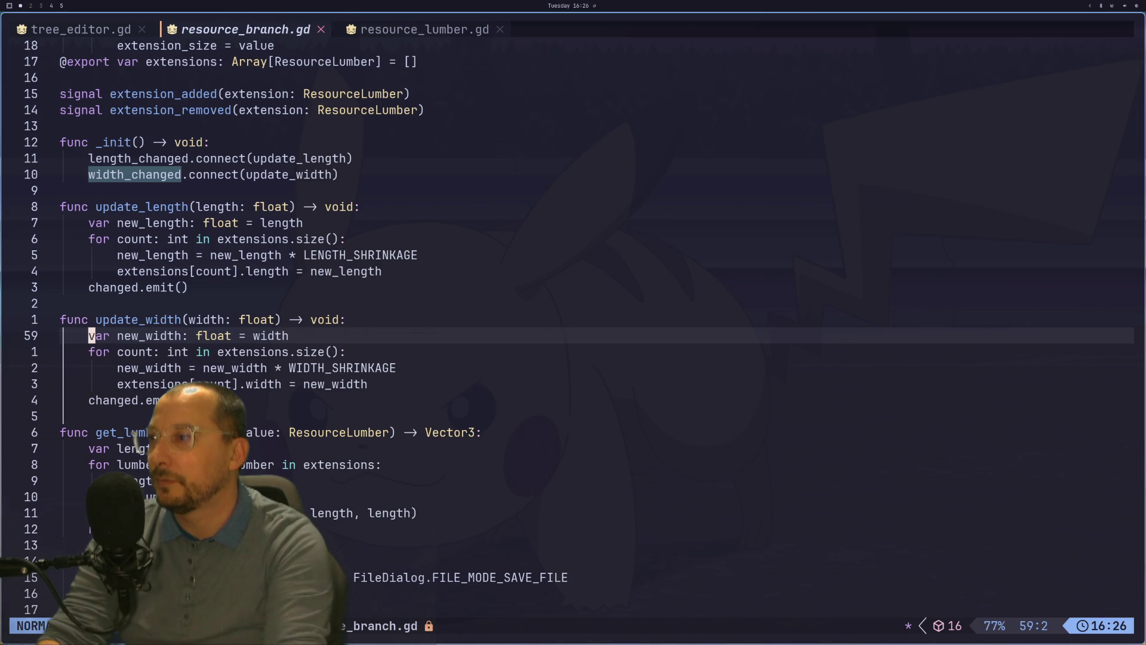
pyautogui.press('h')
pyautogui.hotkey('shift', 'l')
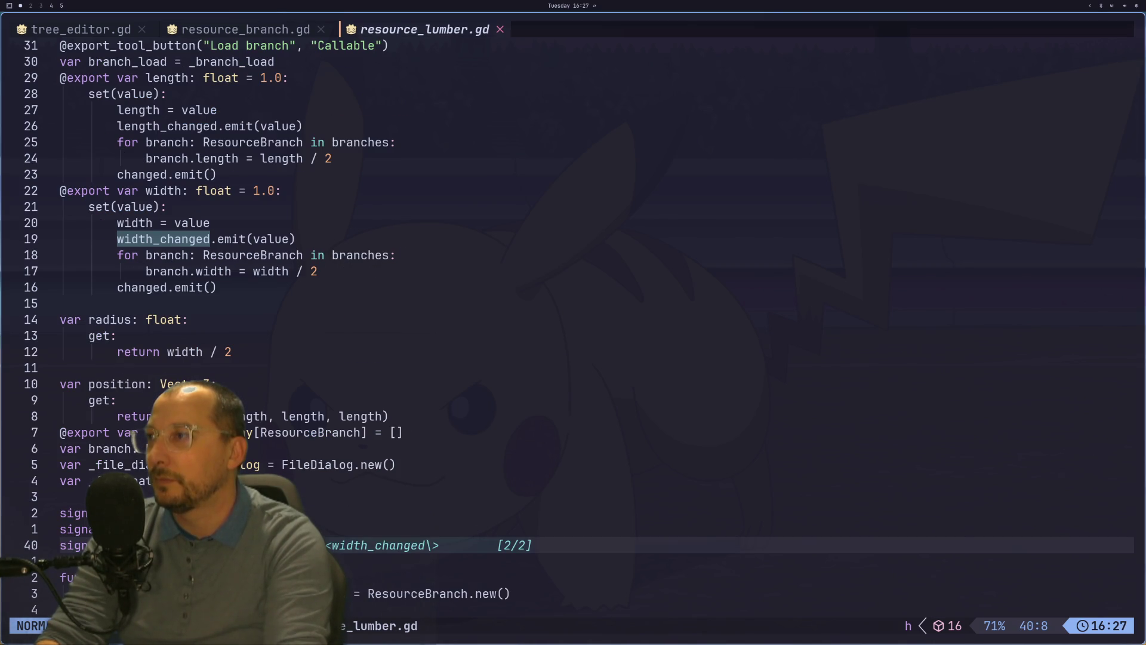
pyautogui.hotkey('shift', 'h')
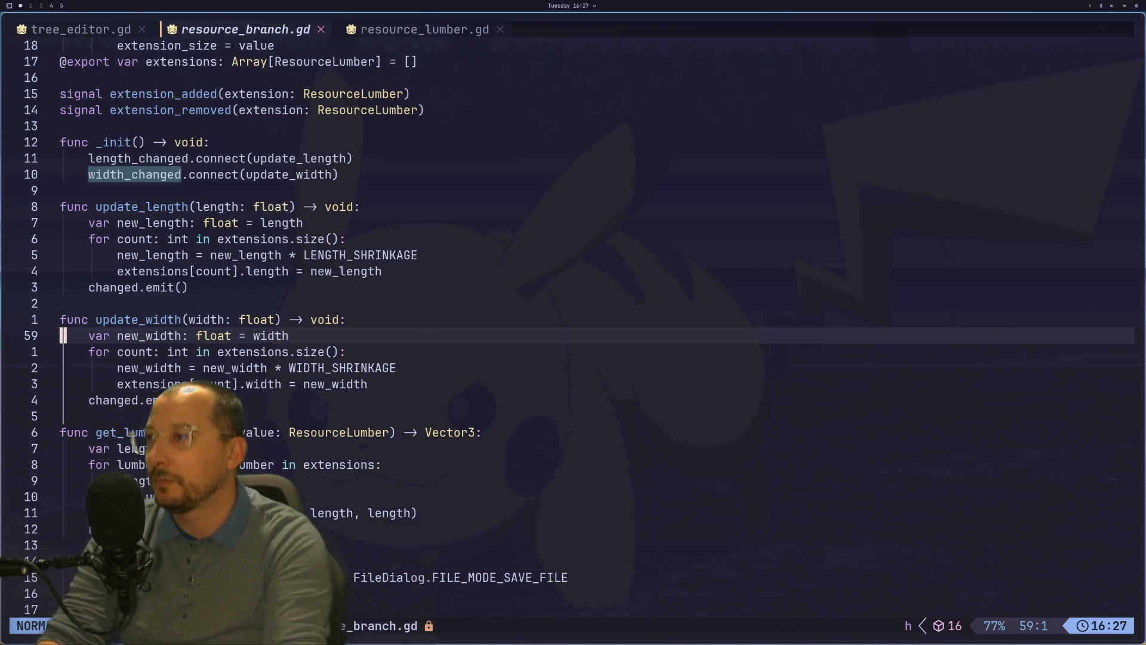
pyautogui.press('j')
pyautogui.press('j')
pyautogui.press('g')
pyautogui.press('k')
pyautogui.press('j')
pyautogui.press('k')
pyautogui.press('k')
pyautogui.press('j')
pyautogui.press('j')
pyautogui.press('j')
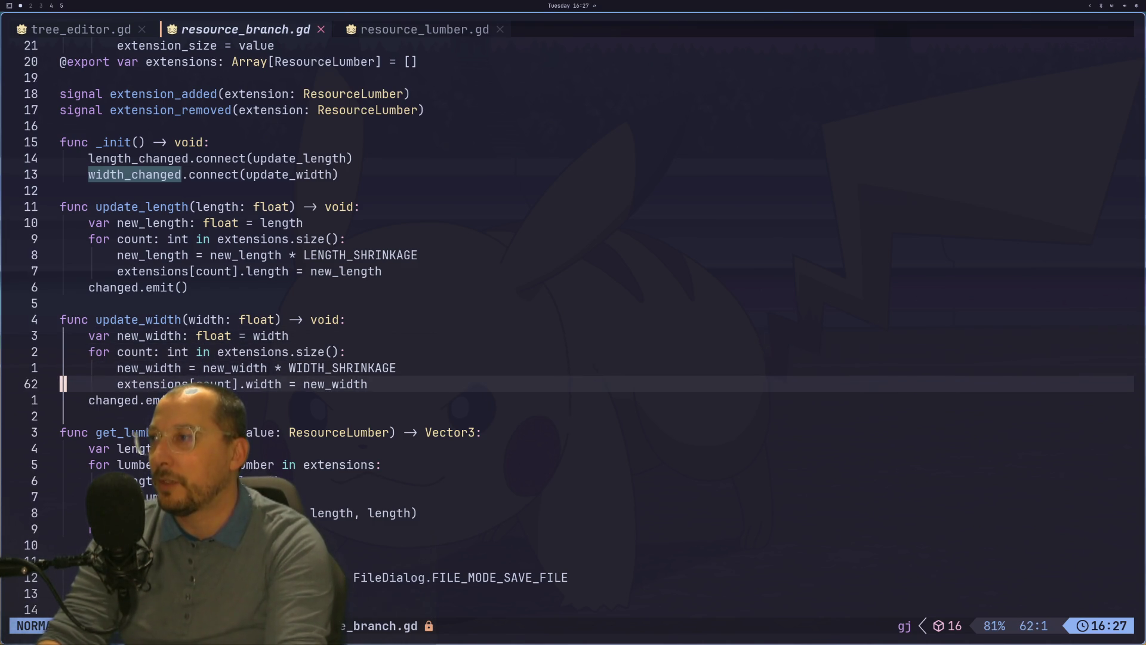
pyautogui.press('k')
pyautogui.press('k')
pyautogui.press('k')
pyautogui.press('k')
pyautogui.press('k')
pyautogui.press('k')
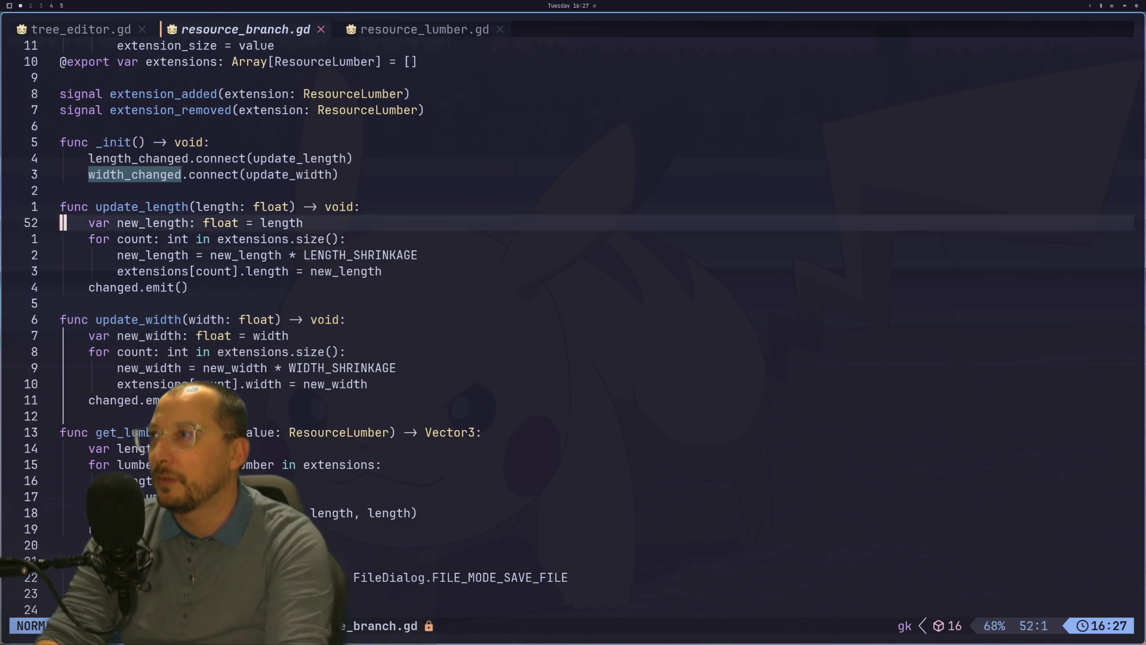
pyautogui.press('j')
pyautogui.press('j')
pyautogui.press('j')
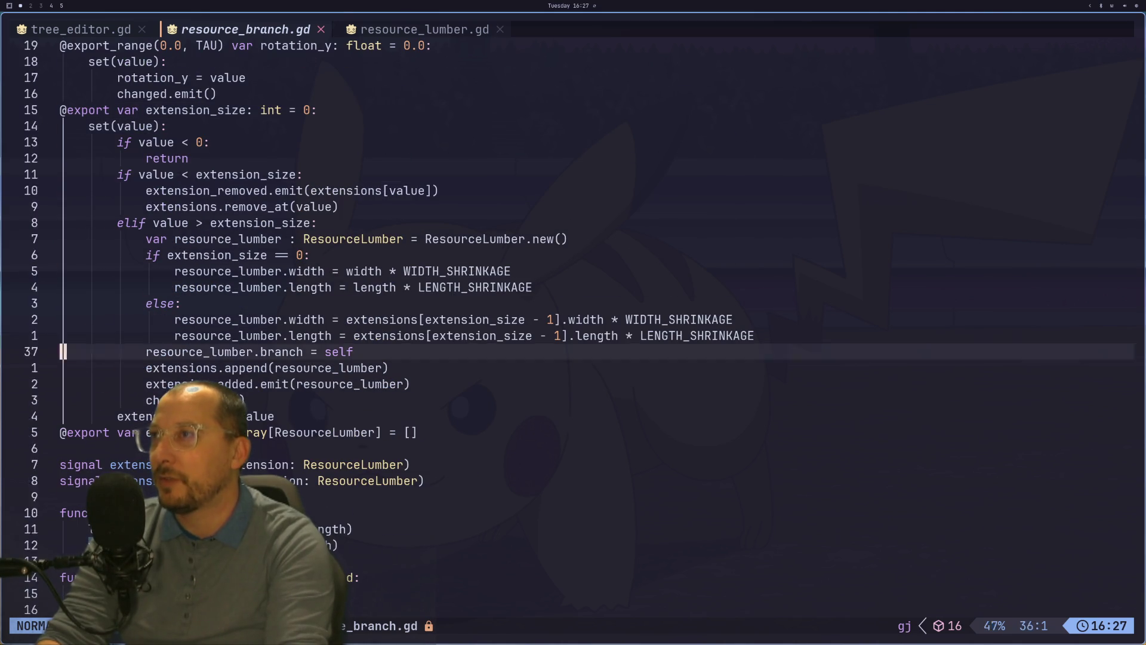
pyautogui.press('J')
pyautogui.hotkey('ctrl', 'o')
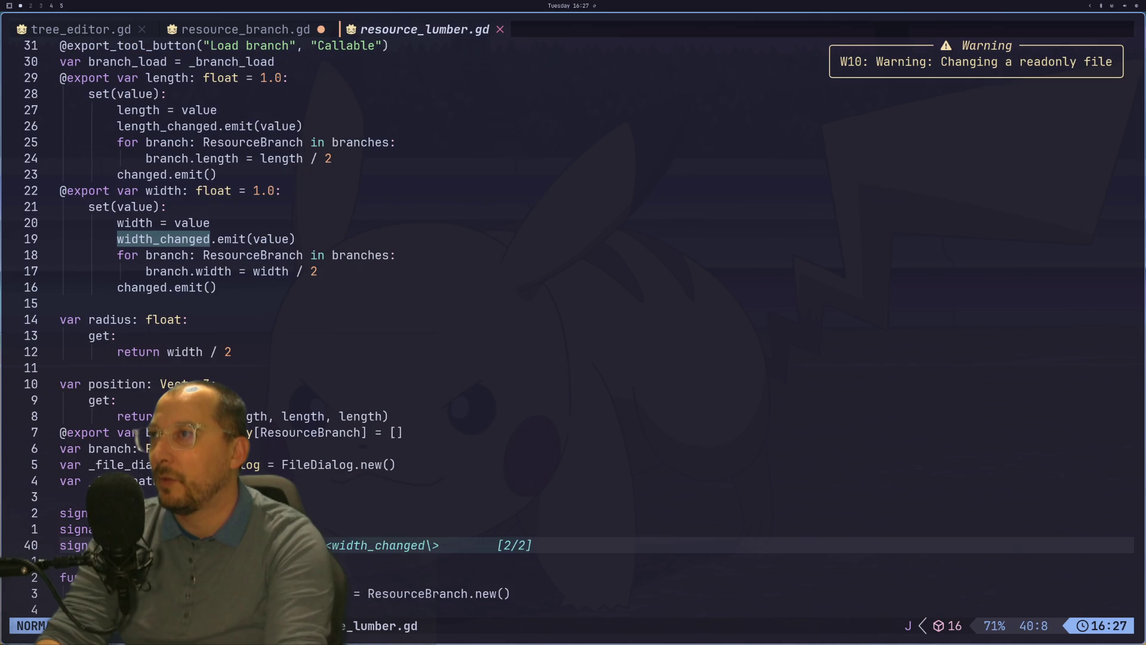
# Move to the length setter's changed.emit and the branch length halving line in resource_lumber.gd.
pyautogui.press('8')
pyautogui.press('k')
pyautogui.press('1')
pyautogui.press('0')
pyautogui.press('k')
pyautogui.press('g')
pyautogui.press('j')
pyautogui.press('k')
pyautogui.press('k')
pyautogui.press('k')
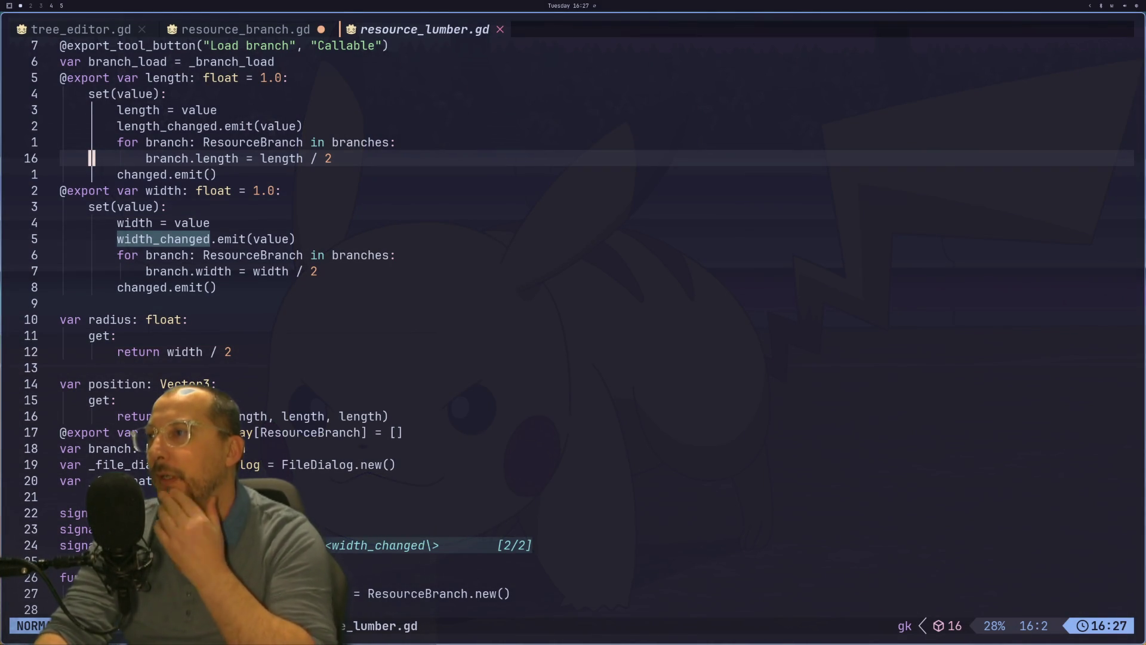
# Settle on the radius getter line, then open the app launcher on an empty workspace.
pyautogui.press('h')
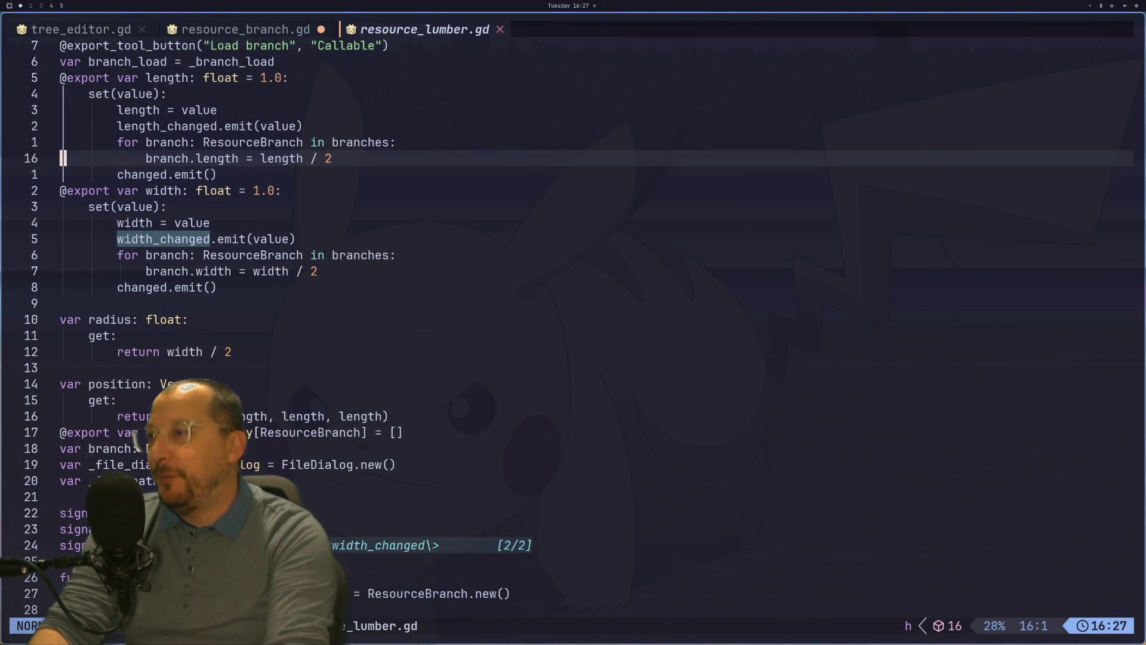
pyautogui.press('j')
pyautogui.press('j')
pyautogui.press('j')
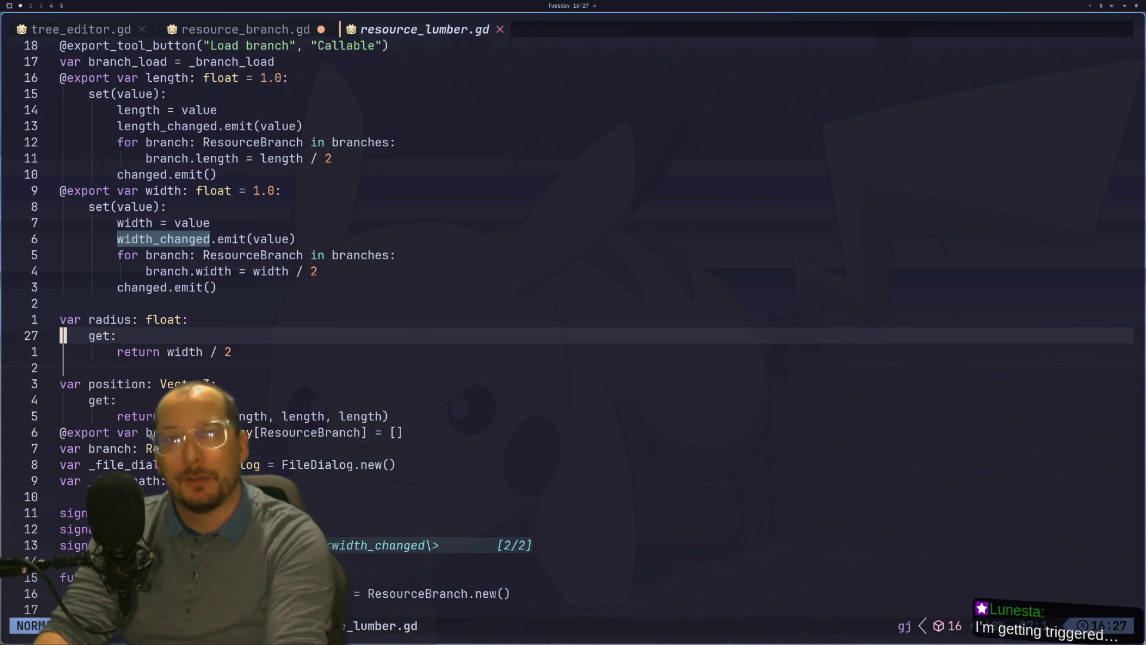
pyautogui.press('super+2')
pyautogui.press('super+d')
# Launch Godot via the launcher with 'gpt' and open the Arborist project in the editor.
pyautogui.write('gpt')
pyautogui.press('Return')
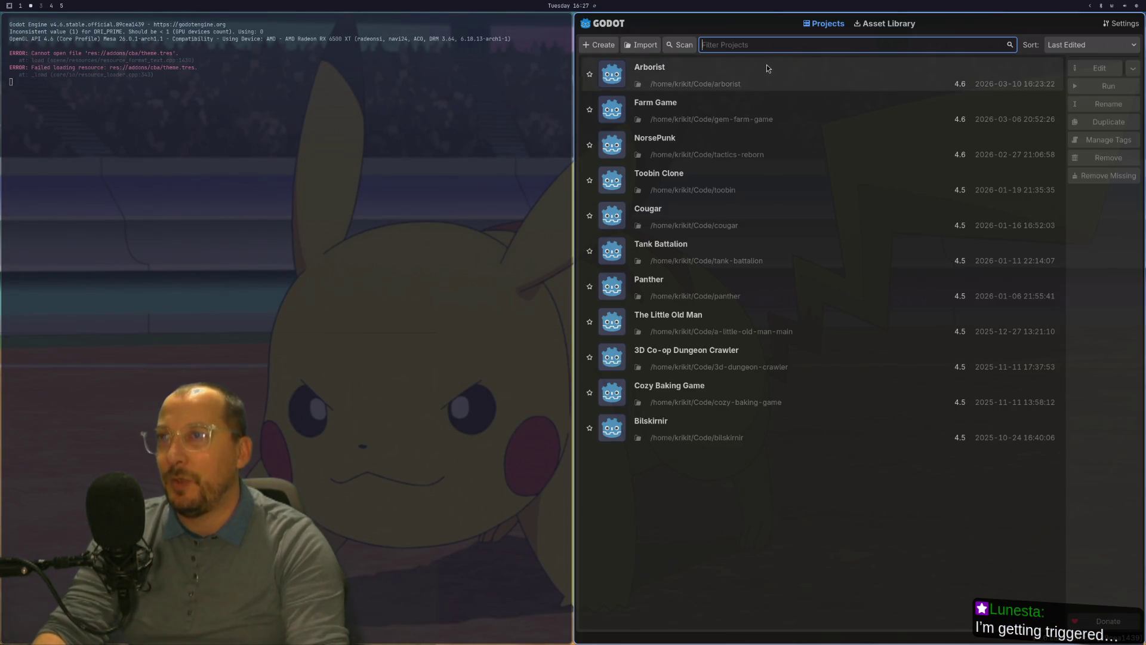
pyautogui.click(768, 69)
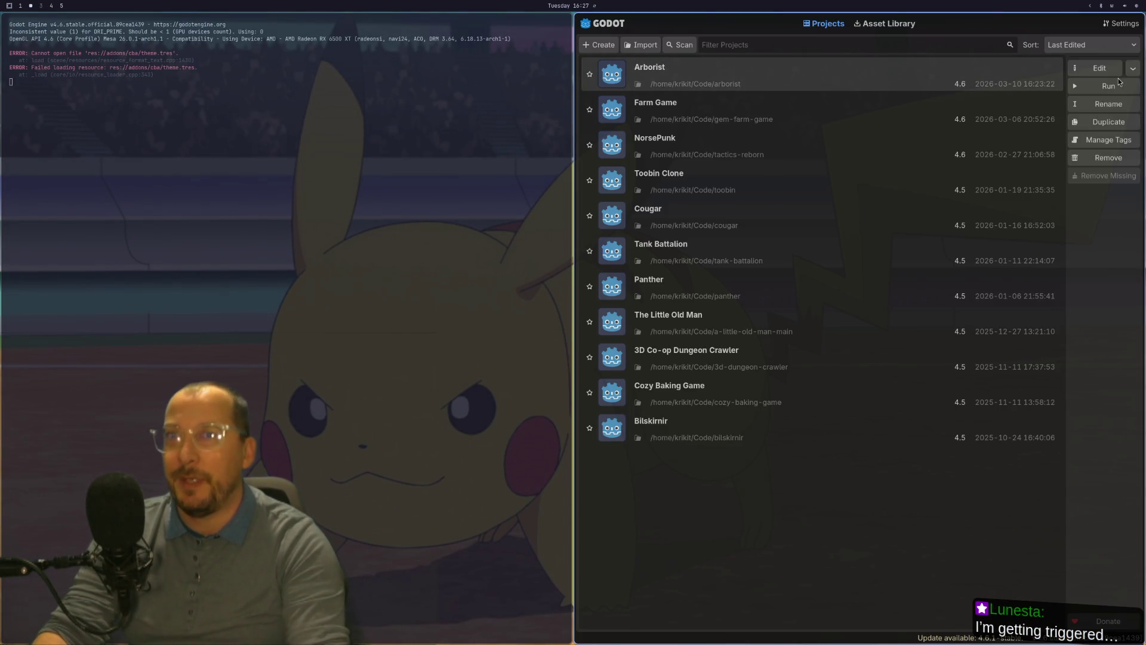
pyautogui.click(1095, 71)
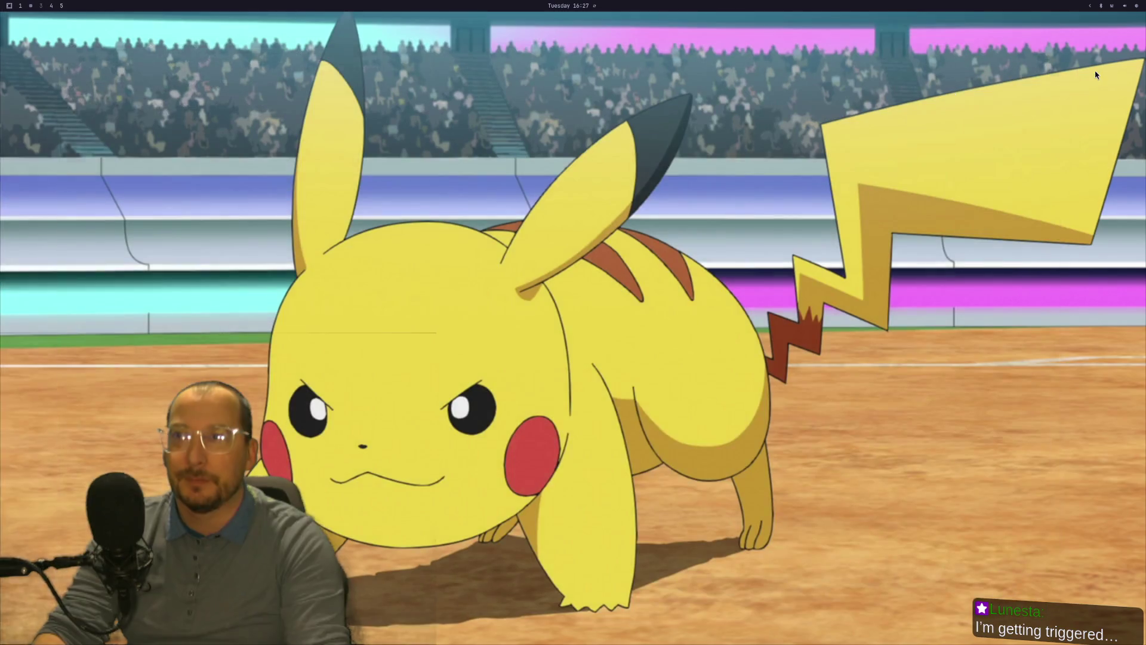
pyautogui.press('super+1')
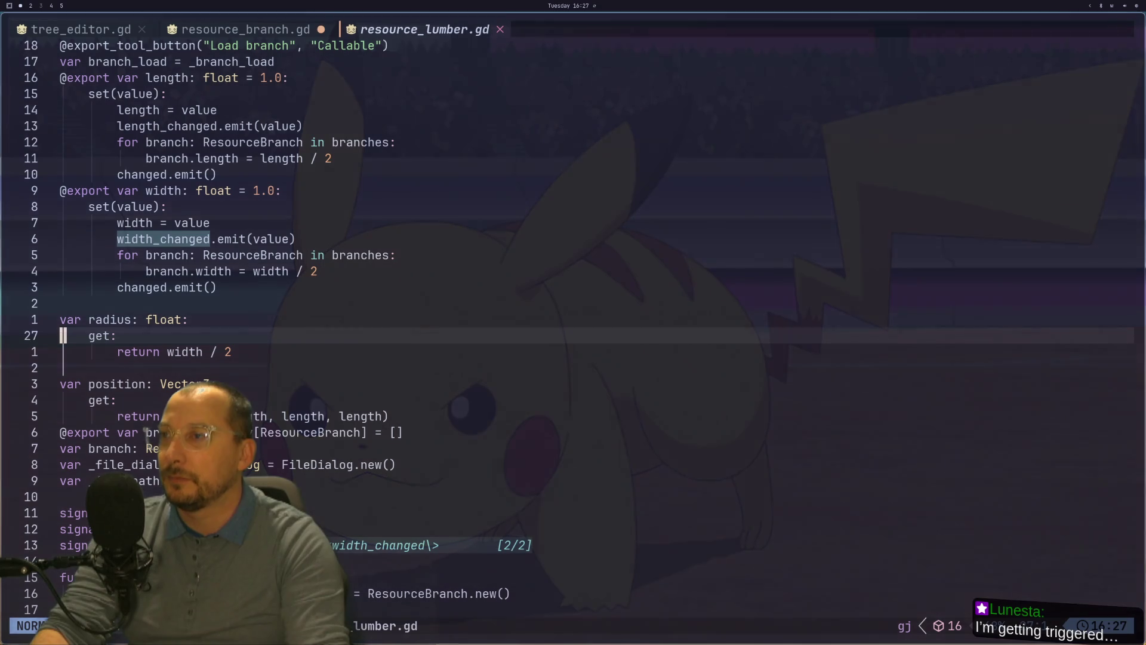
pyautogui.scroll(3, 535, 448)
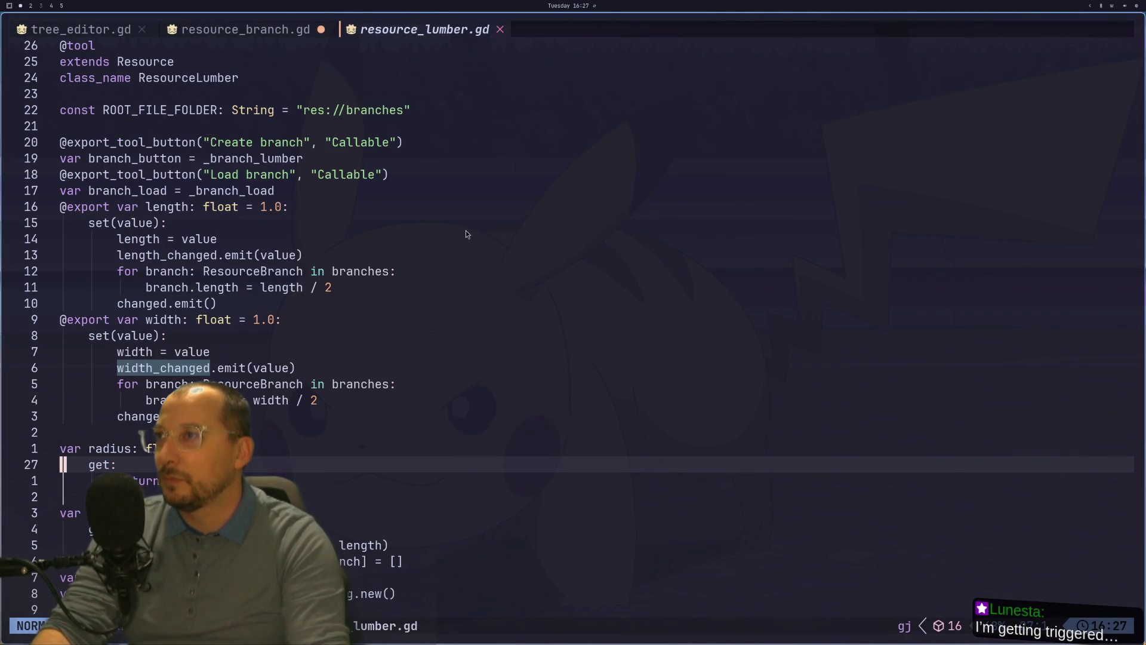
pyautogui.press('super+2')
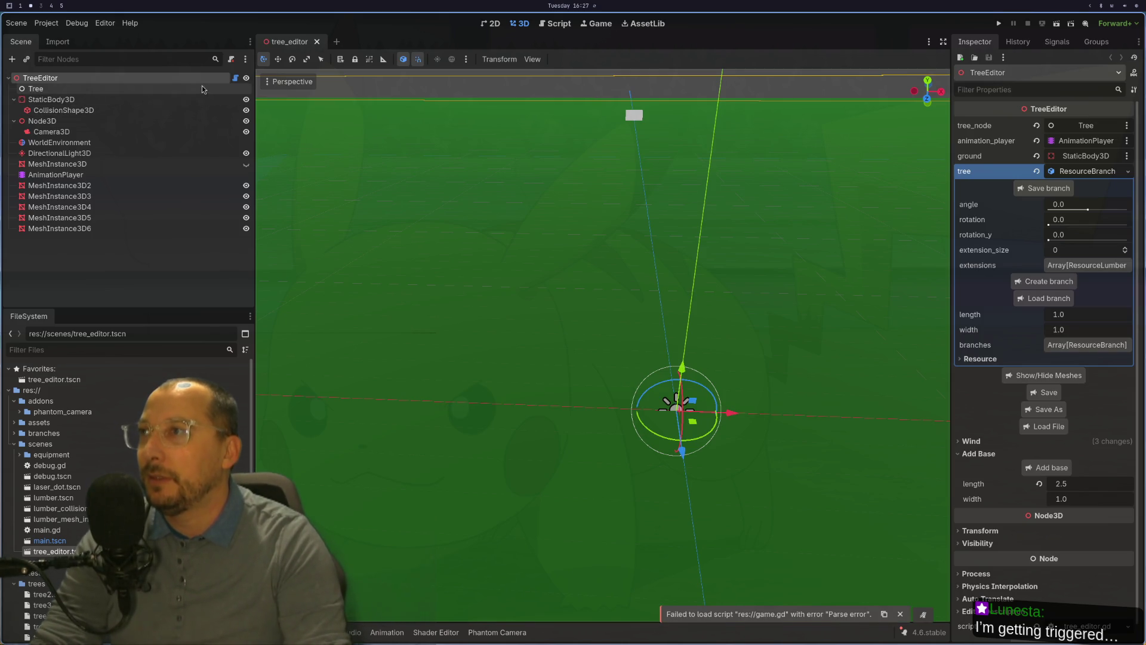
# Check the Tree node in the Inspector, undo the line 66 change in resource_branch.gd, and return to Godot.
pyautogui.click(192, 90)
pyautogui.click(191, 83)
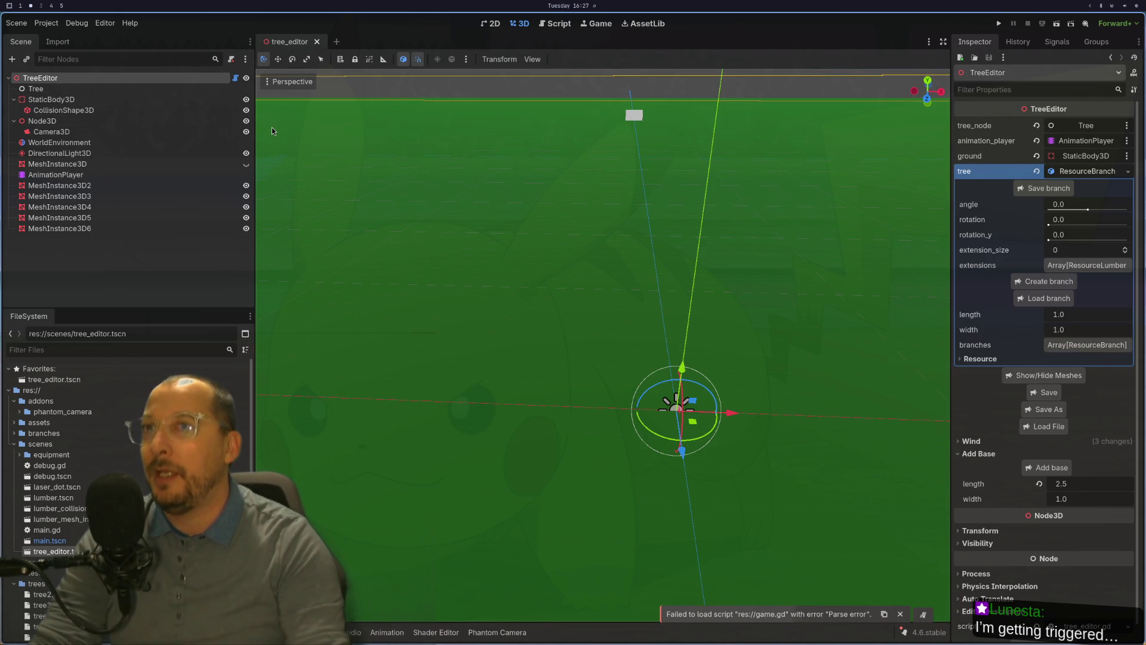
pyautogui.press('super+1')
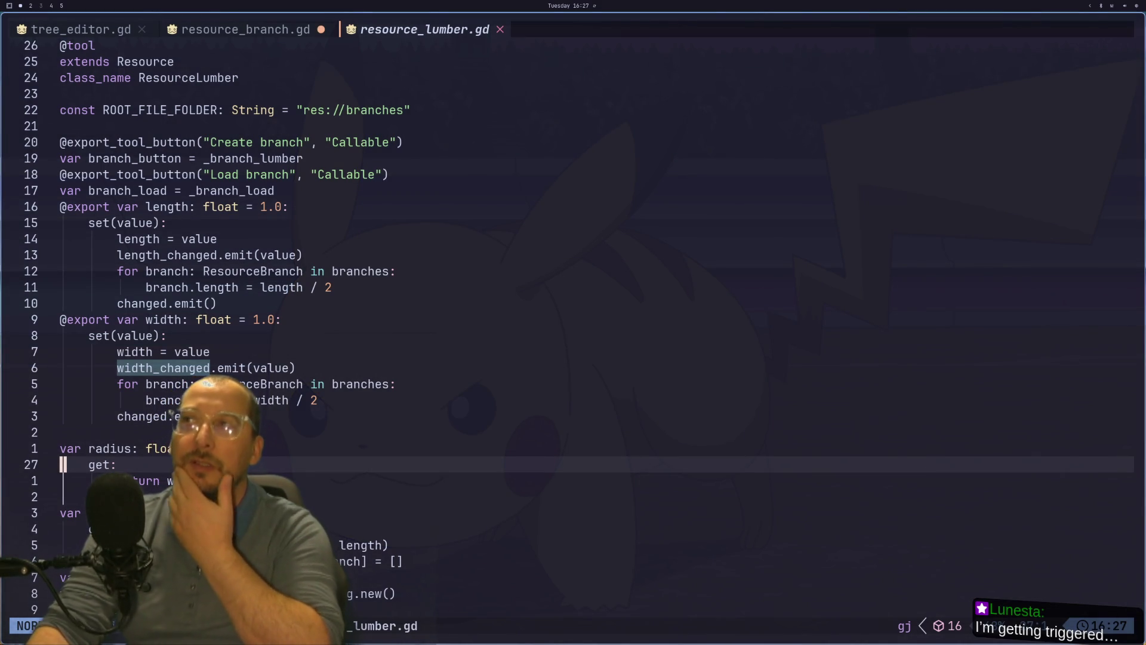
pyautogui.click(280, 31)
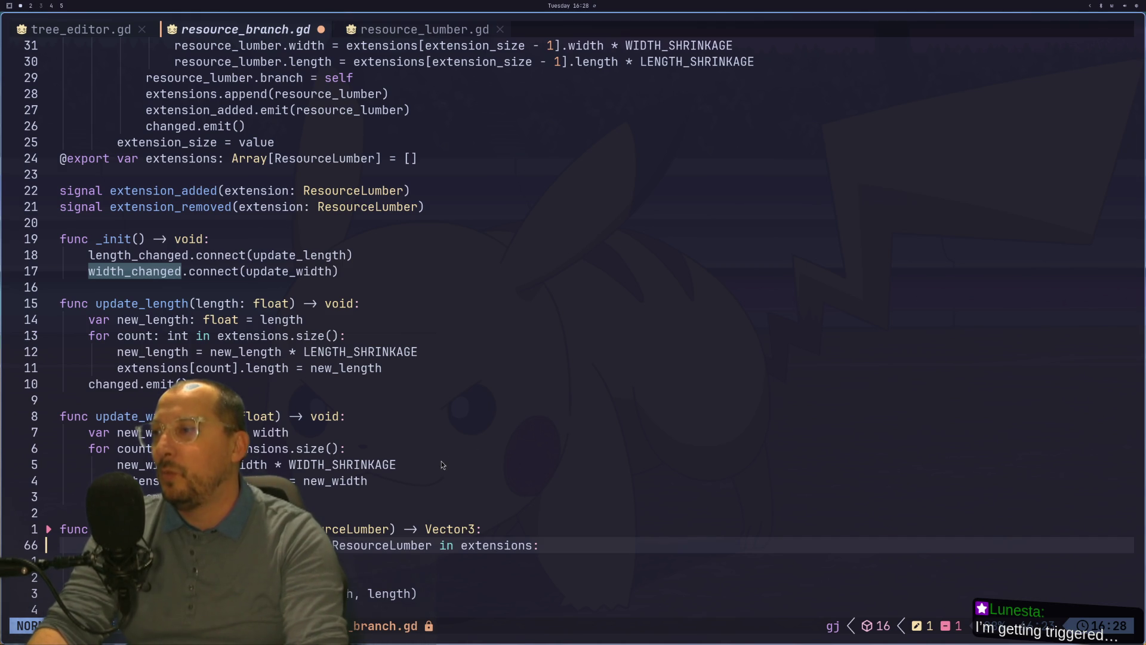
pyautogui.press('u')
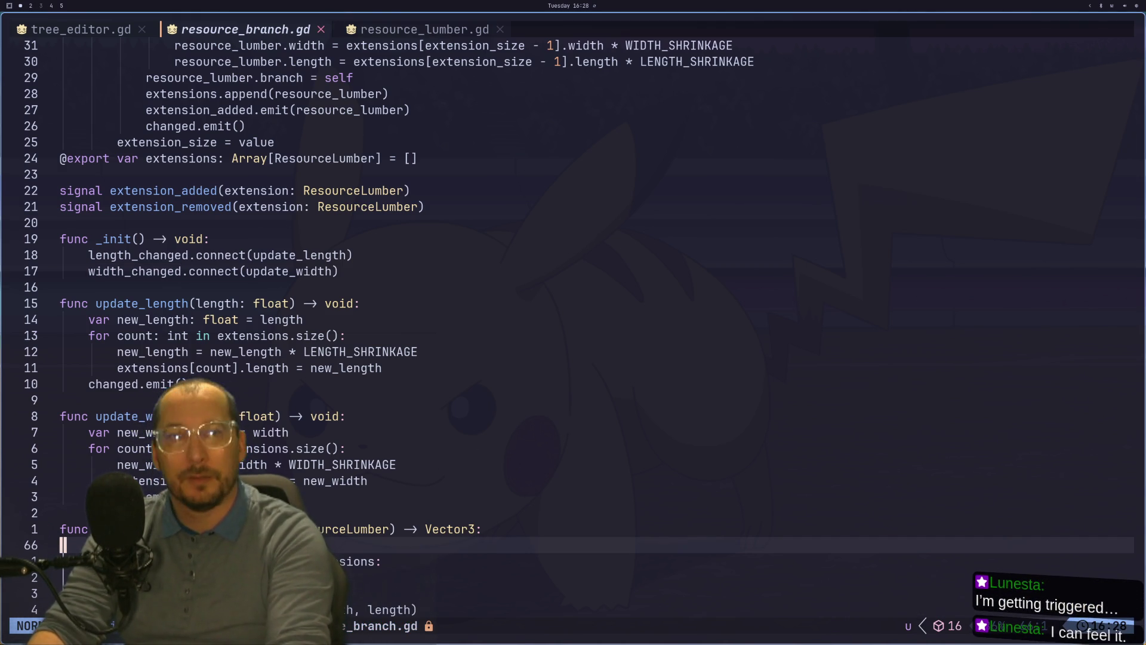
pyautogui.press('super+4')
pyautogui.press('super+shift+2')
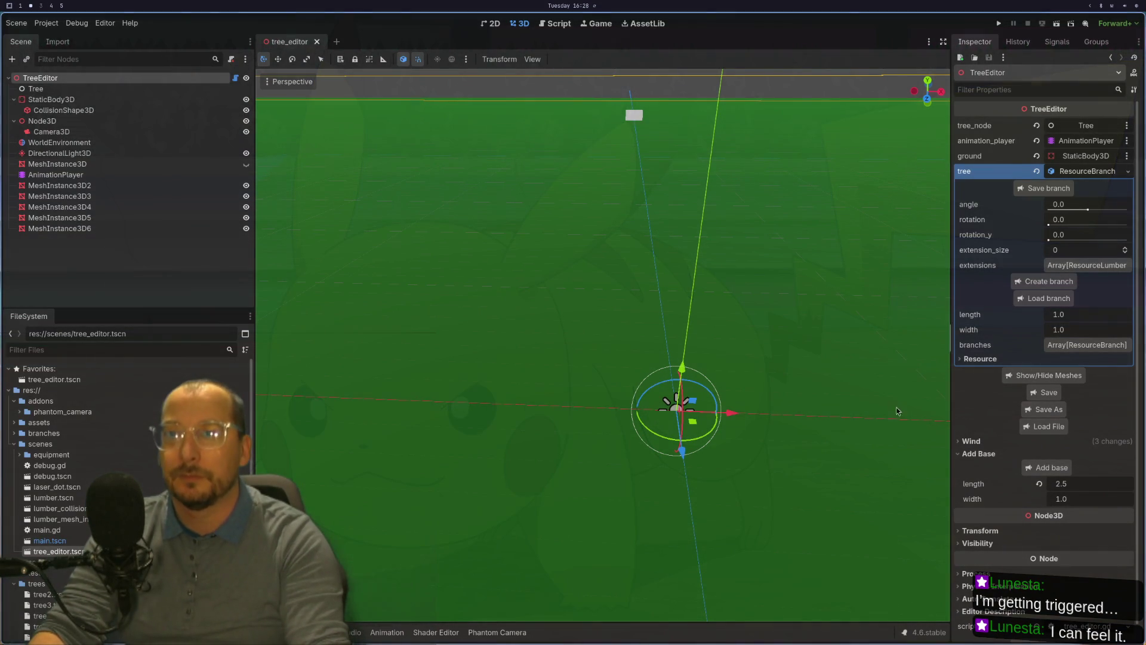
# Pick tree5.tres in the branch Load File dialog, then open tree_editor.gd in Neovim.
pyautogui.click(1023, 425)
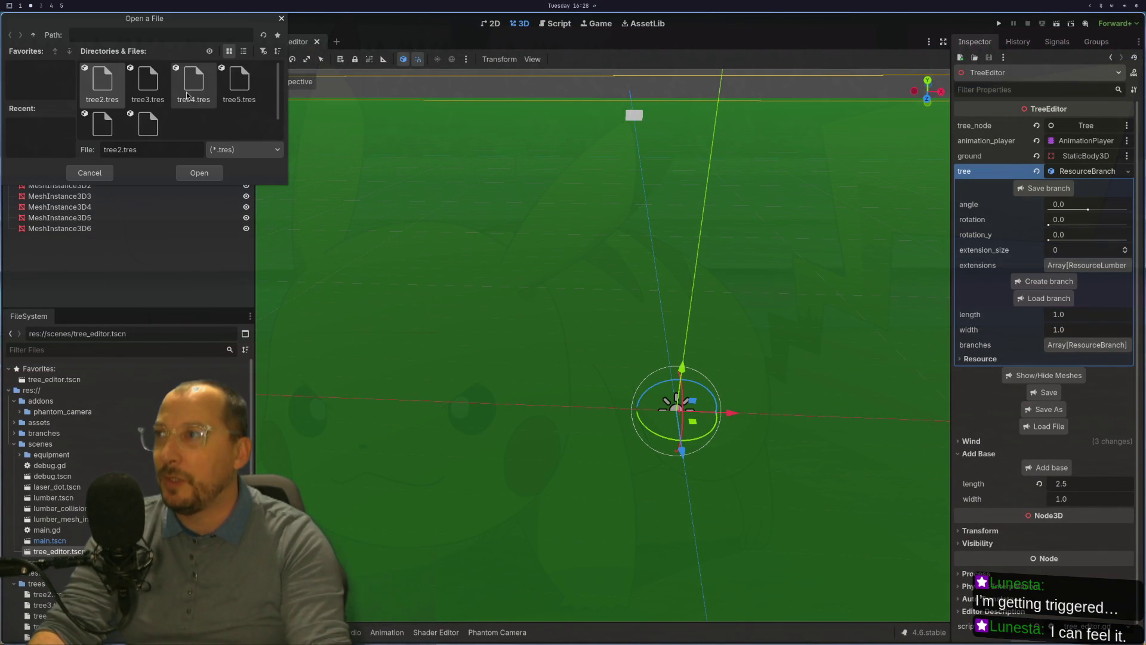
pyautogui.click(233, 88)
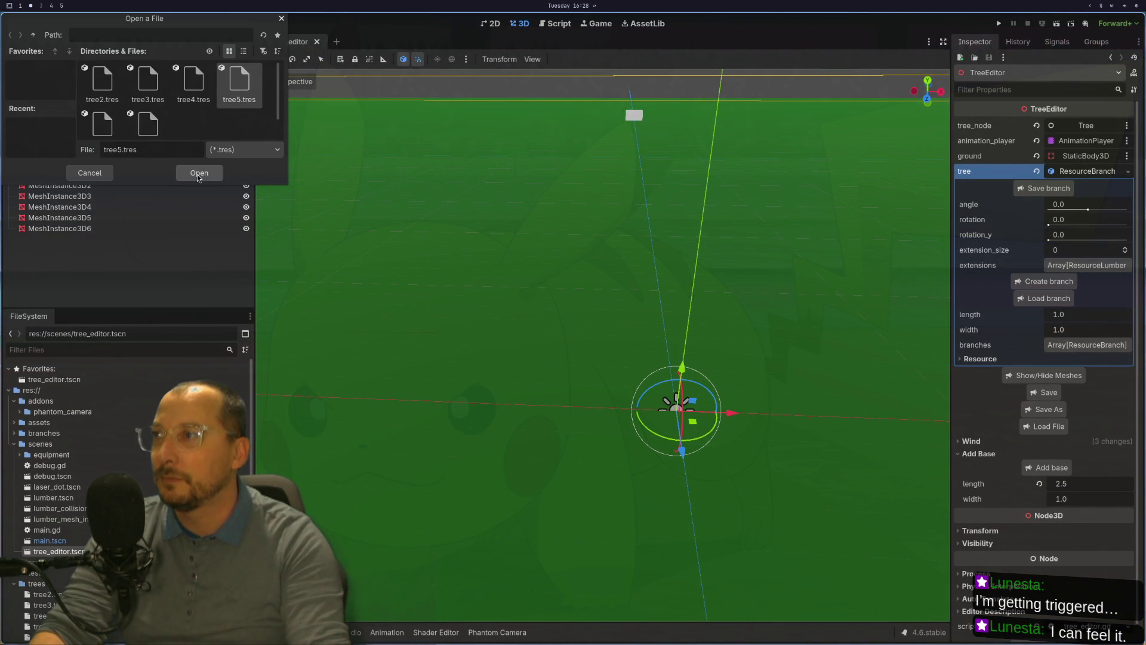
pyautogui.press('super+1')
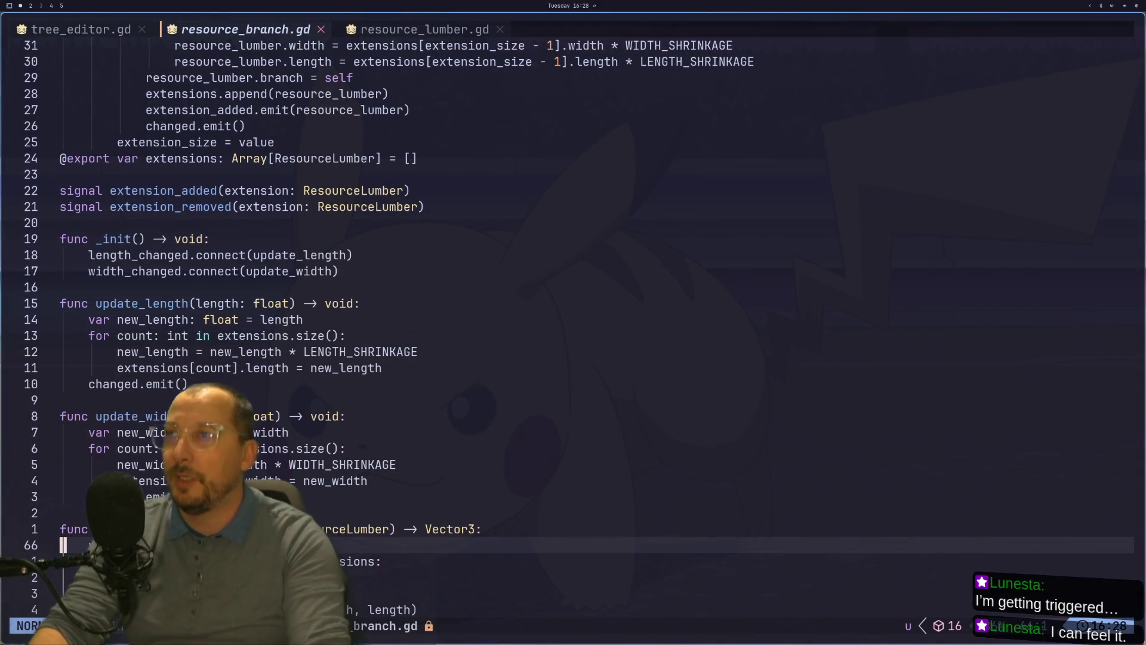
pyautogui.scroll(-3, 631, 354)
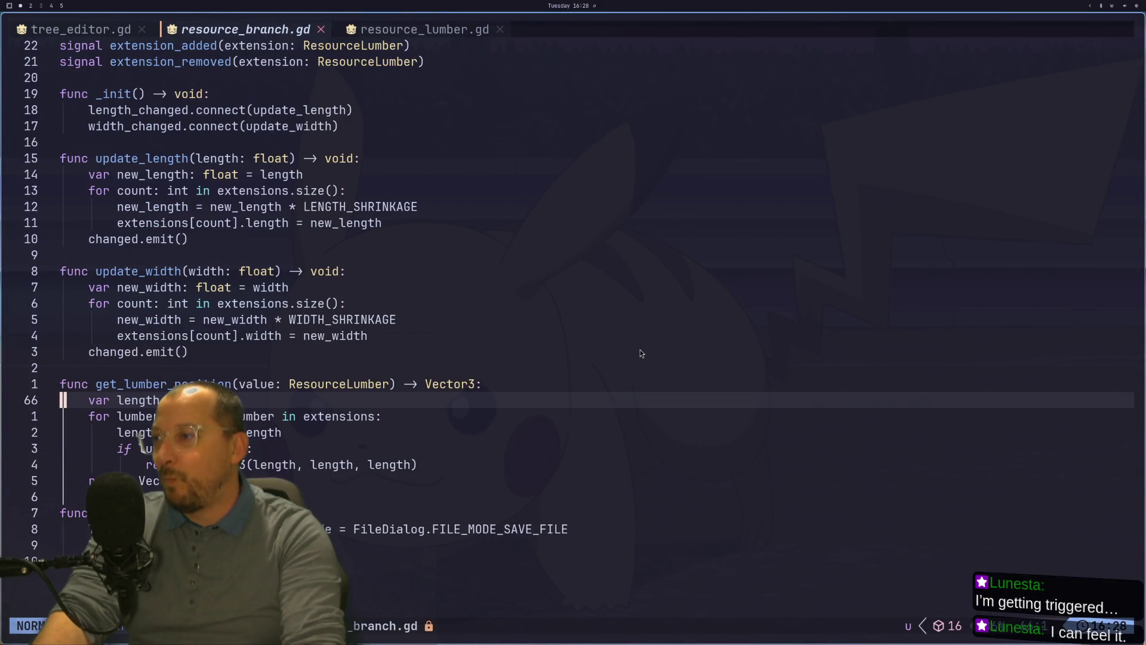
pyautogui.click(105, 30)
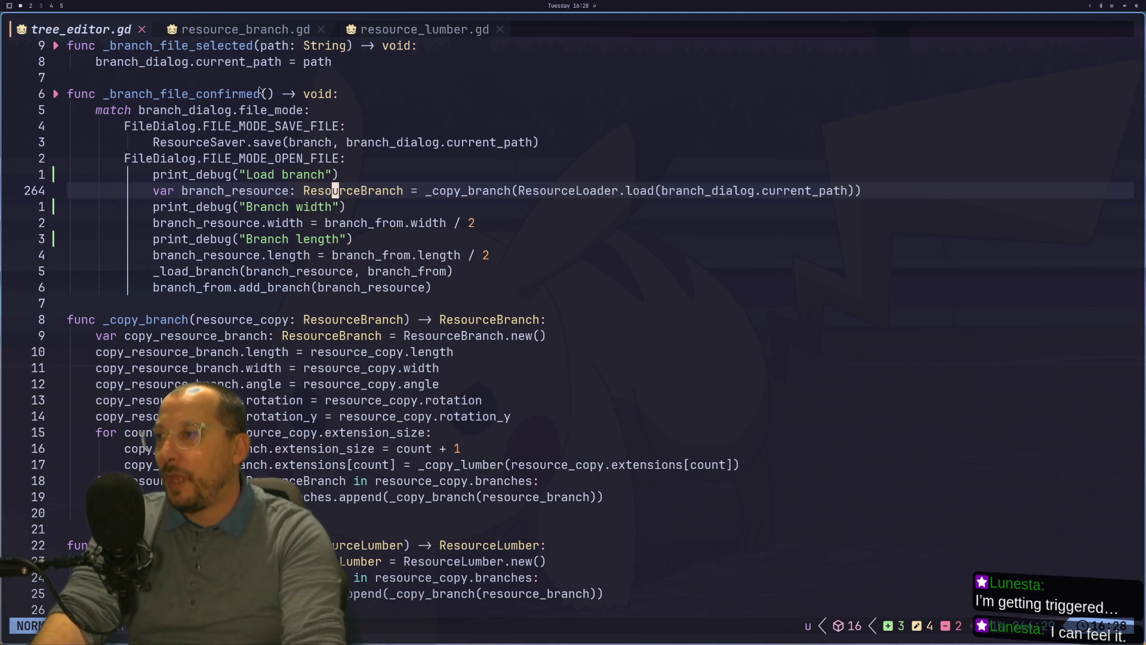
# Scroll through _branch_file_confirmed in tree_editor.gd, then run the tree_editor scene as a game.
pyautogui.scroll(-2, 357, 245)
pyautogui.scroll(1, 357, 245)
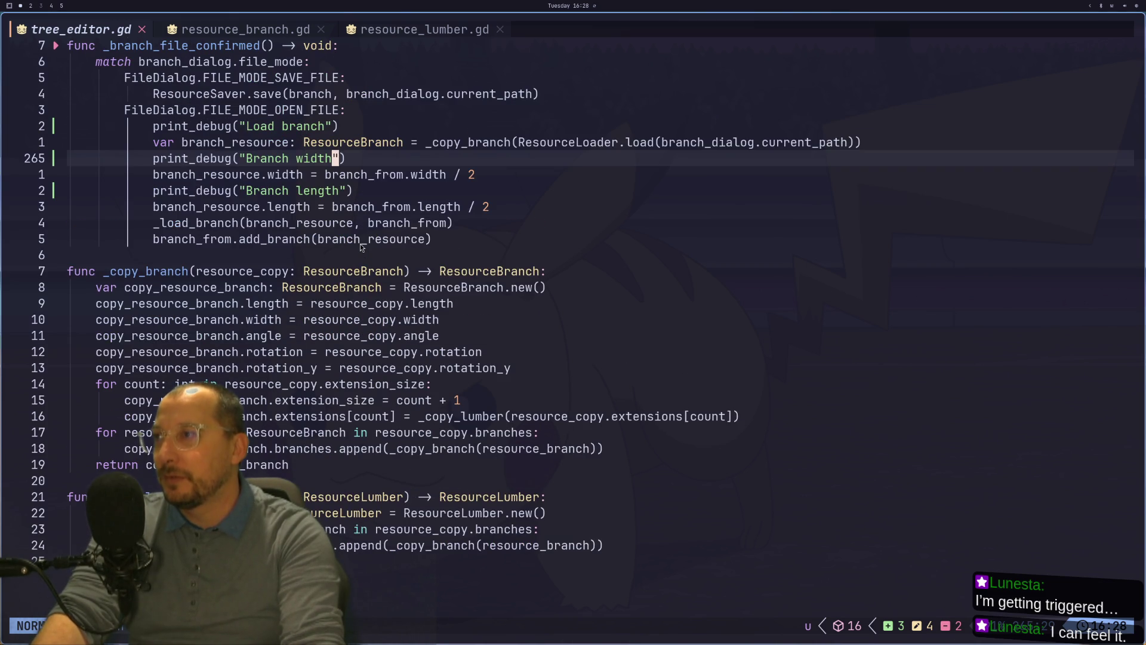
pyautogui.scroll(1, 360, 243)
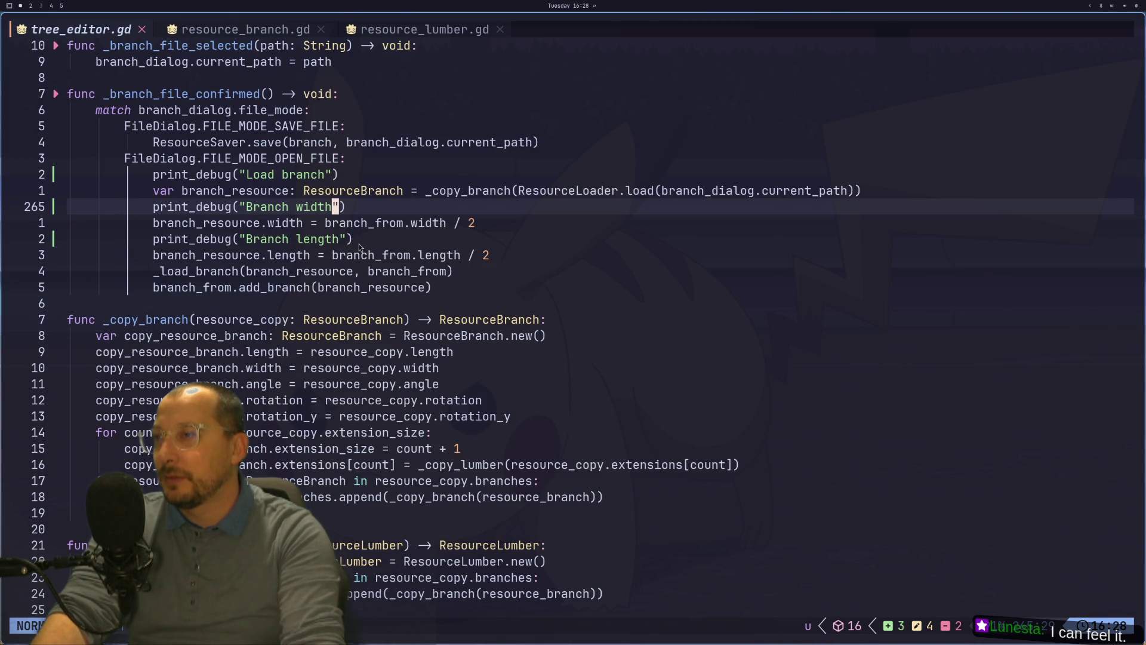
pyautogui.scroll(-1, 359, 246)
pyautogui.scroll(2, 359, 243)
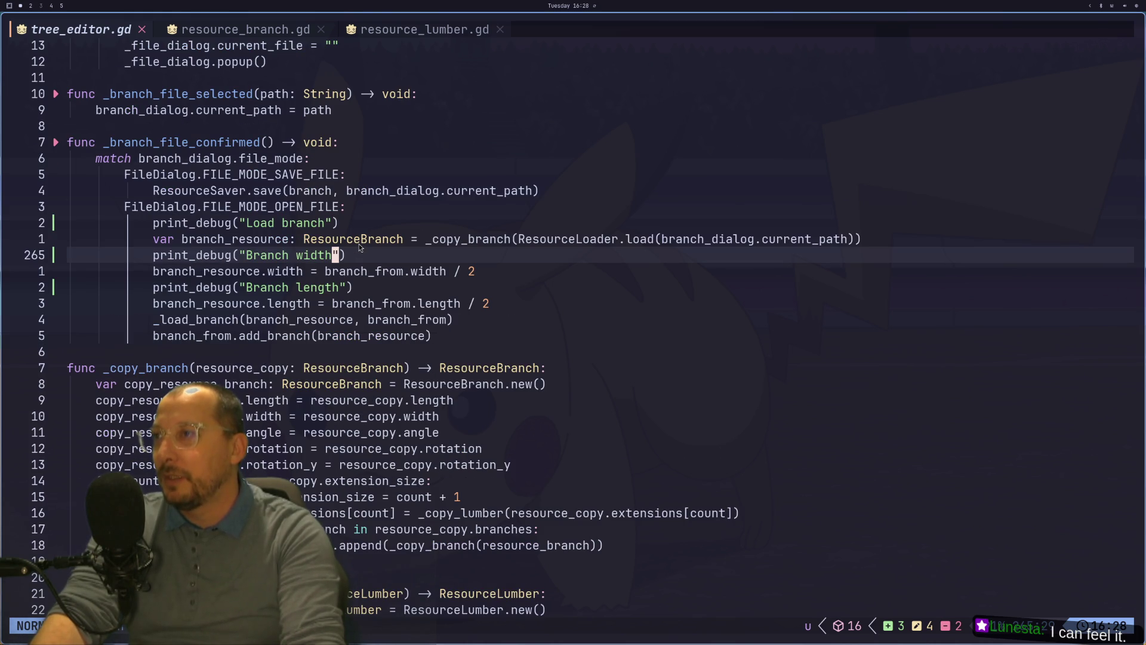
pyautogui.press('super+2')
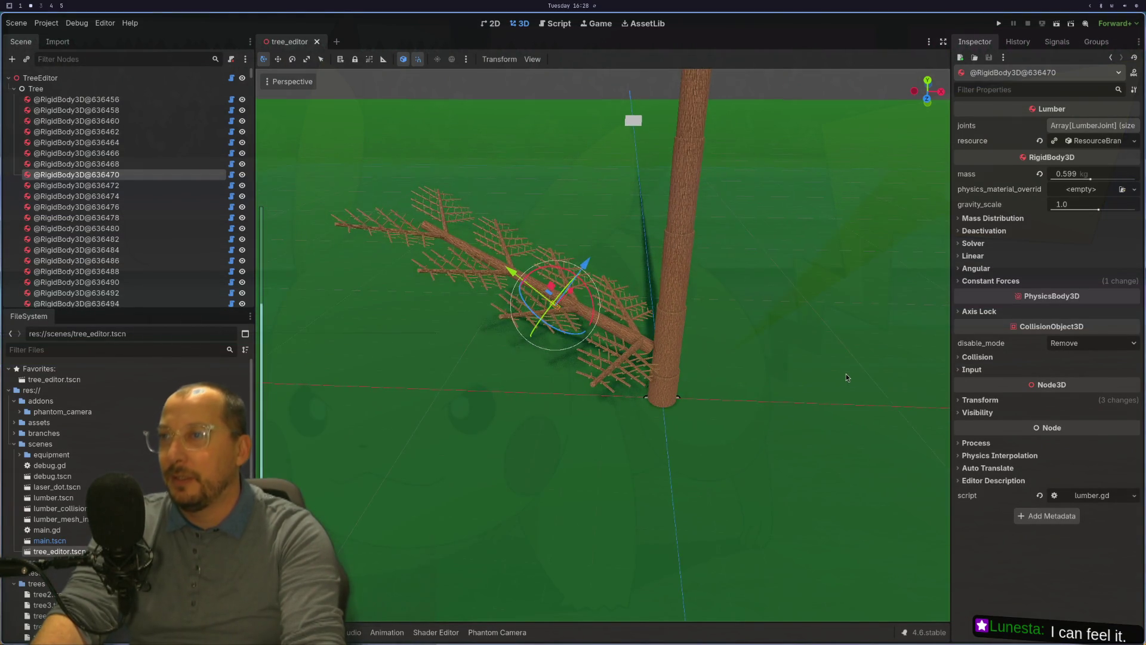
pyautogui.click(1057, 23)
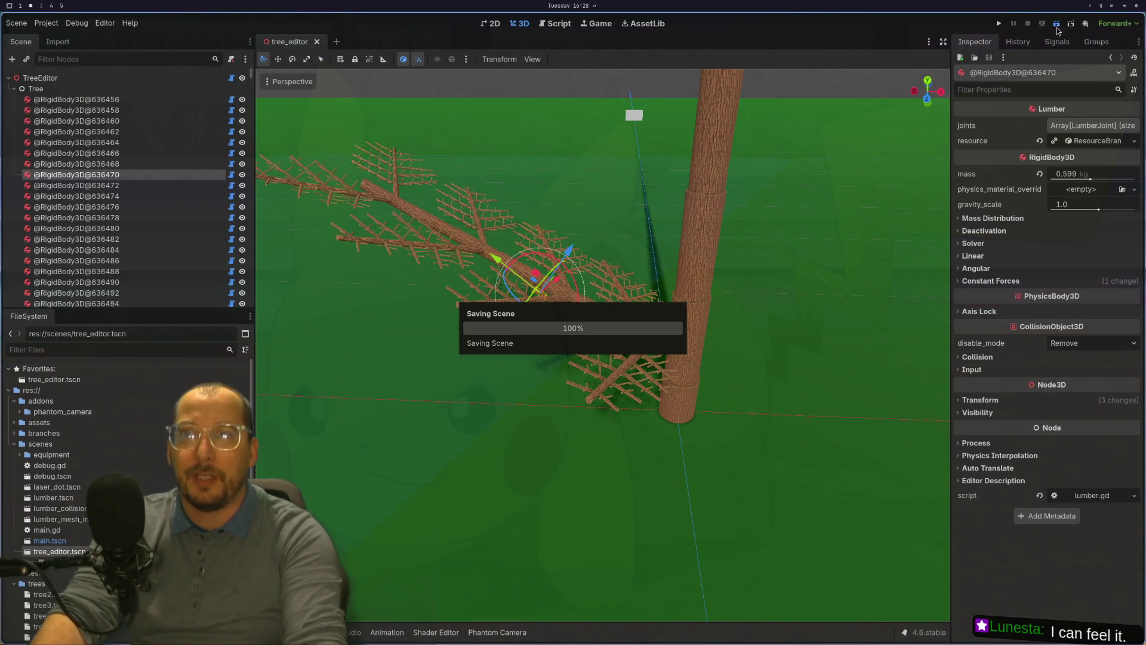
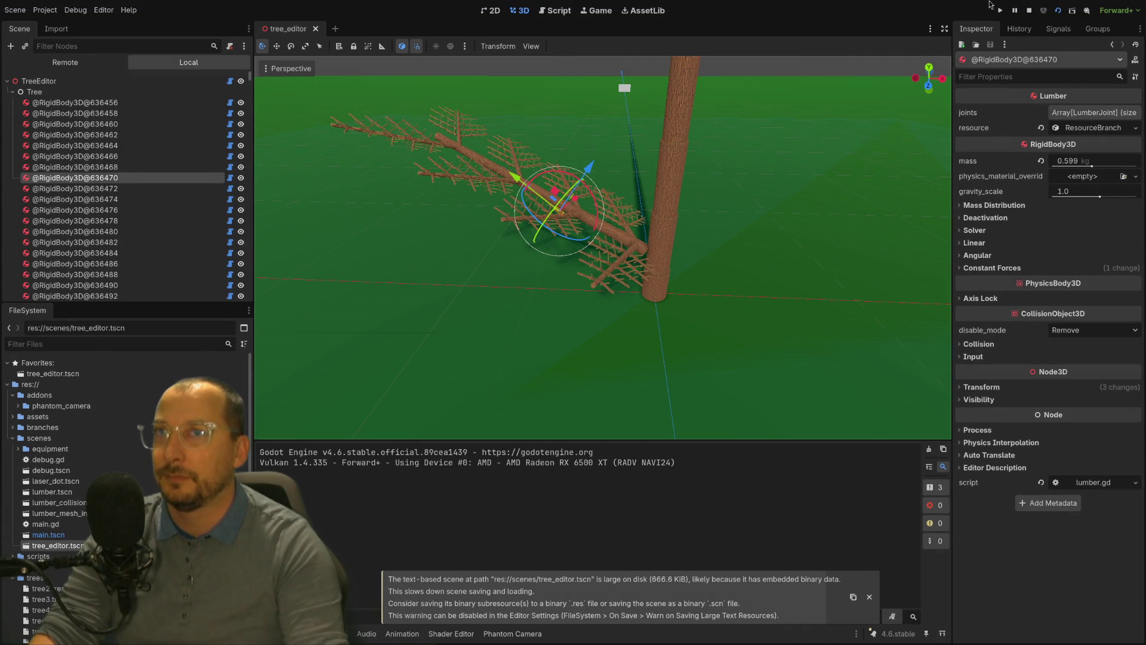
# Run the project, zoom toward the branch, and expand its ResourceBranch properties in the Inspector.
pyautogui.click(1037, 13)
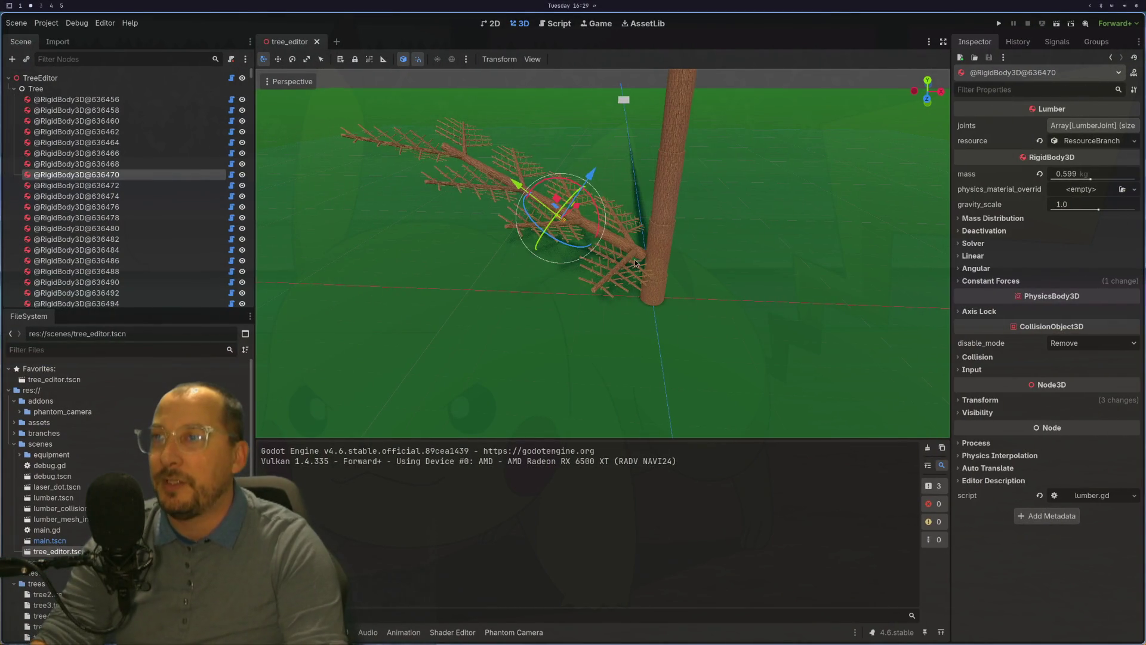
pyautogui.scroll(3, 636, 263)
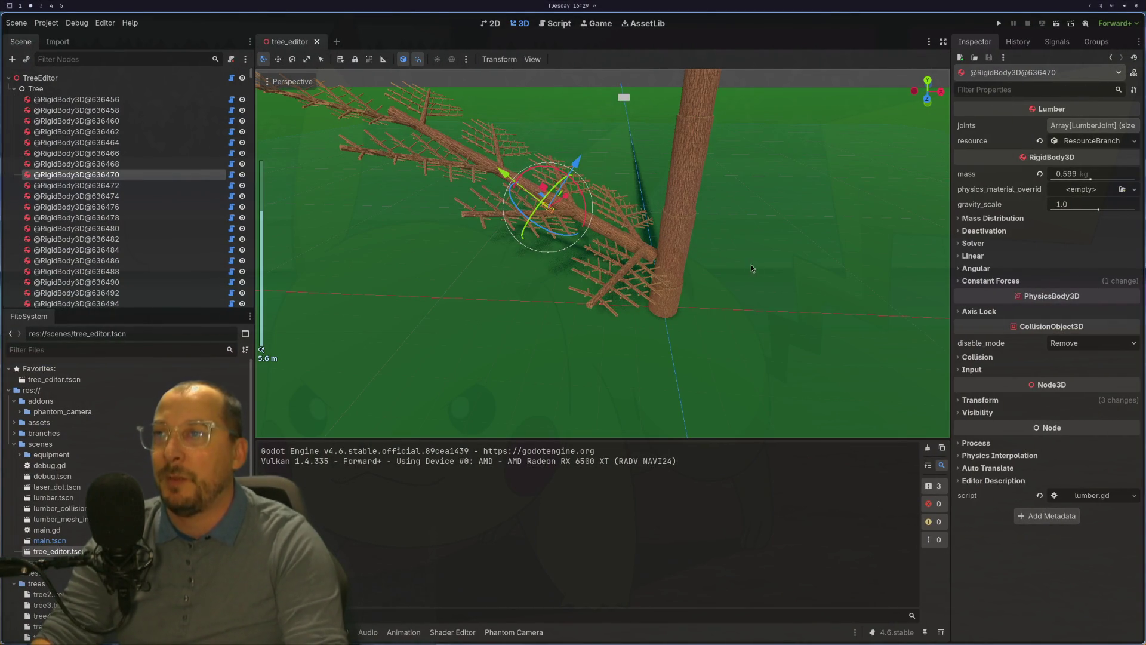
pyautogui.scroll(3, 707, 296)
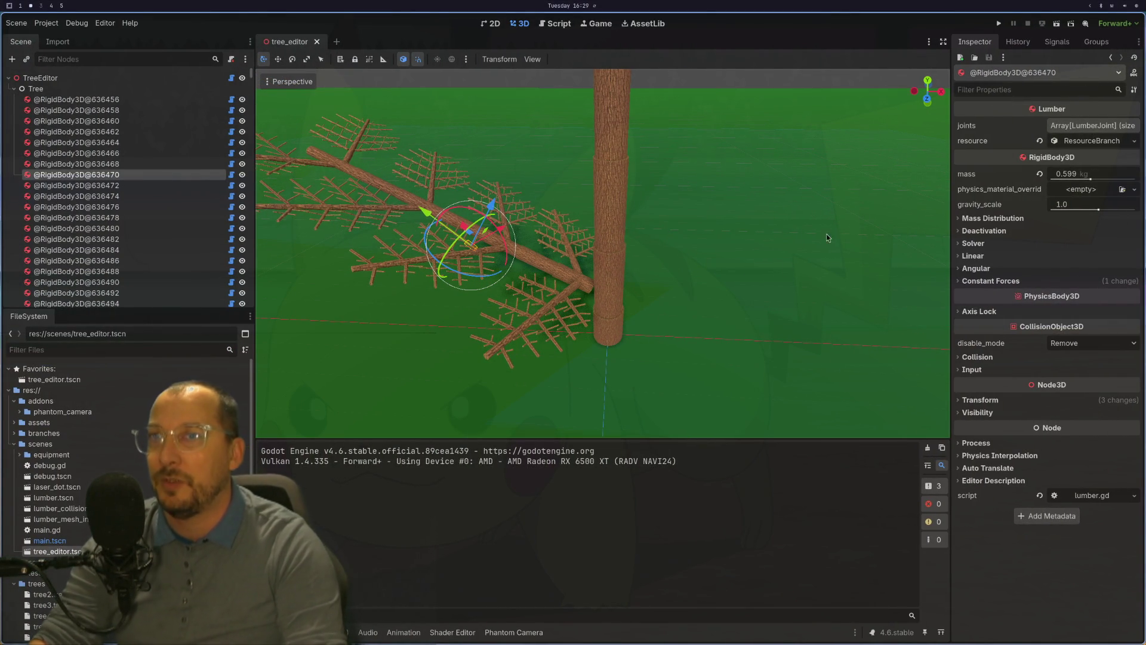
pyautogui.click(1083, 144)
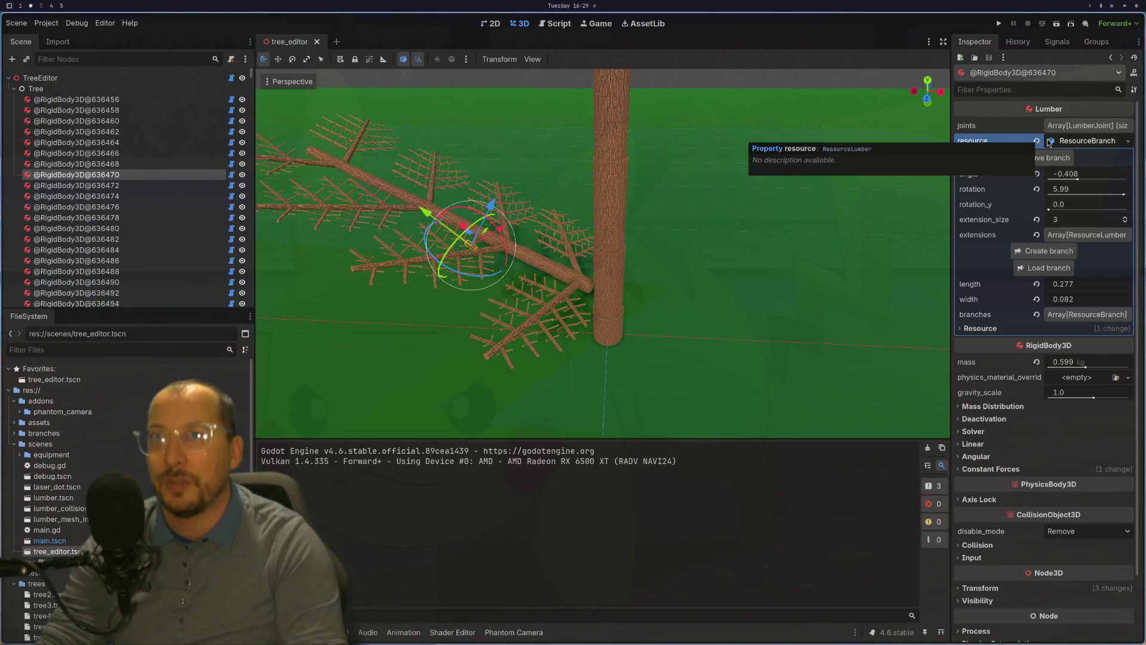
pyautogui.click(1114, 143)
pyautogui.click(1112, 145)
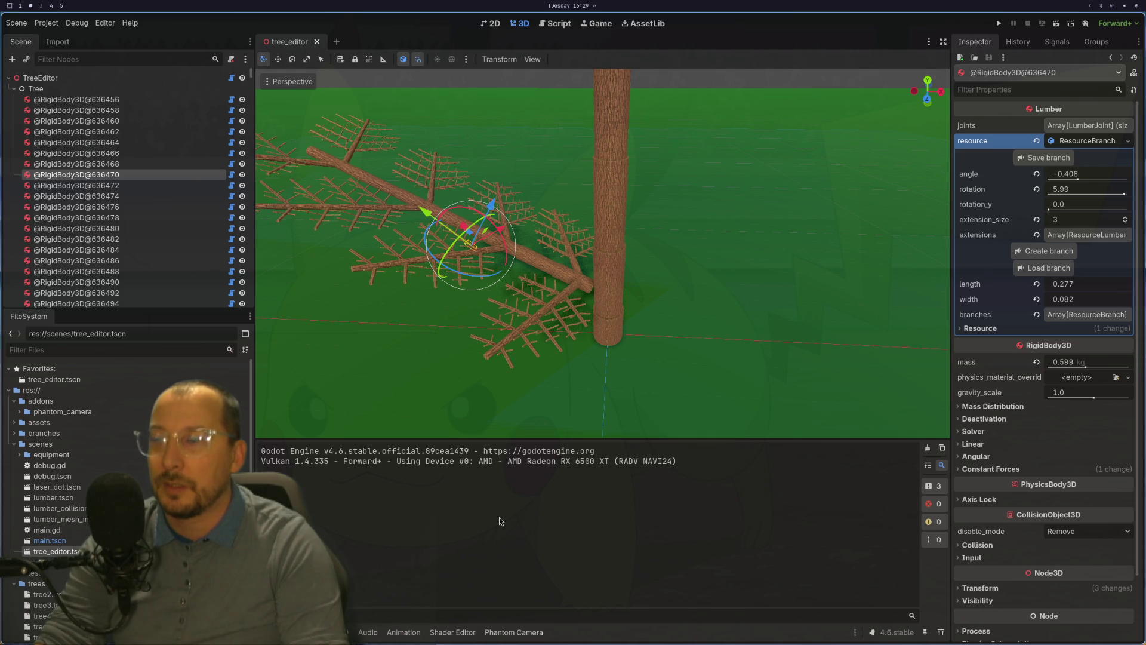
pyautogui.scroll(-10, 129, 206)
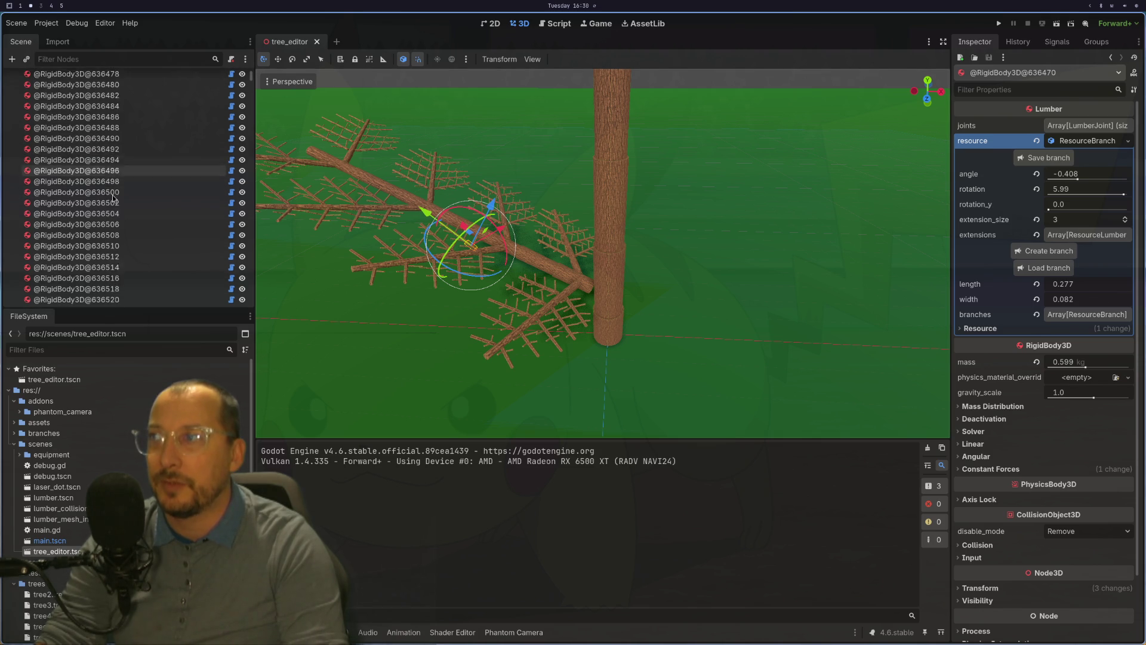
# In tree_editor.gd, uncomment the elif ResourceLumber line and the 'Extension' naming line, then save.
pyautogui.press('super+1')
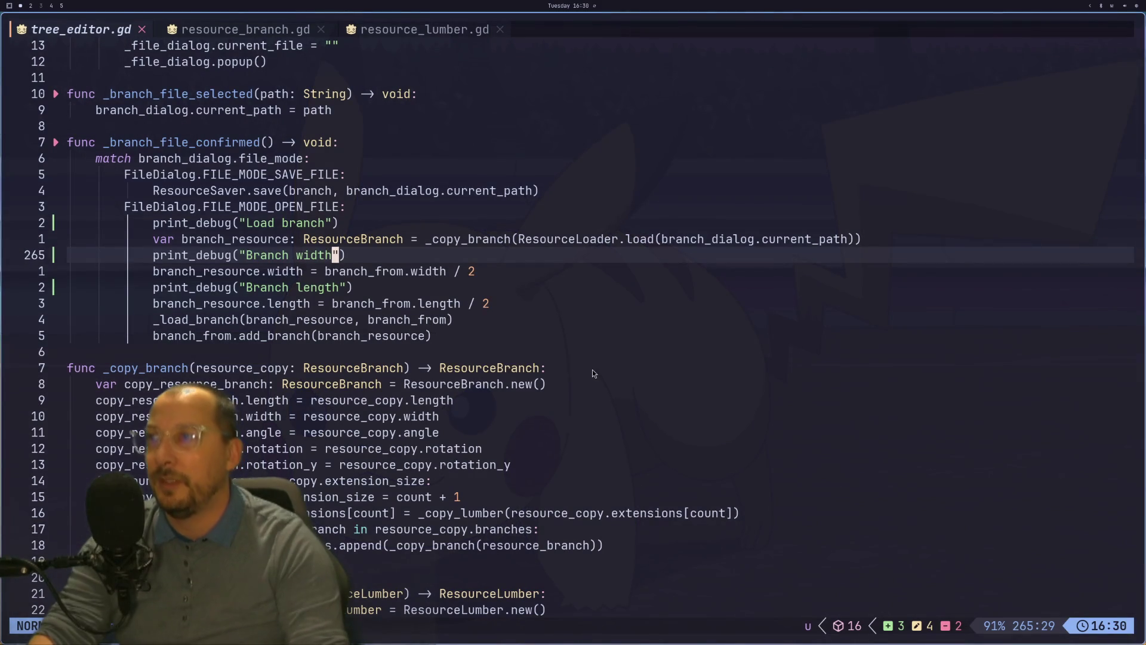
pyautogui.press('k')
pyautogui.press('k')
pyautogui.press('k')
pyautogui.press('k')
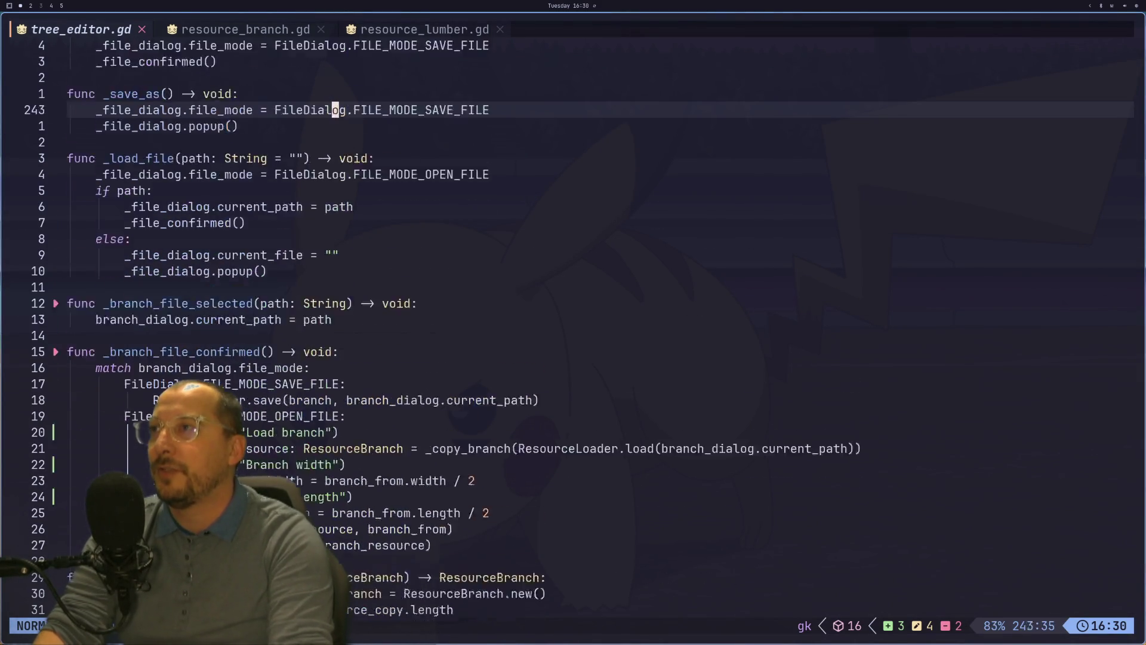
pyautogui.press('k')
pyautogui.press('k')
pyautogui.press('k')
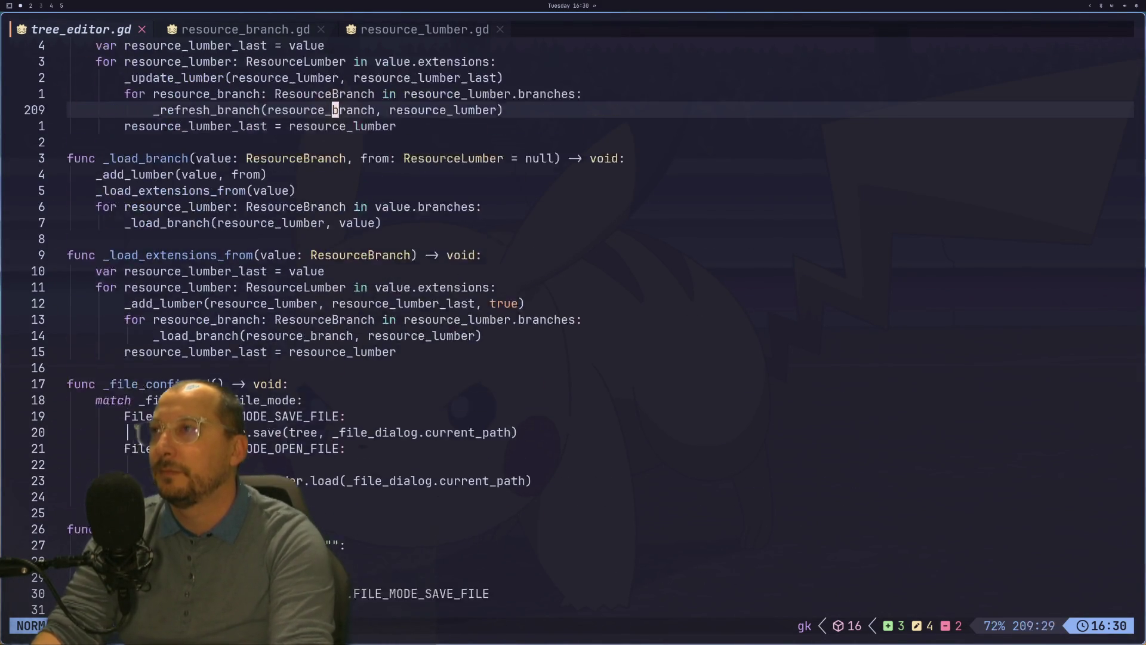
pyautogui.press('k')
pyautogui.press('k')
pyautogui.press('k')
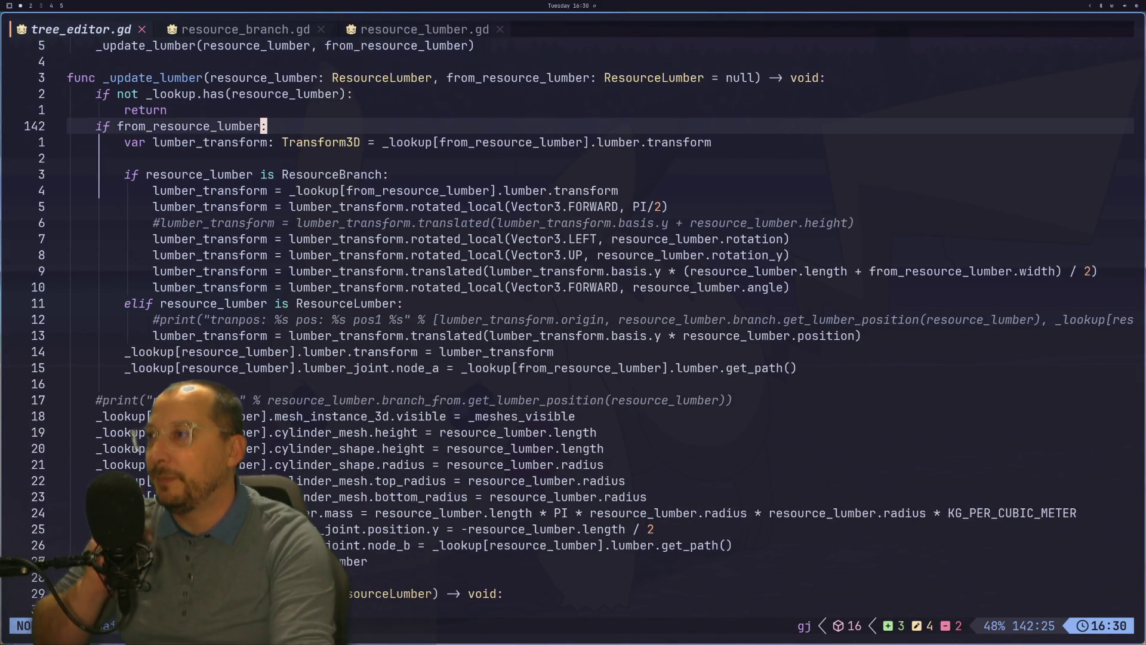
pyautogui.press('j')
pyautogui.press('j')
pyautogui.press('j')
pyautogui.press('k')
pyautogui.press('k')
pyautogui.press('k')
pyautogui.press('k')
pyautogui.press('k')
pyautogui.press('k')
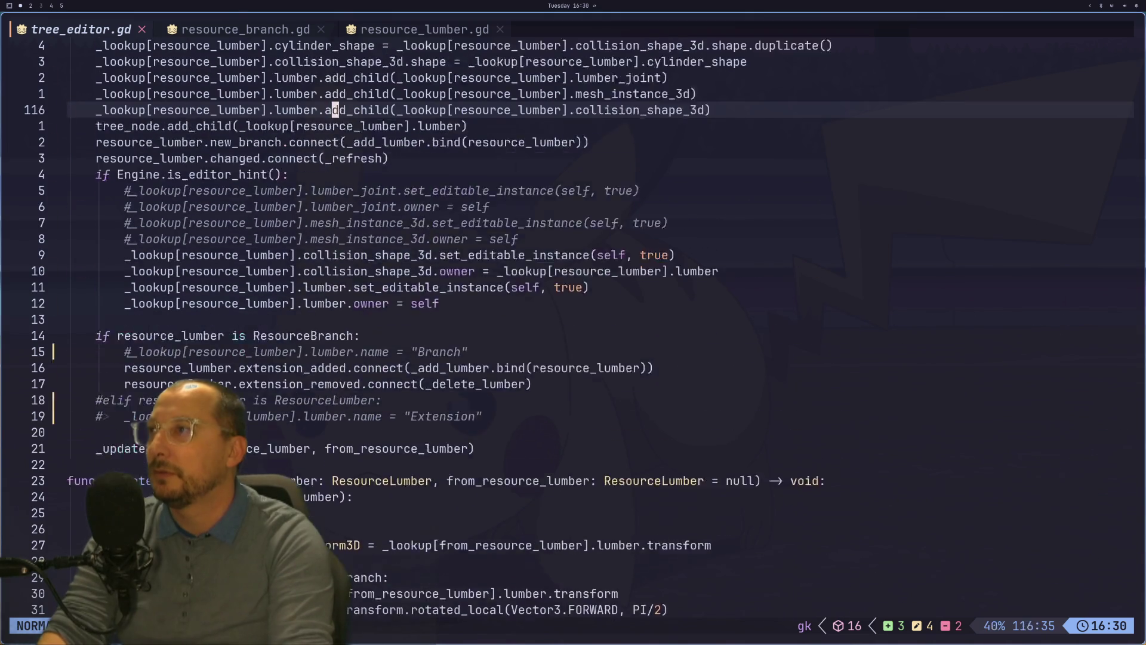
pyautogui.press('j')
pyautogui.press('j')
pyautogui.press('j')
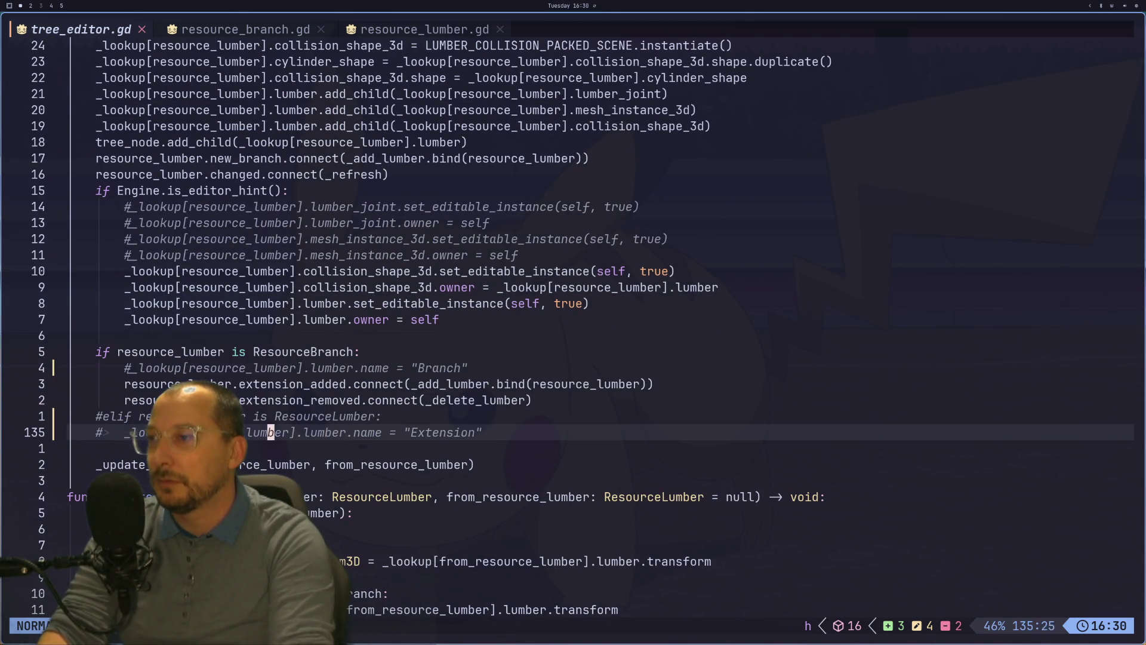
pyautogui.press('k')
pyautogui.press('h')
pyautogui.press('h')
pyautogui.press('h')
pyautogui.press('x')
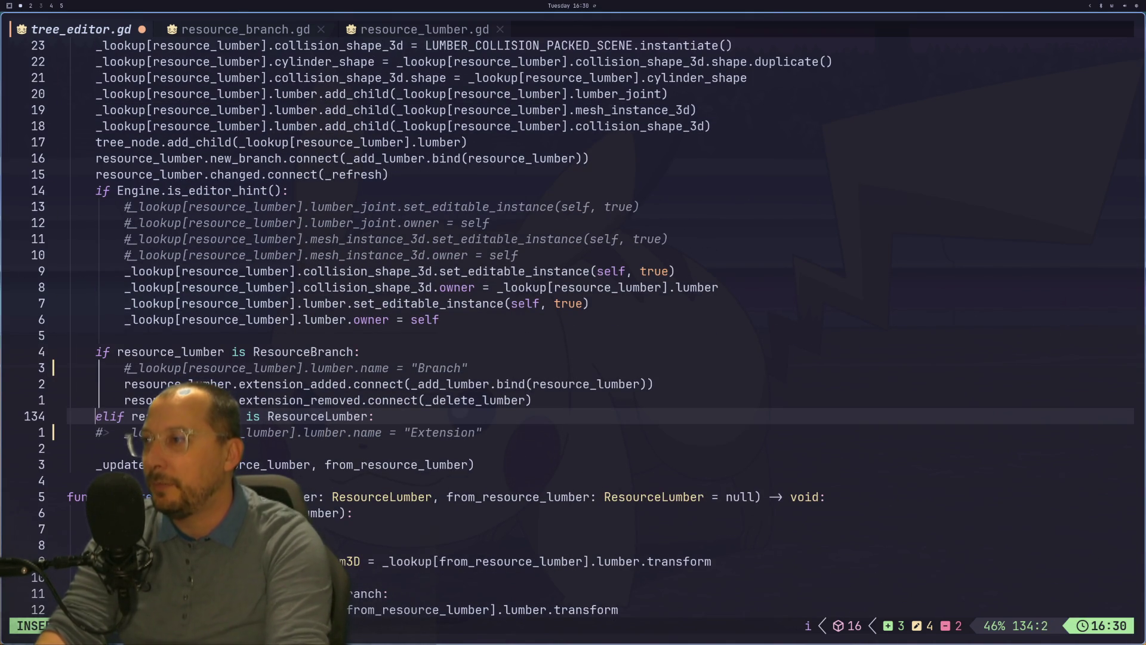
pyautogui.press('j')
pyautogui.press('g')
pyautogui.press('c')
pyautogui.press('c')
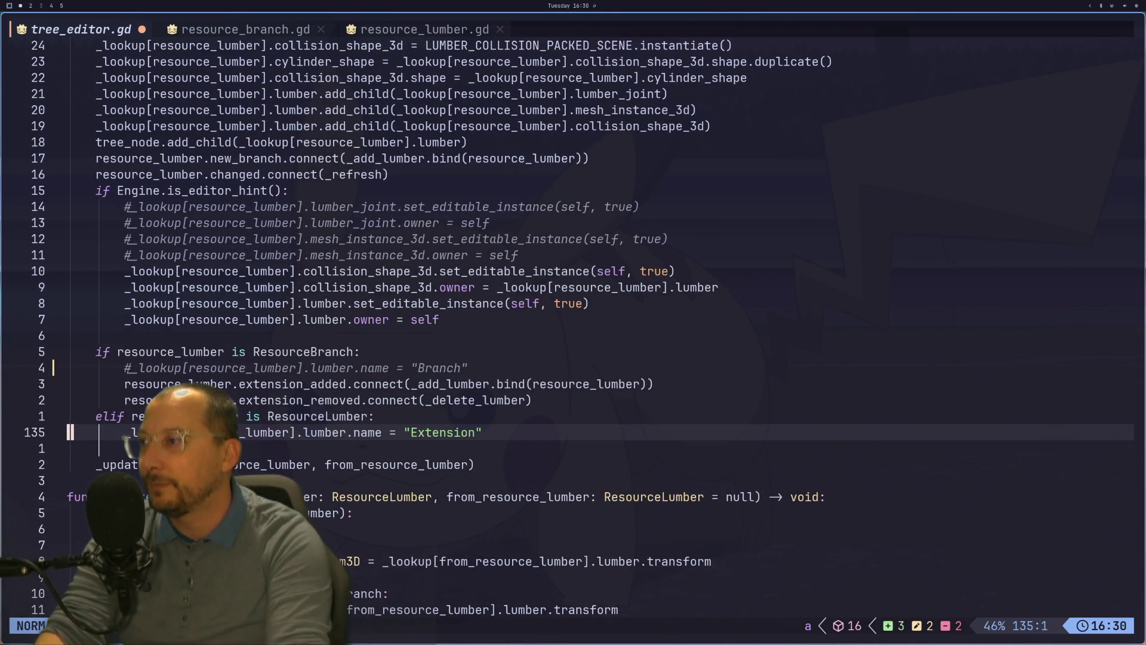
pyautogui.write(':w')
pyautogui.press('Return')
# Uncomment the line naming branches 'Branch', save with :w, and return to Godot.
pyautogui.press('k')
pyautogui.press('k')
pyautogui.press('k')
pyautogui.press('l')
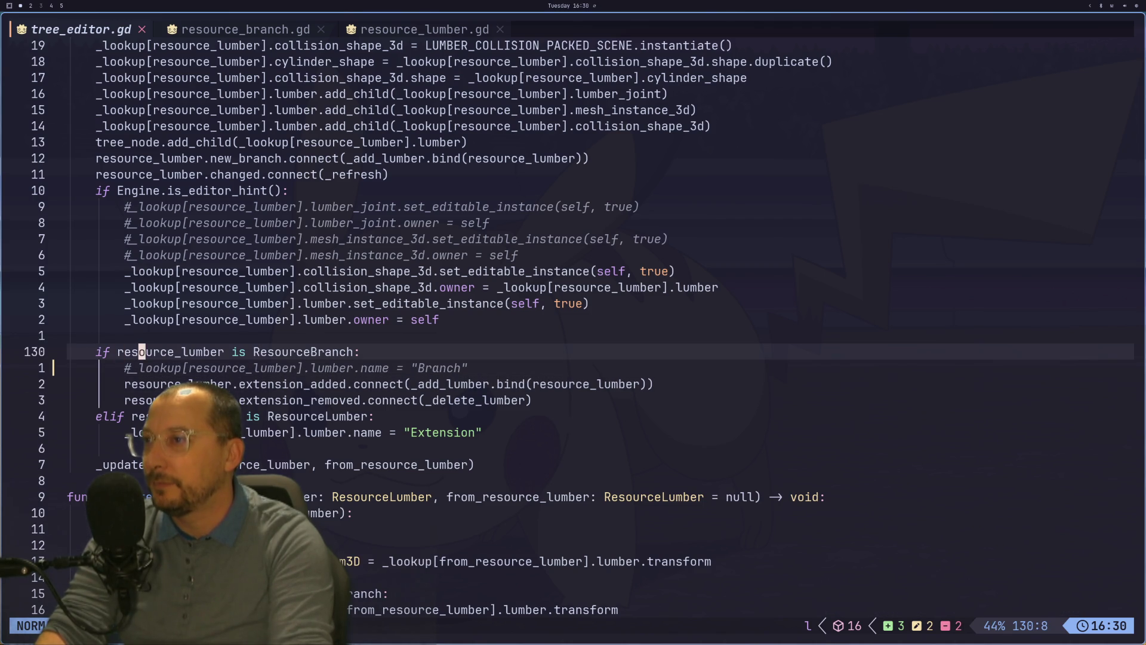
pyautogui.press('j')
pyautogui.press('g')
pyautogui.press('c')
pyautogui.press('c')
pyautogui.write(':w')
pyautogui.press('Return')
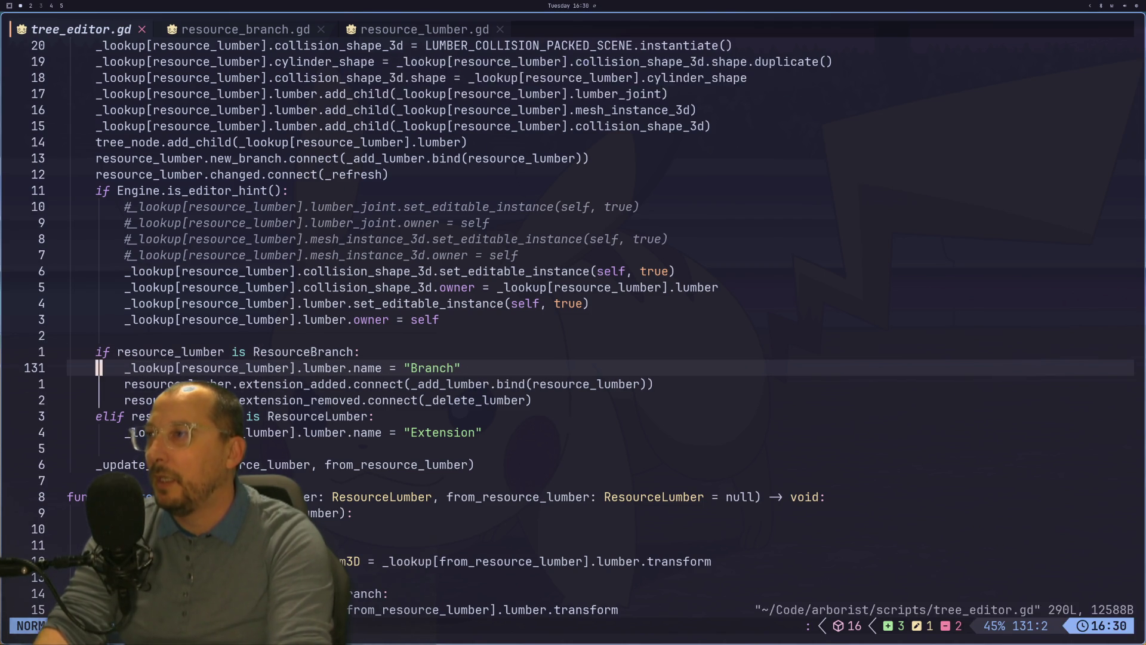
pyautogui.press('super+2')
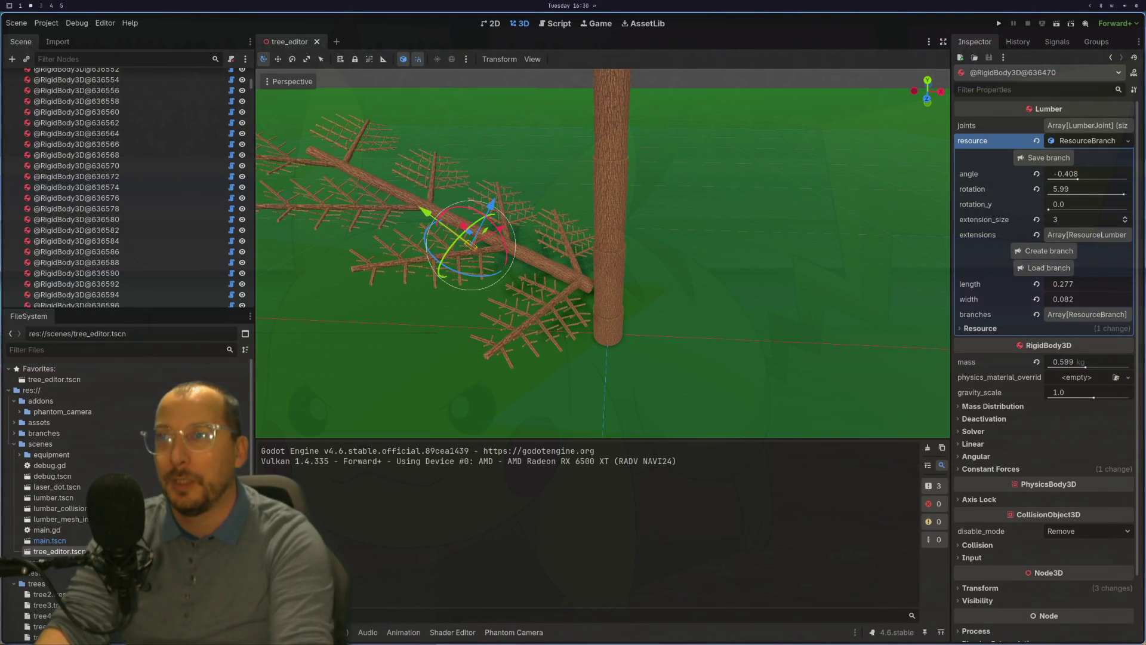
pyautogui.click(576, 280)
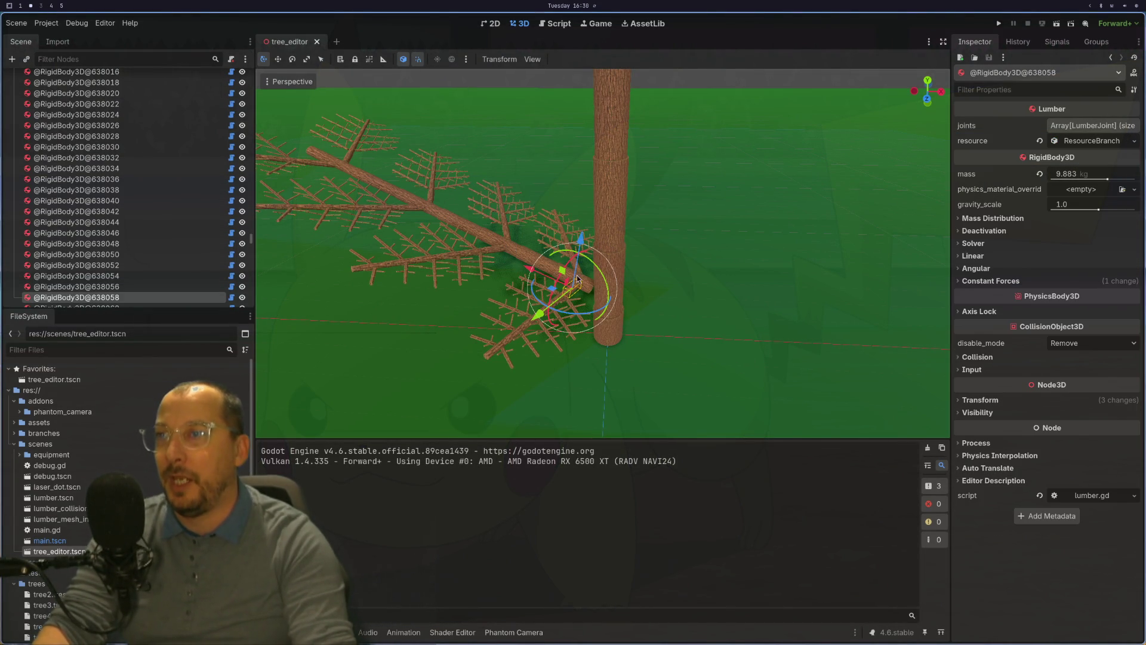
pyautogui.click(587, 283)
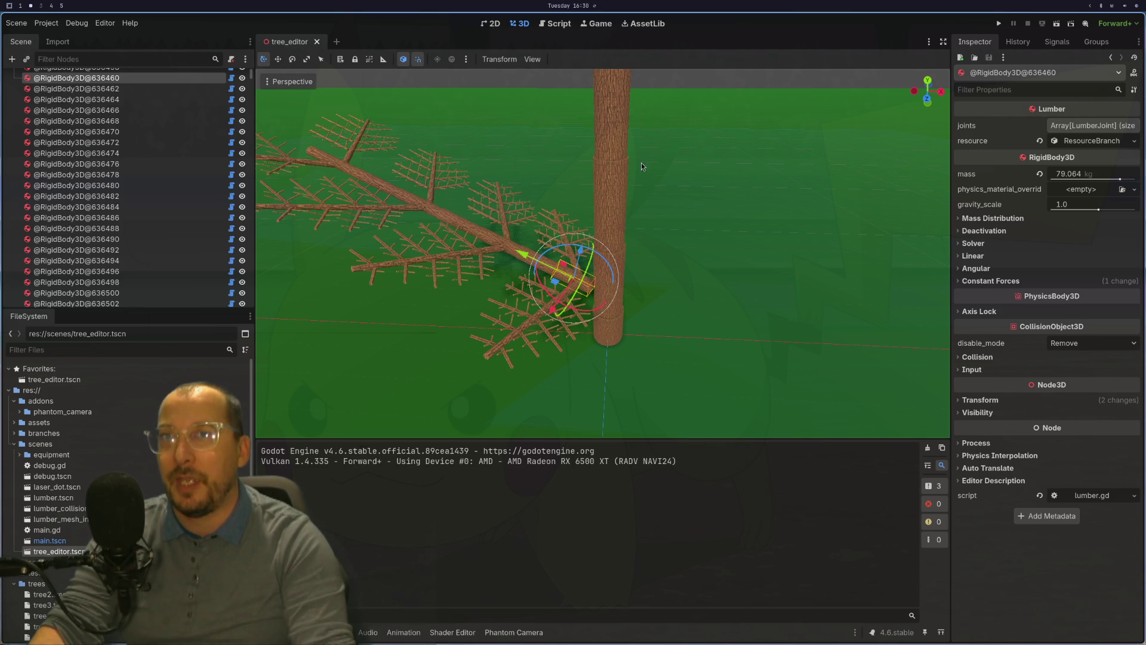
pyautogui.scroll(2, 650, 301)
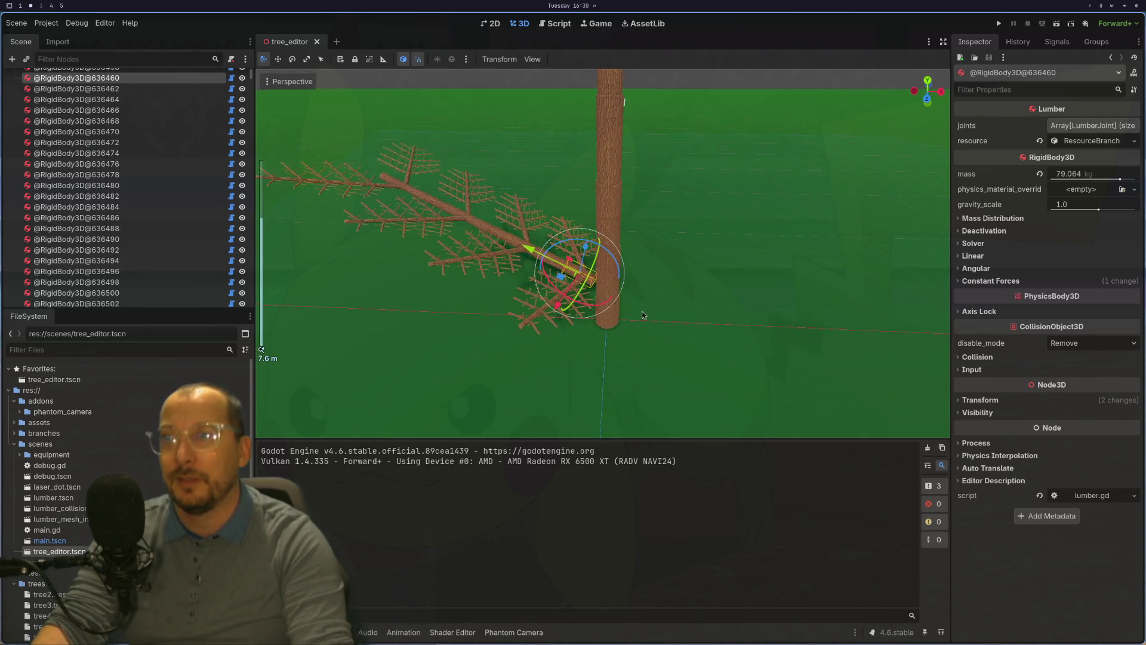
pyautogui.press('super+1')
# Go to the top of tree_editor.gd and review the exported variables and _ready dialog setup.
pyautogui.scroll(-13, 591, 328)
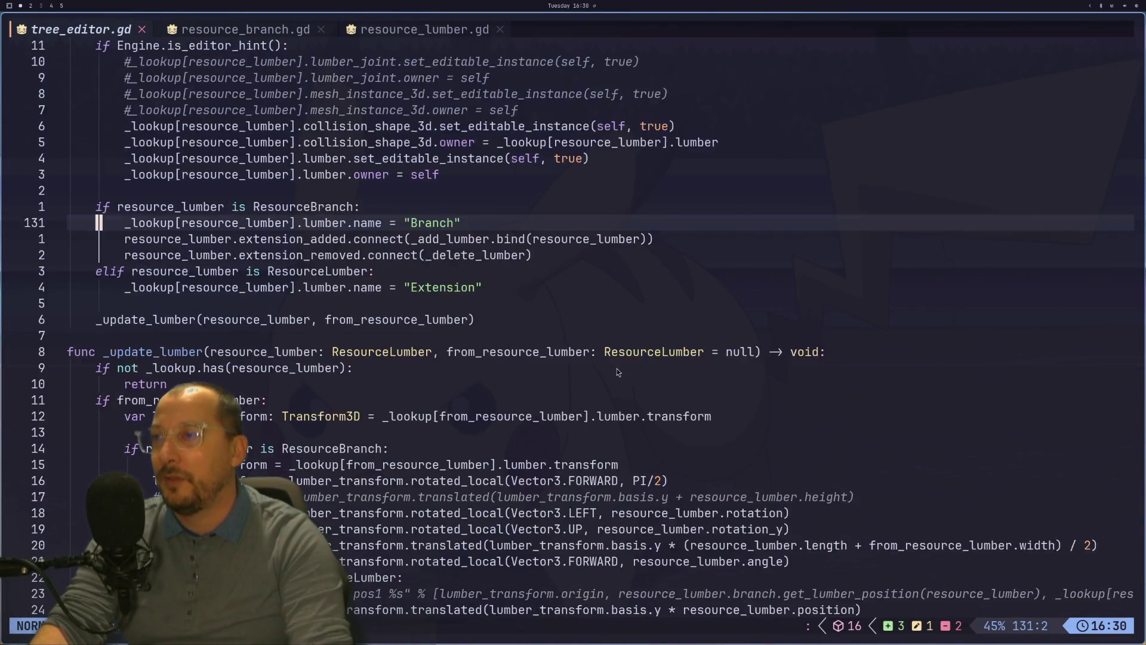
pyautogui.scroll(-12, 617, 369)
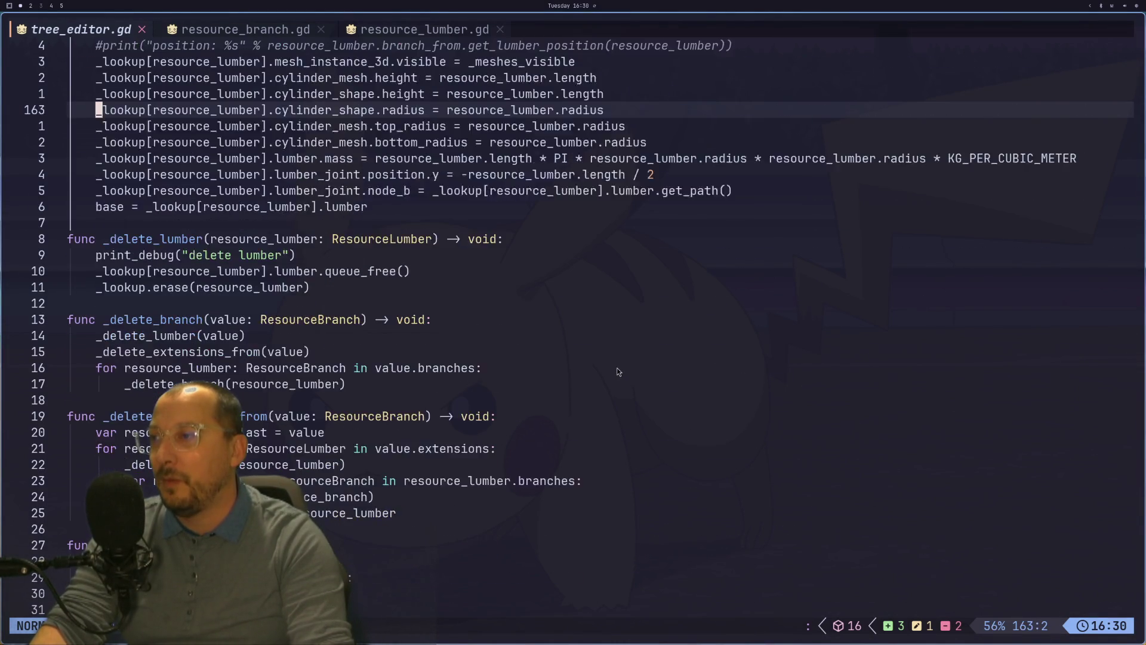
pyautogui.scroll(-5, 609, 382)
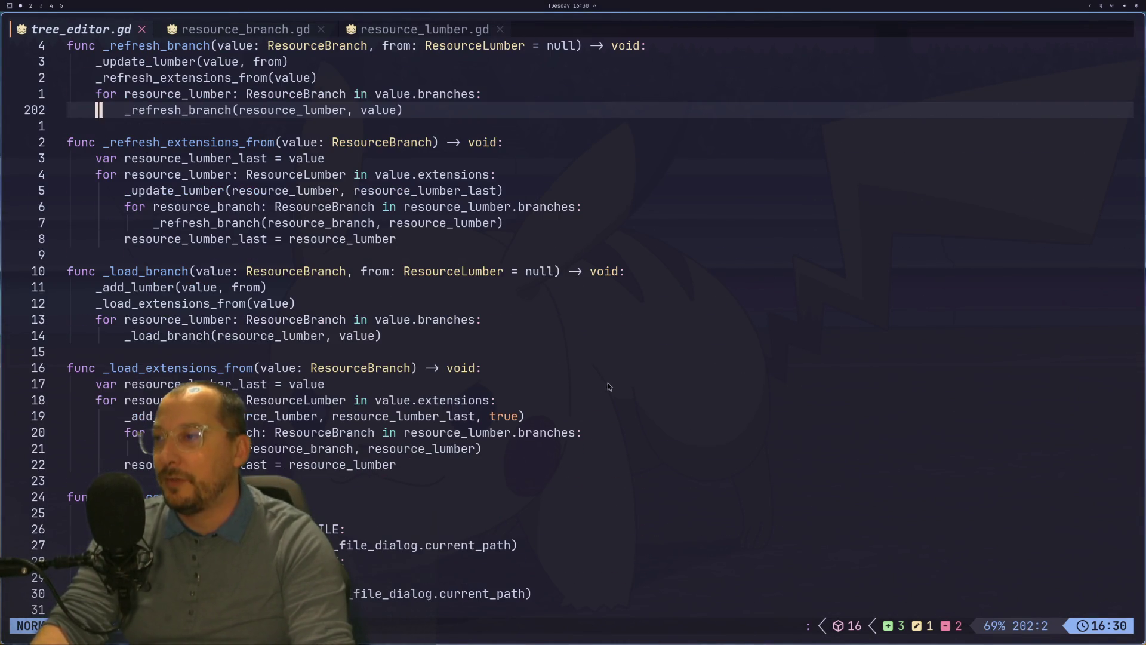
pyautogui.press('g')
pyautogui.press('g')
pyautogui.press('j')
pyautogui.press('j')
pyautogui.press('j')
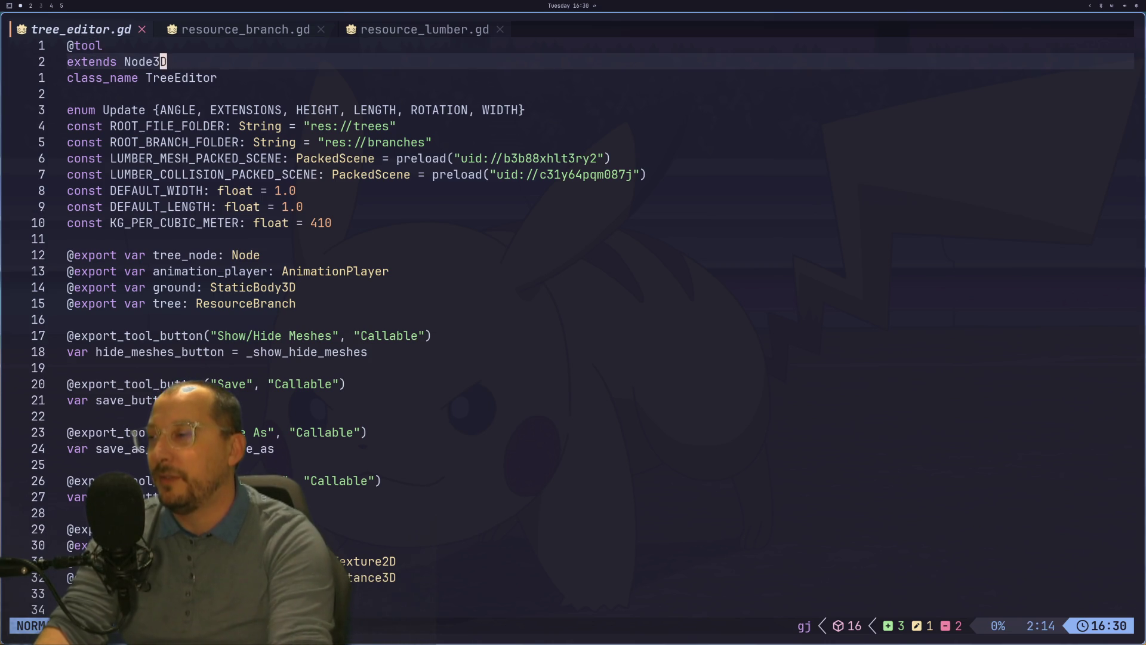
pyautogui.press('j')
pyautogui.press('j')
pyautogui.press('j')
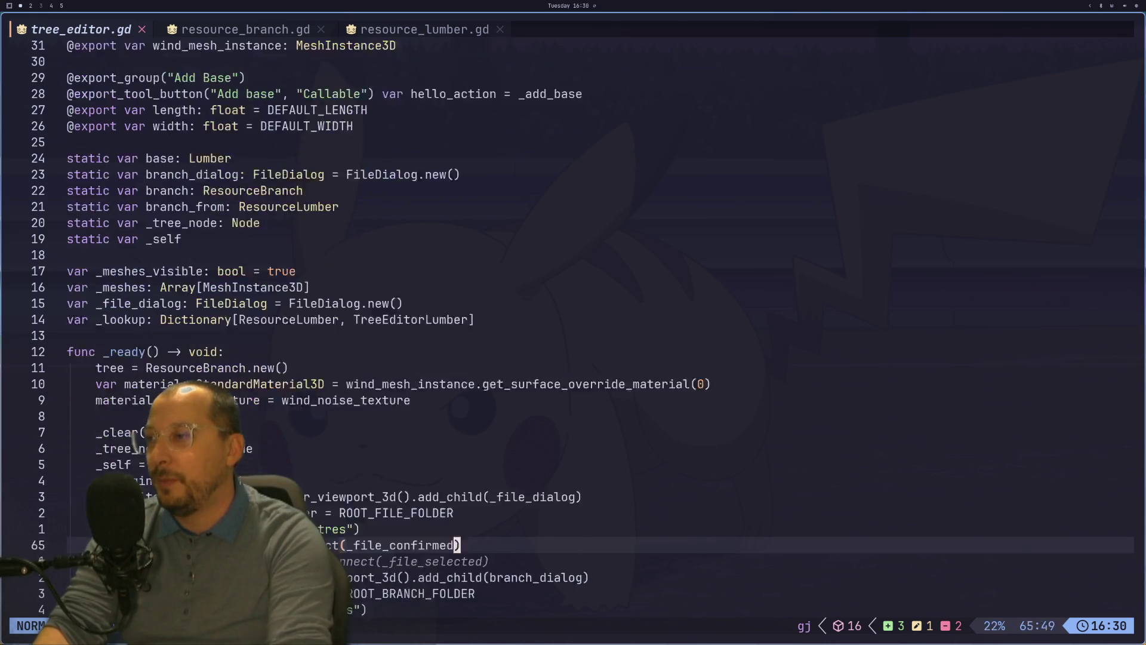
pyautogui.press('k')
pyautogui.press('k')
pyautogui.press('k')
# Review the branch dialog's file_selected hookup, the _load_file call and _add_lumber, then return to Godot.
pyautogui.press('k')
pyautogui.press('k')
pyautogui.press('k')
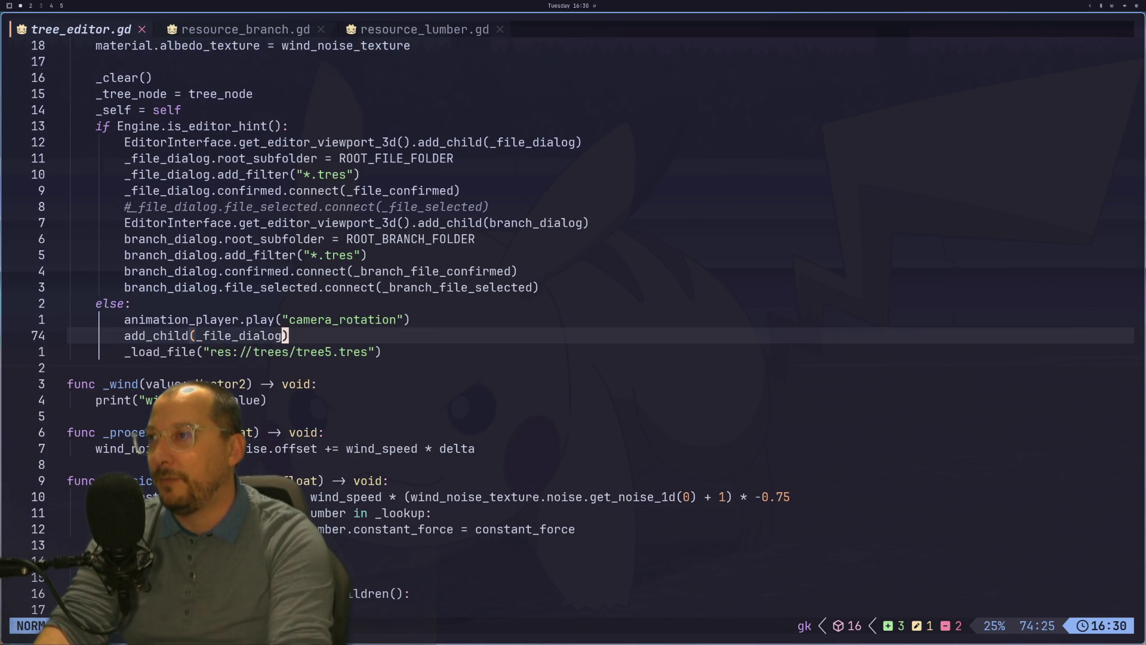
pyautogui.press('k')
pyautogui.press('k')
pyautogui.press('k')
pyautogui.press('k')
pyautogui.press('j')
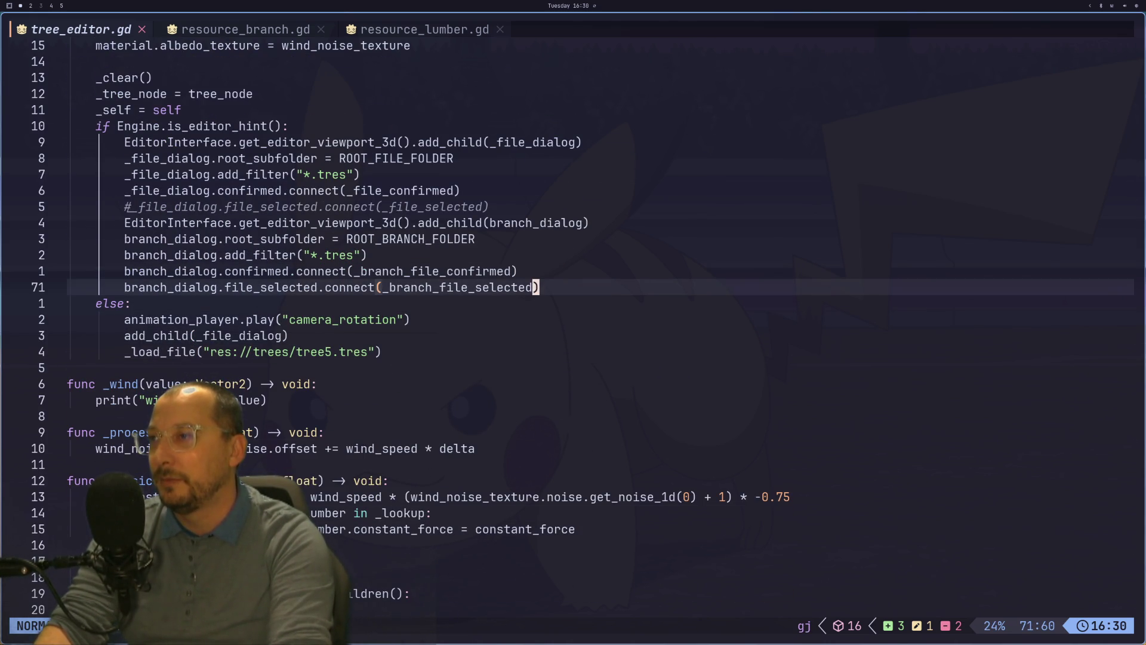
pyautogui.press('j')
pyautogui.press('j')
pyautogui.press('j')
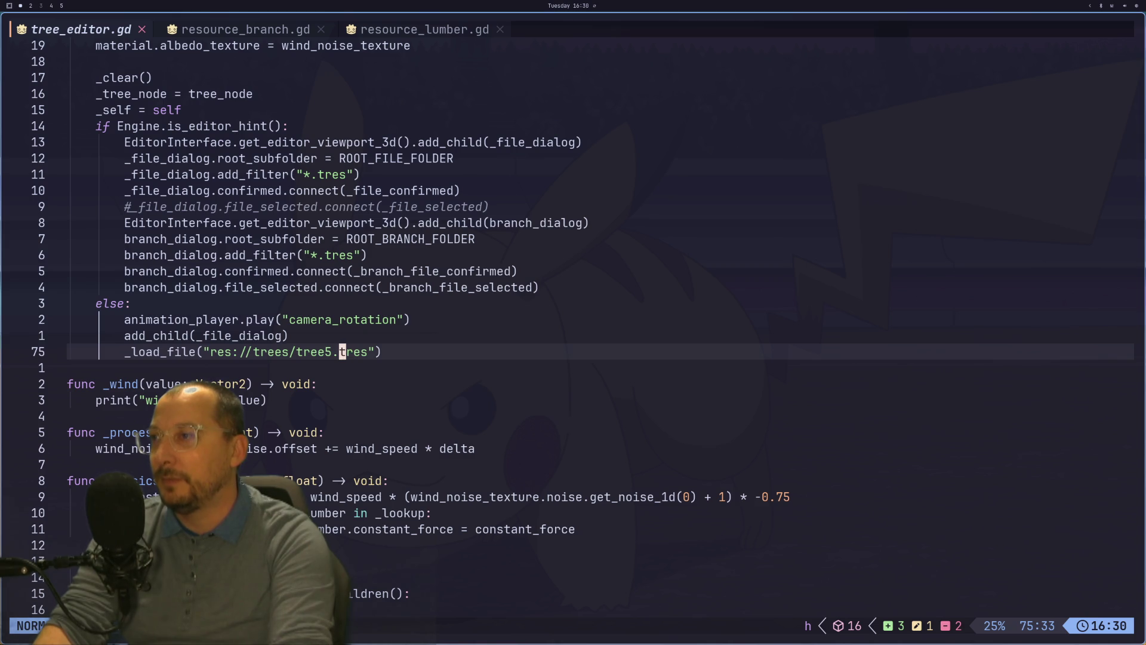
pyautogui.press('j')
pyautogui.press('k')
pyautogui.press('k')
pyautogui.press('k')
pyautogui.press('k')
pyautogui.press('k')
pyautogui.press('k')
pyautogui.press('j')
pyautogui.press('j')
pyautogui.press('j')
pyautogui.press('j')
pyautogui.press('j')
pyautogui.press('j')
pyautogui.press('j')
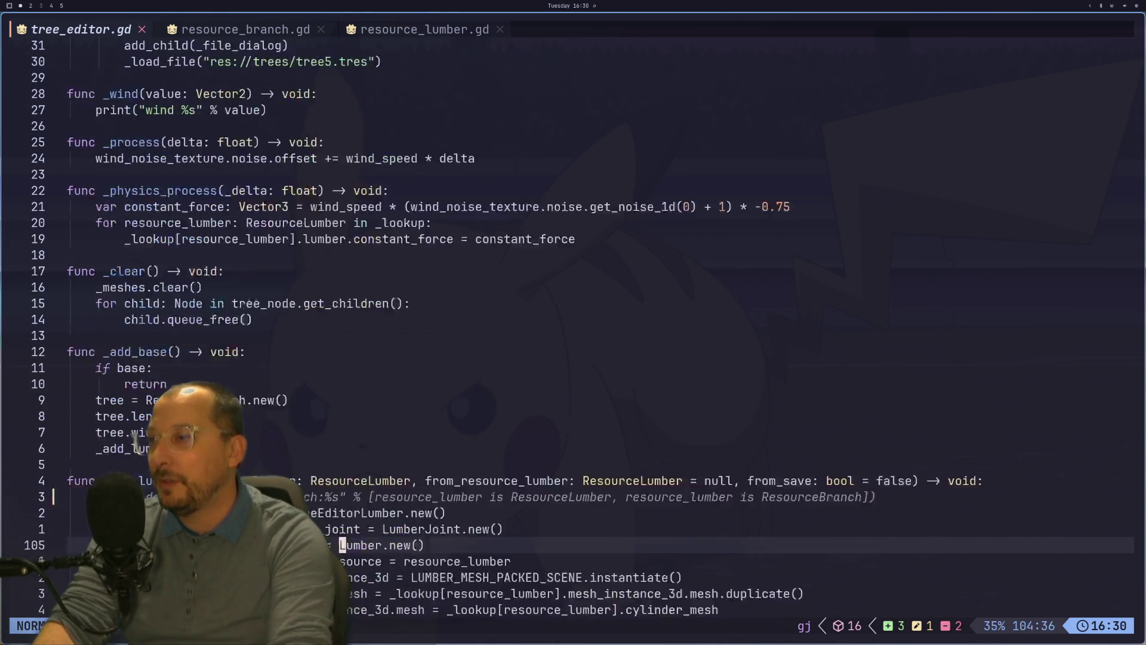
pyautogui.press('super+2')
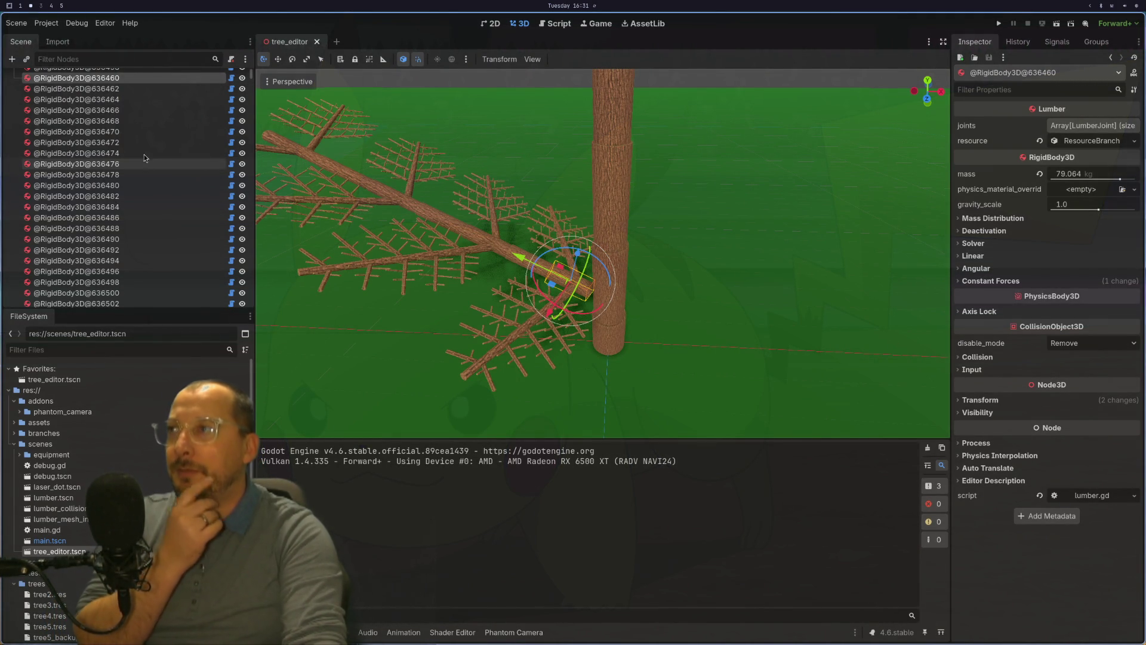
# Inspect the TreeEditor node, check its tree resource options, and open Save As for the tree resource.
pyautogui.scroll(3, 145, 157)
pyautogui.click(186, 78)
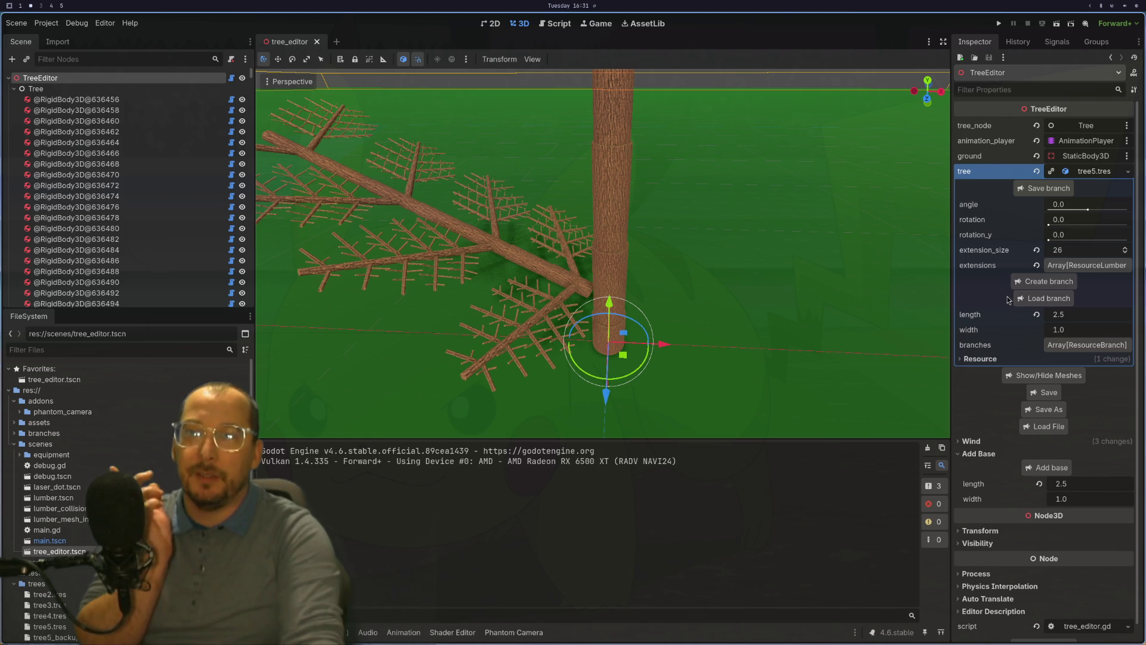
pyautogui.click(1128, 172)
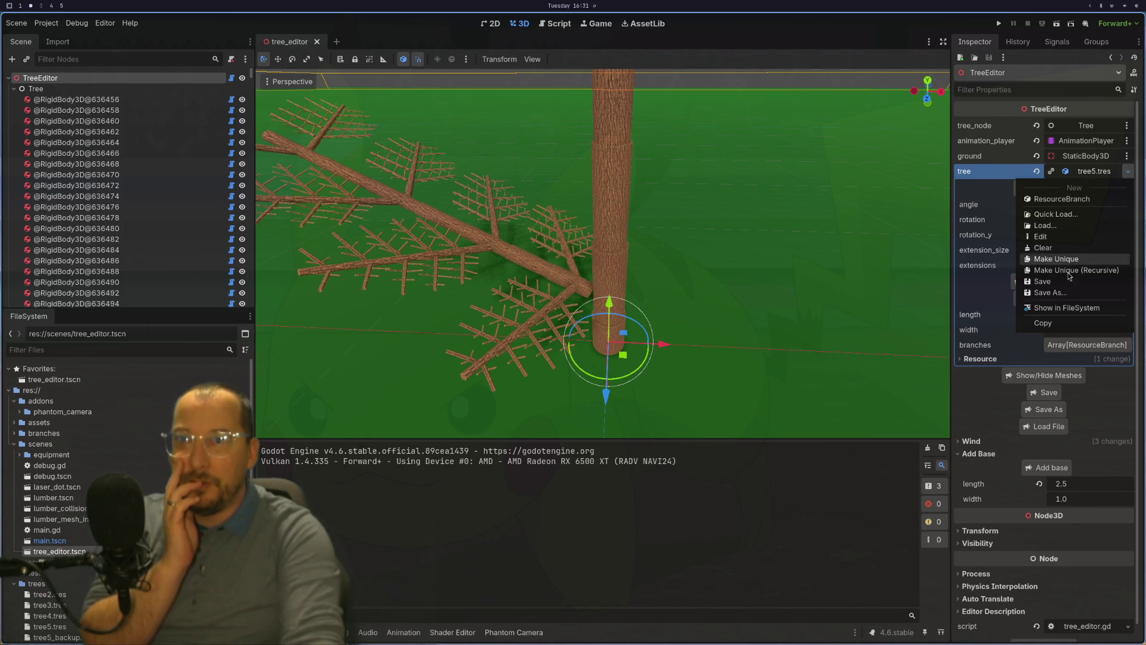
pyautogui.click(987, 249)
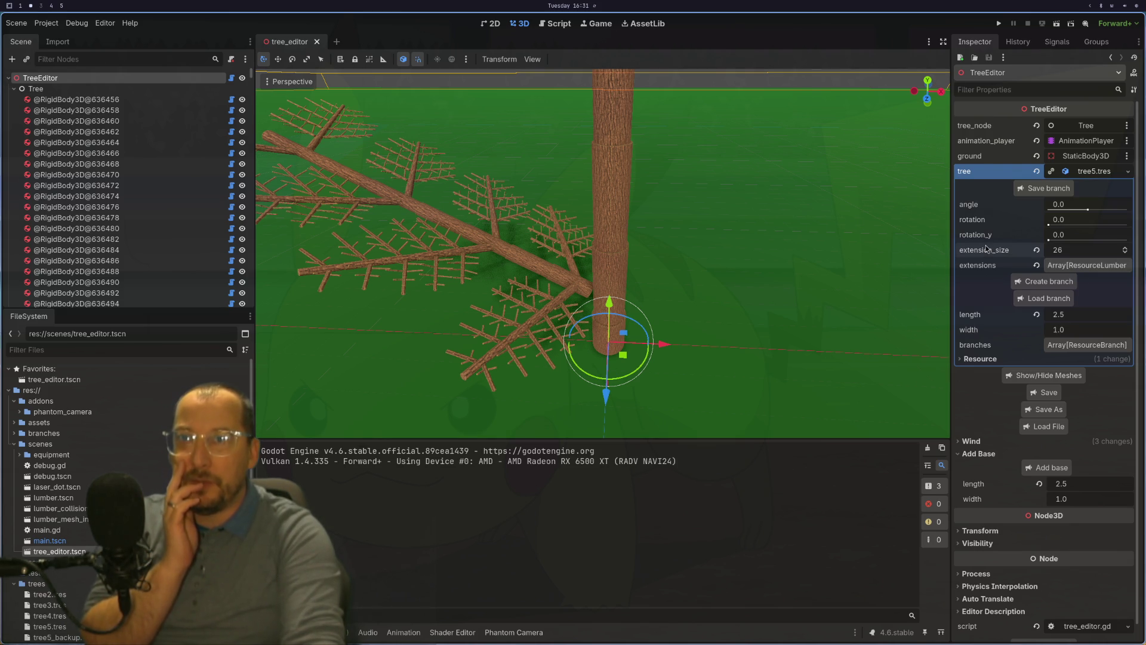
pyautogui.click(1035, 414)
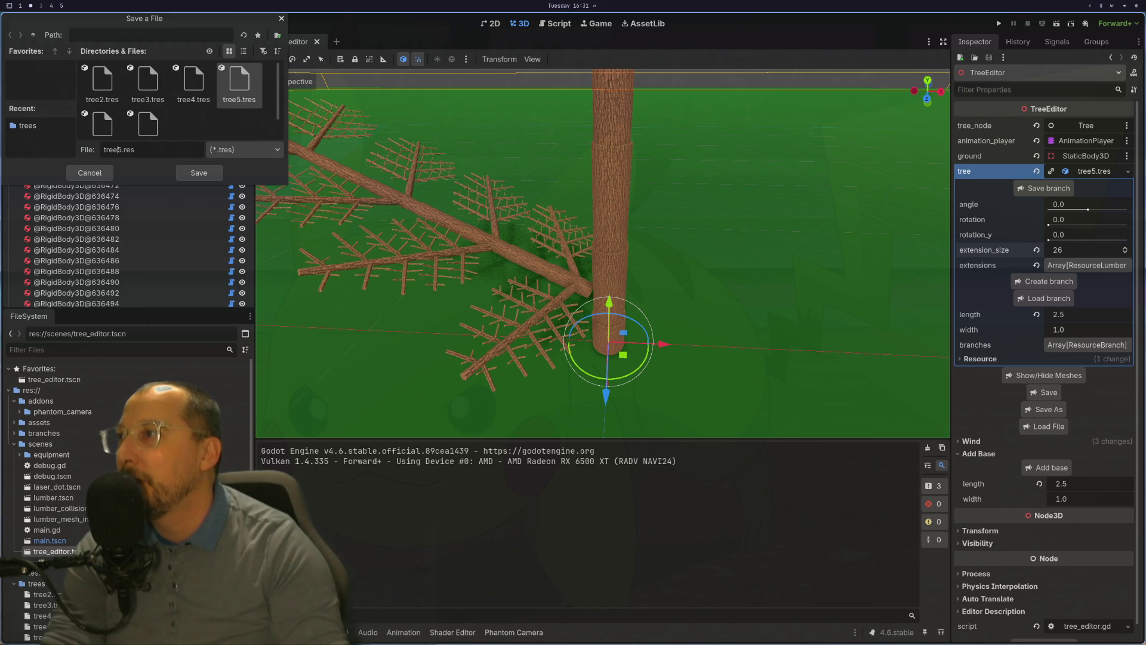
# Save the tree resource as tree7.res with the All Files (*.*) filter.
pyautogui.press('BackSpace')
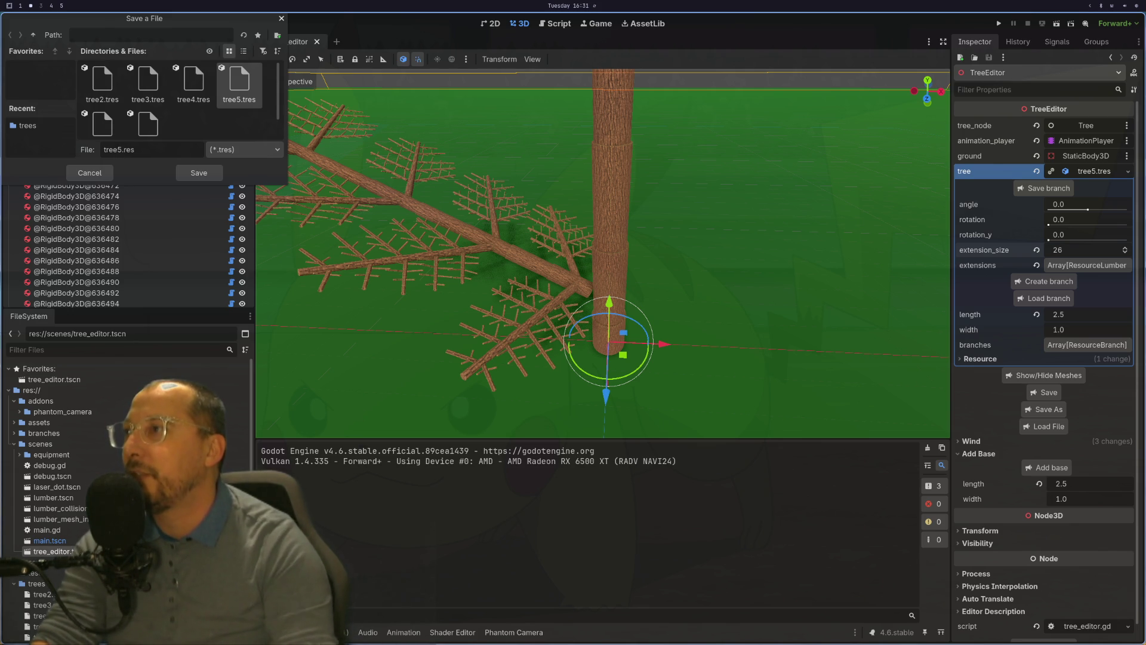
pyautogui.scroll(-1, 144, 113)
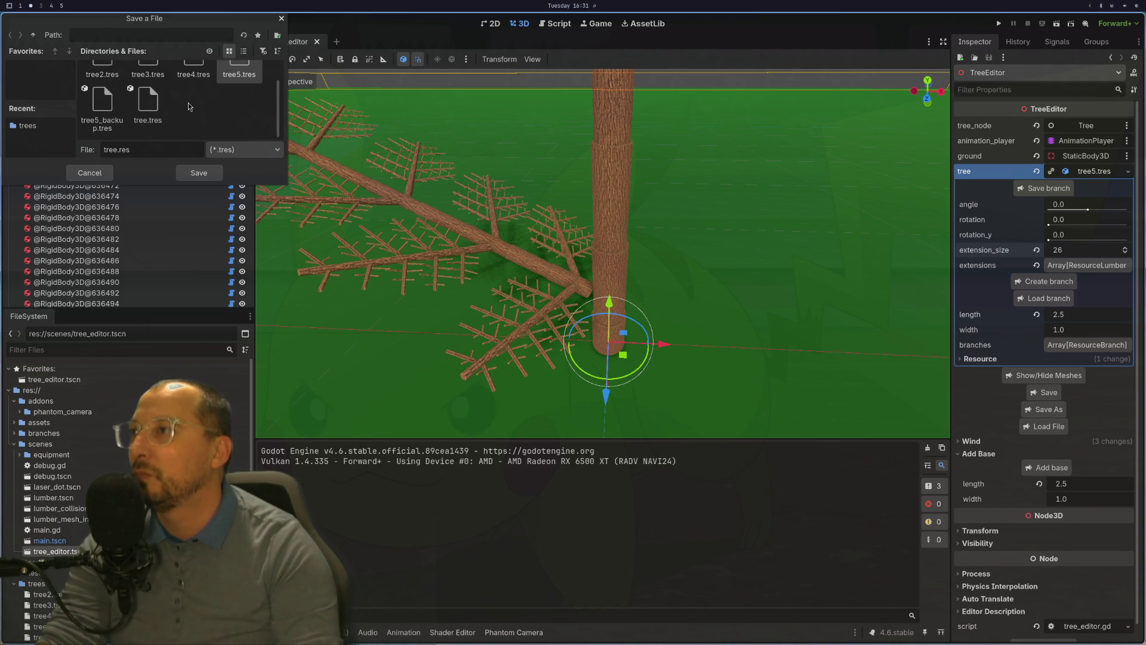
pyautogui.write('7')
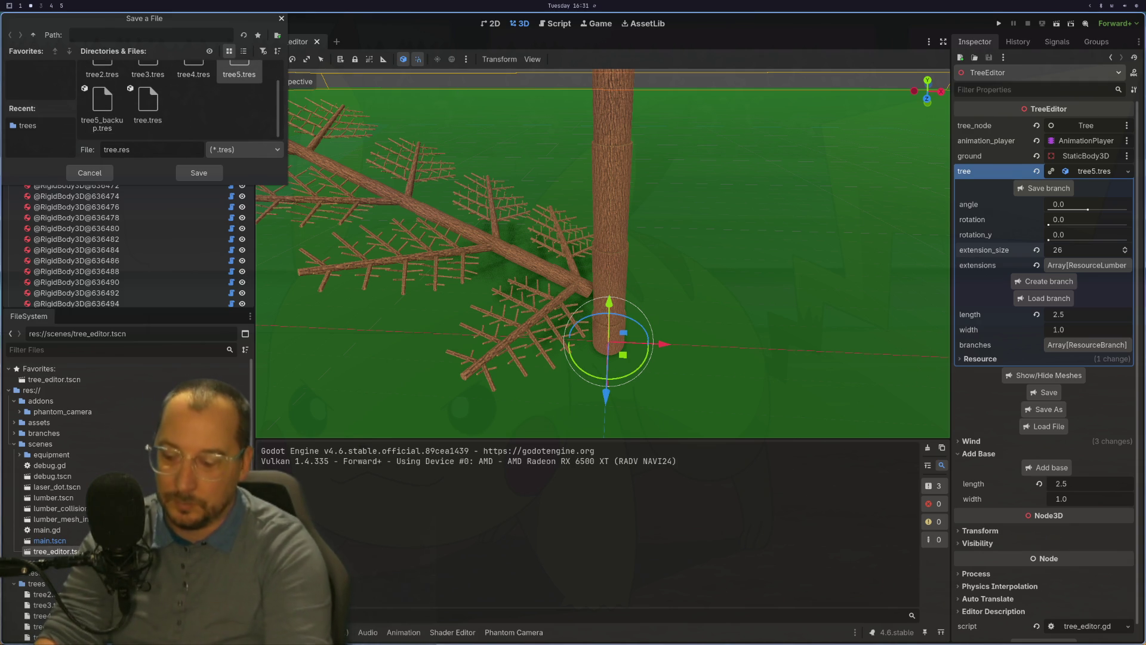
pyautogui.click(236, 151)
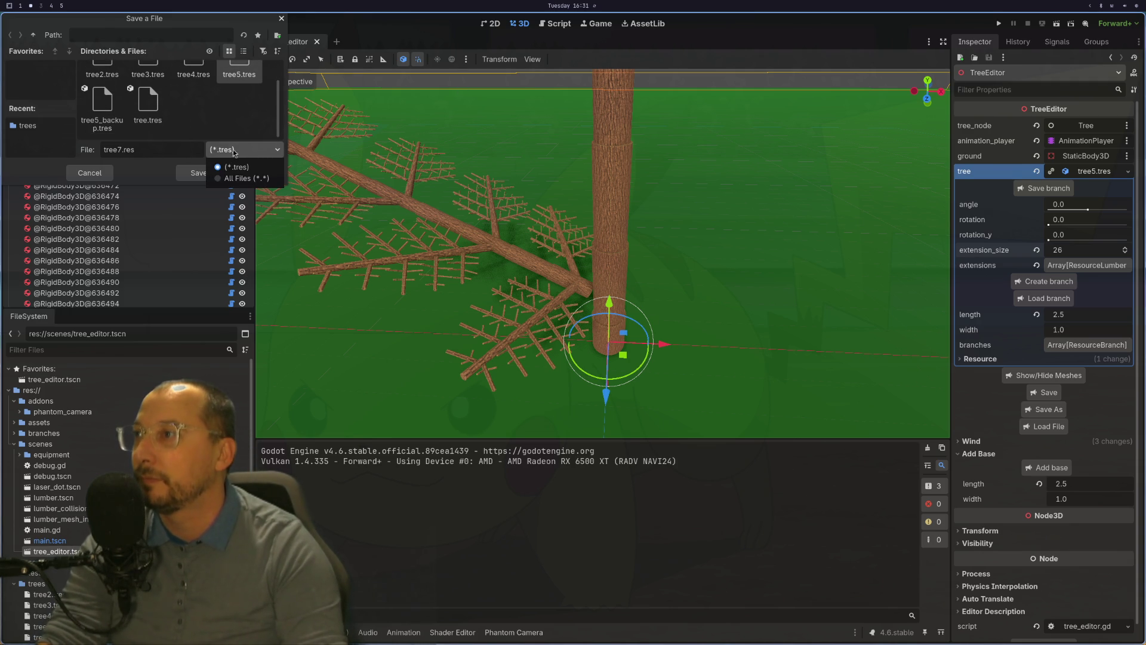
pyautogui.click(210, 179)
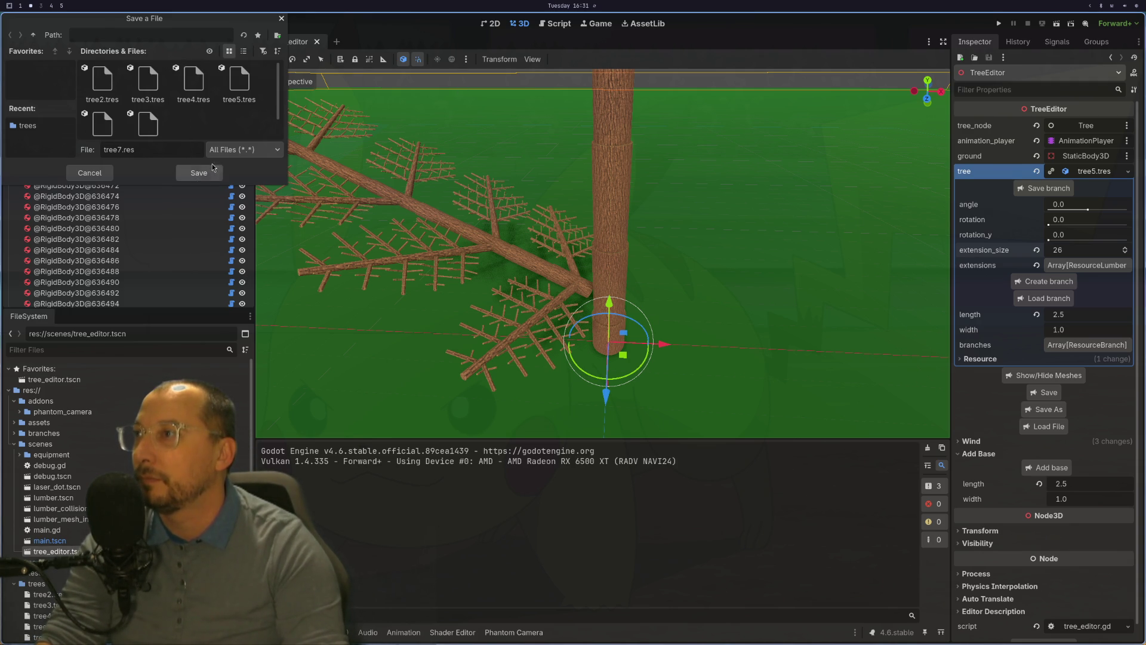
pyautogui.click(191, 179)
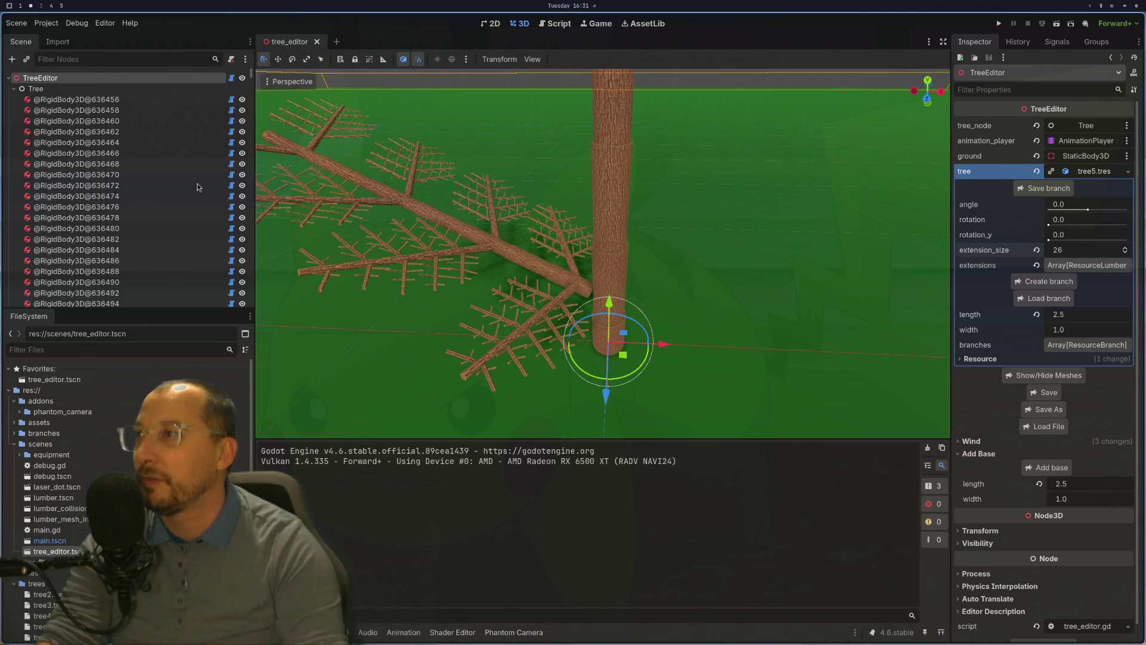
# In tree_editor.gd, add a comma after "*.tres" on the file dialog's add_filter line.
pyautogui.press('super+1')
pyautogui.scroll(14, 710, 28)
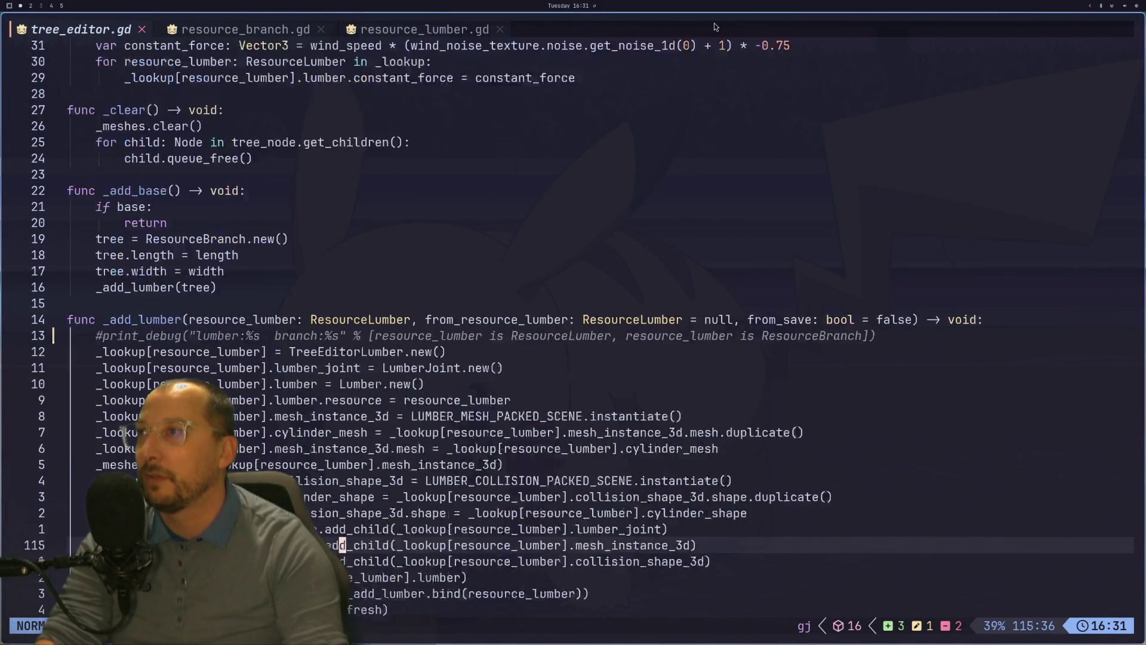
pyautogui.scroll(10, 707, 29)
pyautogui.press('h')
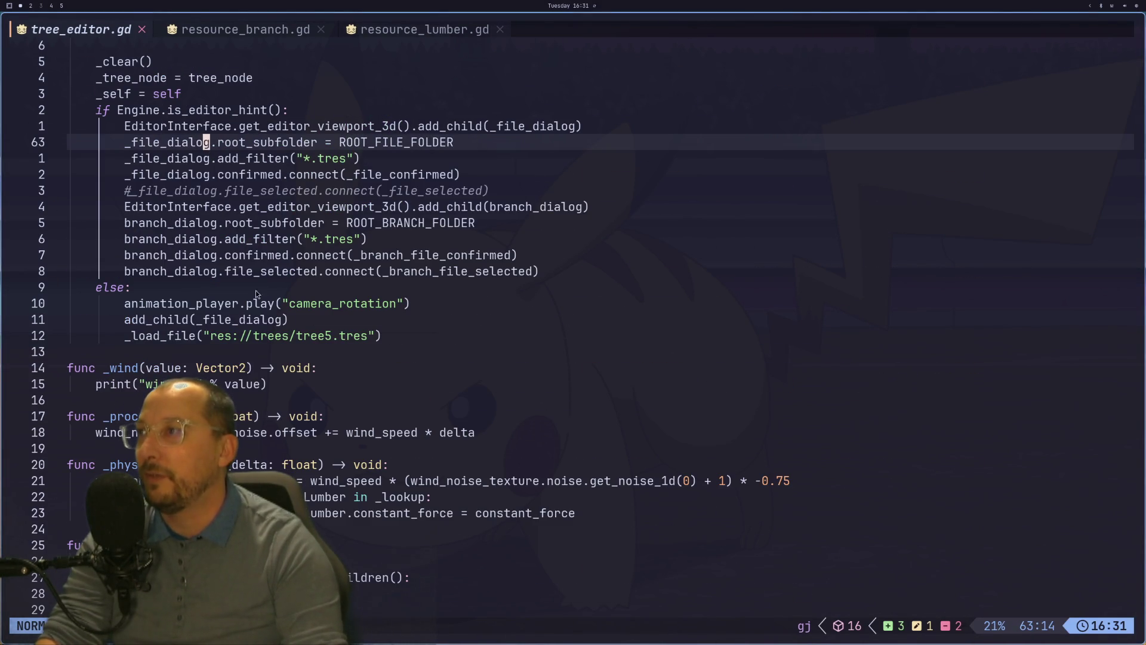
pyautogui.press('g')
pyautogui.press('j')
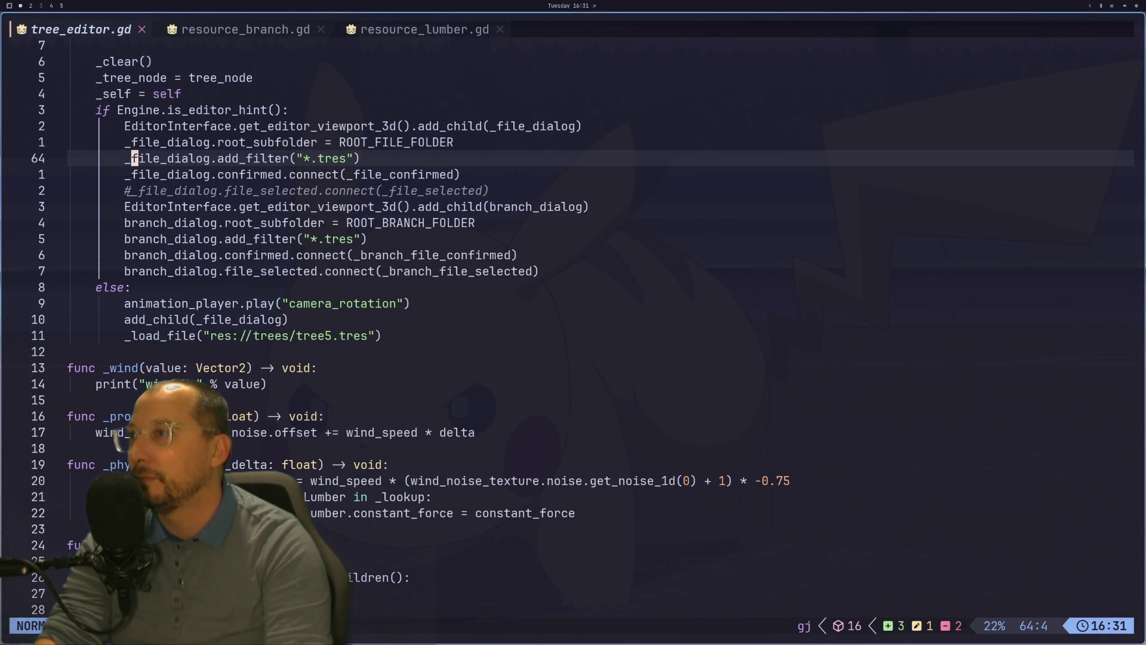
pyautogui.write('la,')
pyautogui.press('Escape')
pyautogui.press('h')
pyautogui.press('h')
pyautogui.press('h')
# Duplicate the pattern as "*.res" so the filter reads "*.tres,*.res", save, and return to Godot.
pyautogui.press('v')
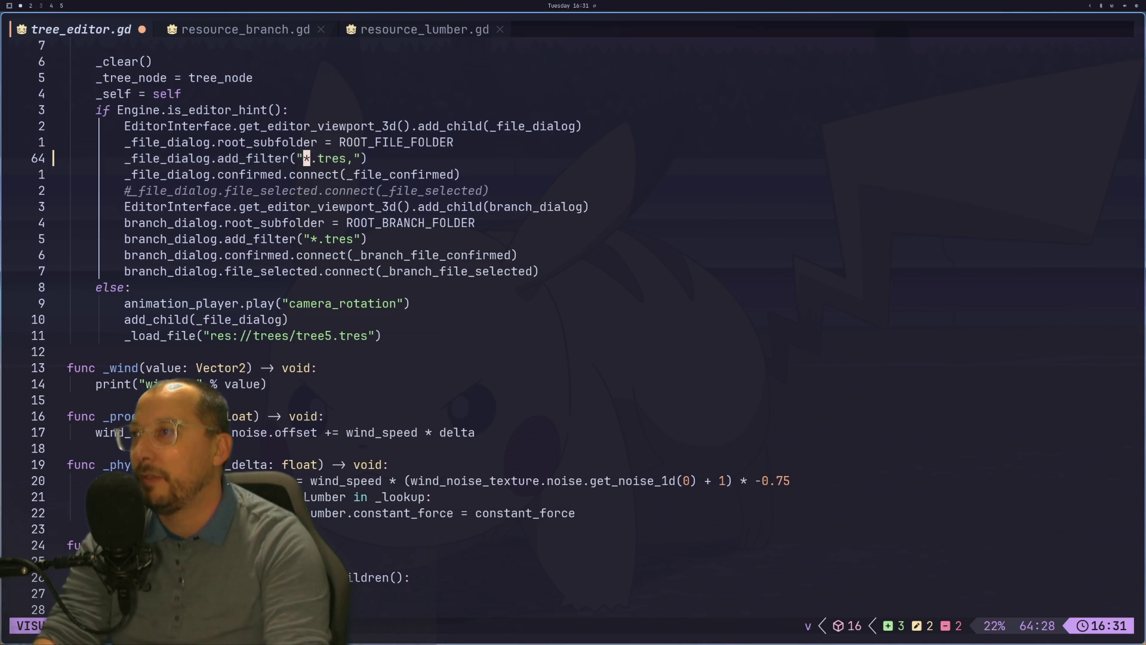
pyautogui.press('y')
pyautogui.press('l')
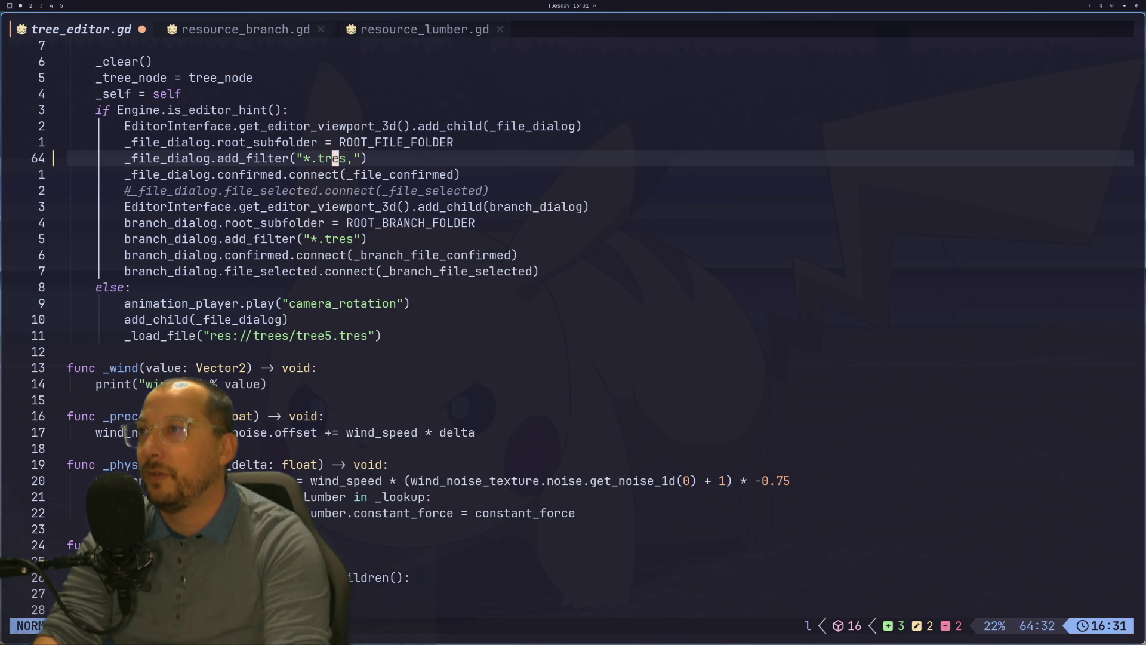
pyautogui.press('h')
pyautogui.press('h')
pyautogui.press('h')
pyautogui.press('x')
pyautogui.press('h')
pyautogui.press('h')
pyautogui.press('v')
pyautogui.press('l')
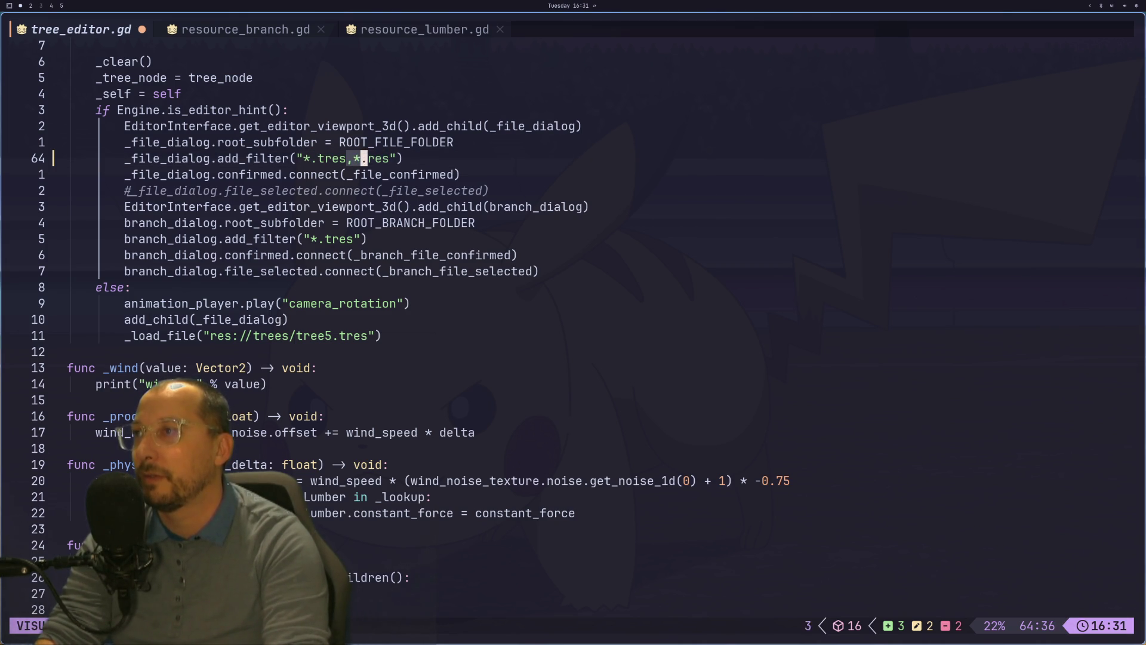
pyautogui.press('y')
pyautogui.write('gjgjgjgjgj')
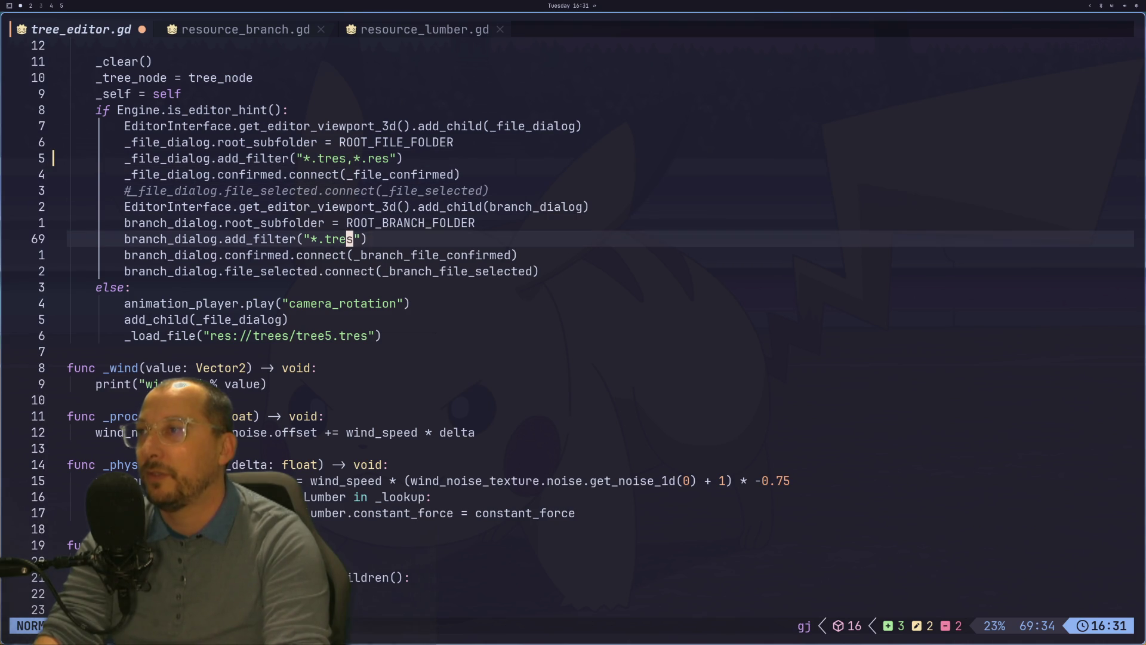
pyautogui.write(':w')
pyautogui.press('Return')
pyautogui.press('super+2')
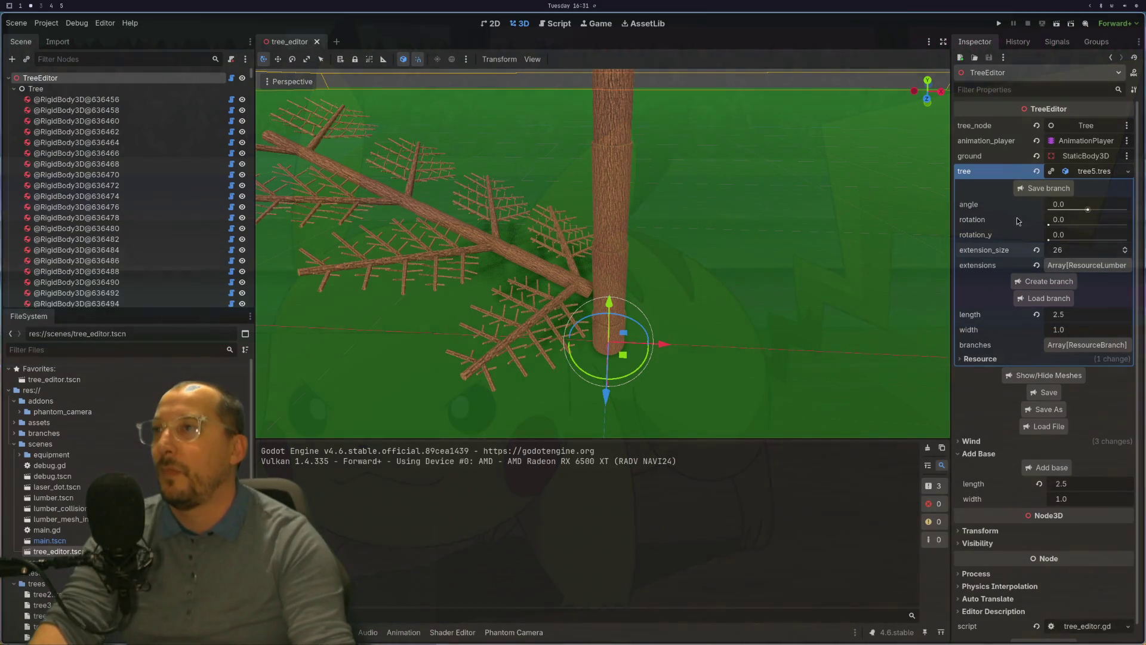
# Close the tree_editor scene tab.
pyautogui.click(317, 42)
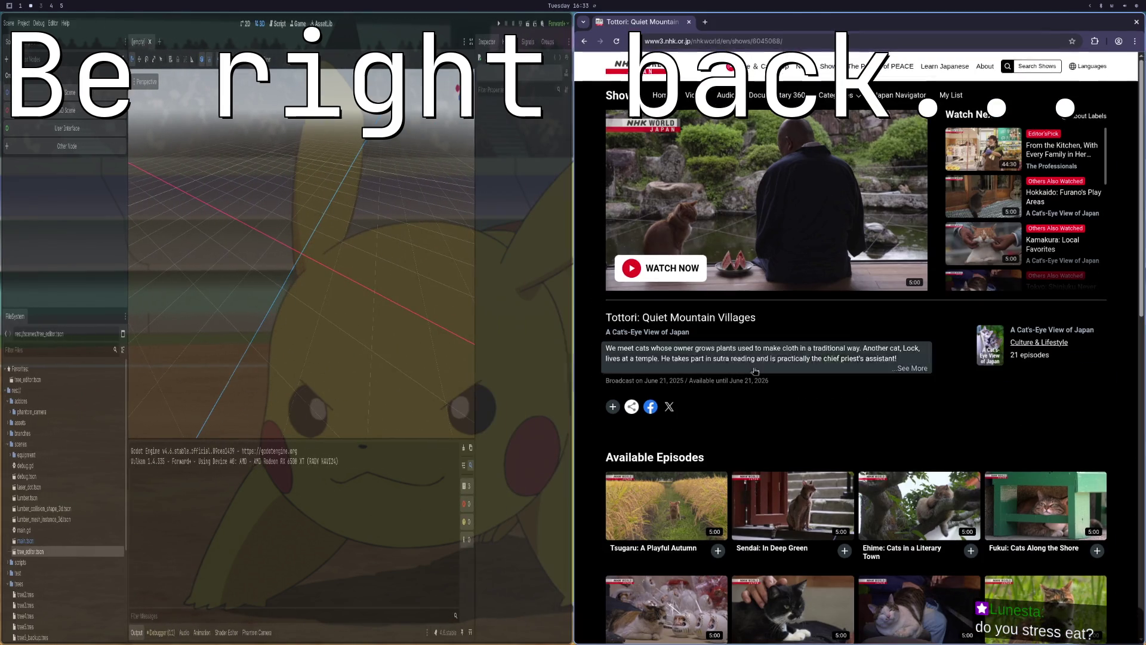
# Play the Tottori: Quiet Mountain Villages episode full screen, then scroll down to the Available Episodes grid.
pyautogui.press('F11')
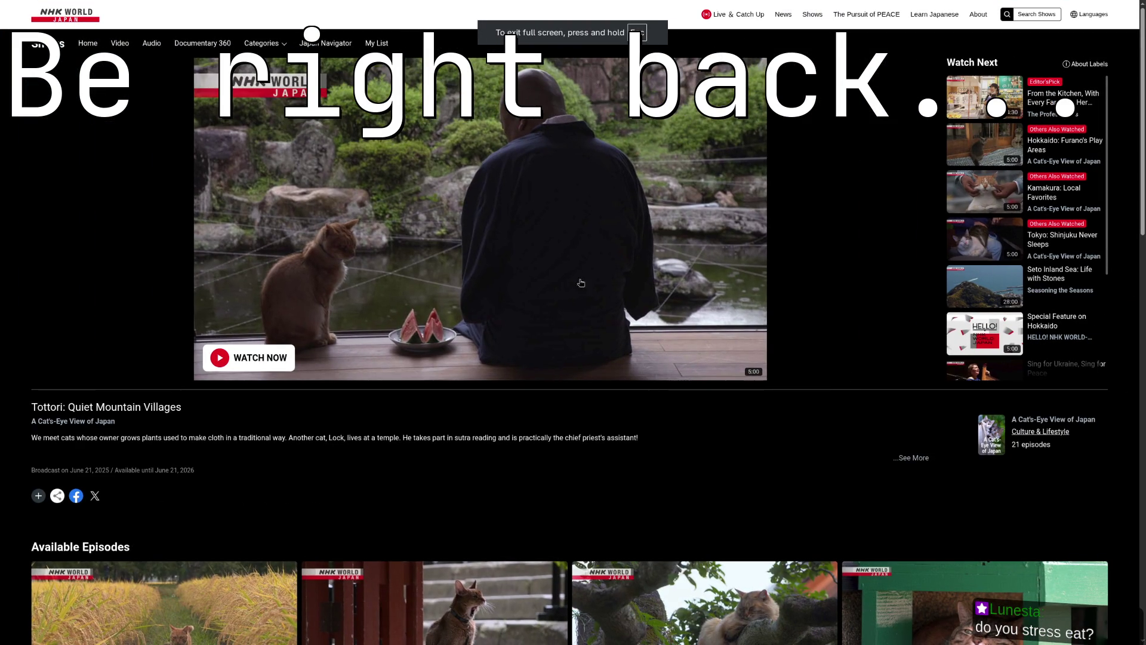
pyautogui.click(288, 349)
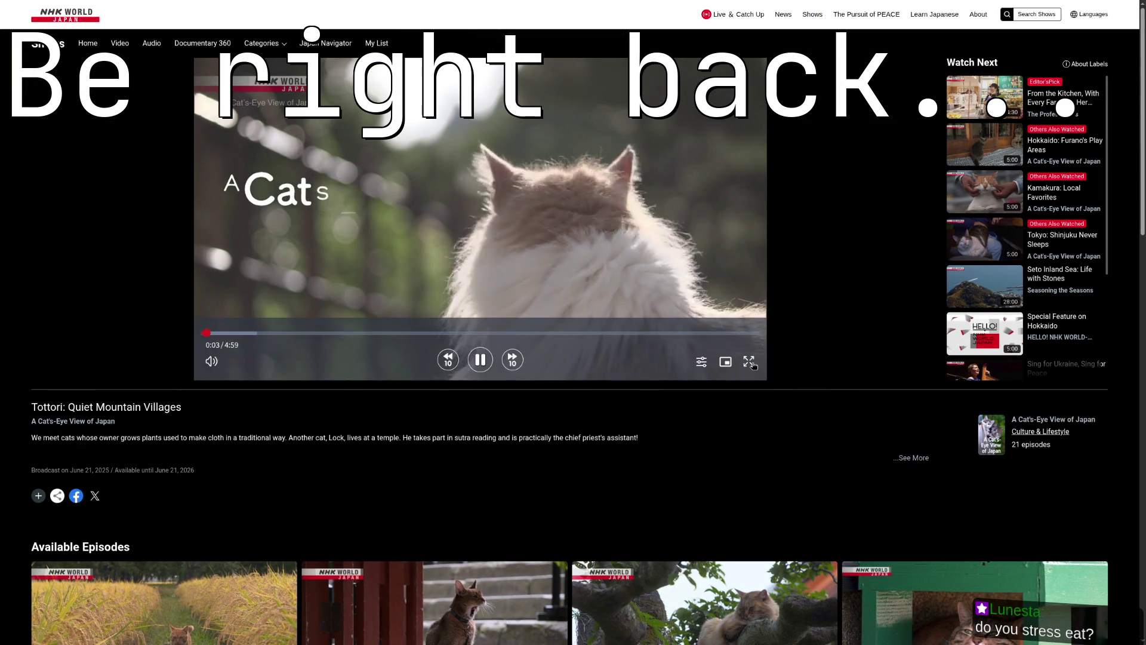
pyautogui.click(754, 365)
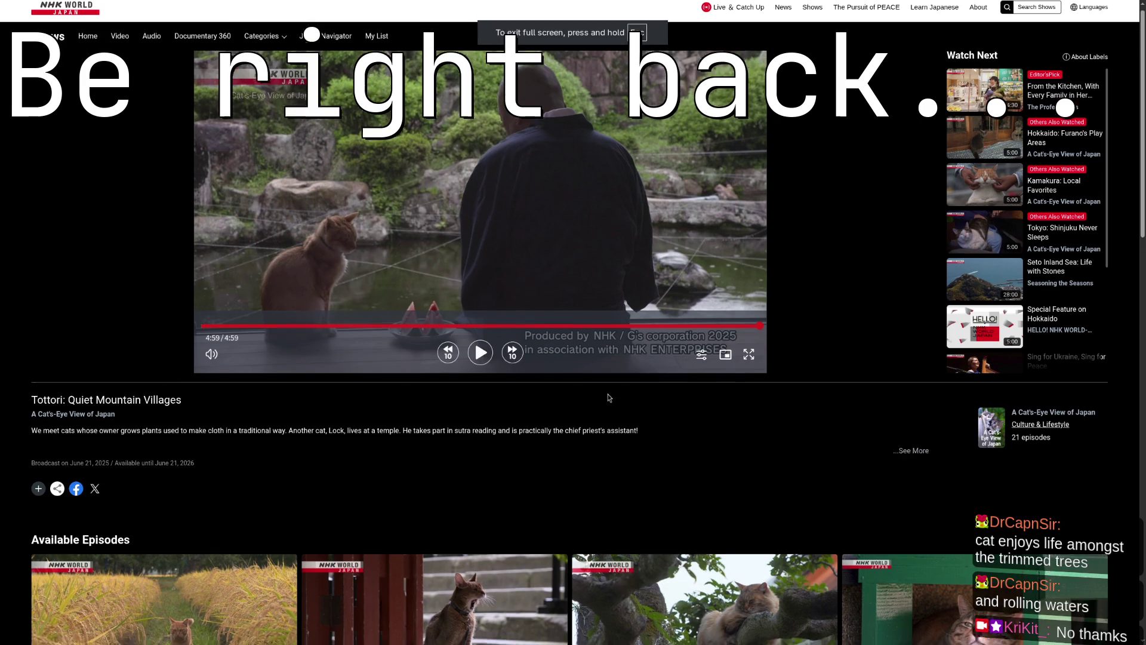
pyautogui.scroll(-2, 453, 446)
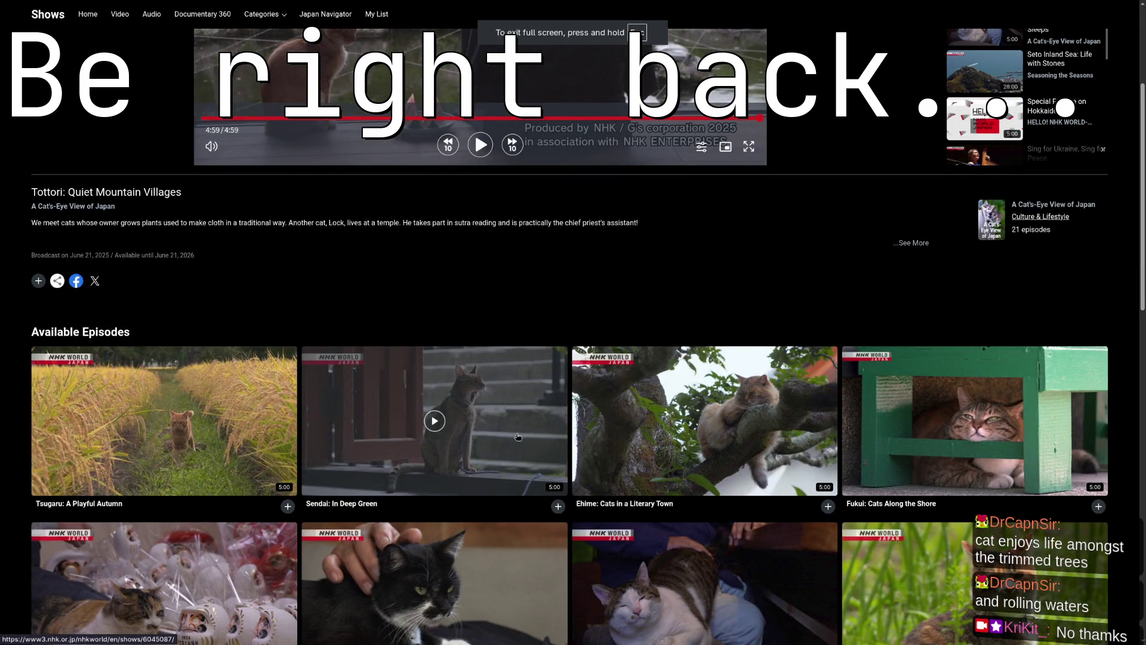
# Watch the Sendai: In Deep Green episode full screen to the end, then leave the video.
pyautogui.click(518, 436)
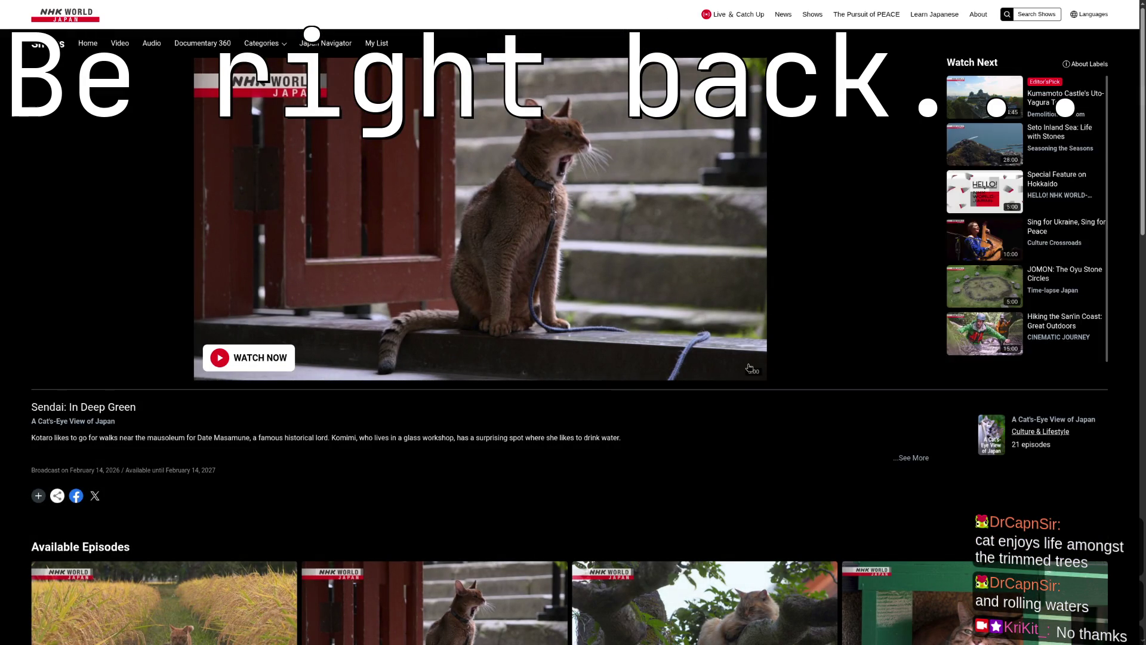
pyautogui.click(749, 363)
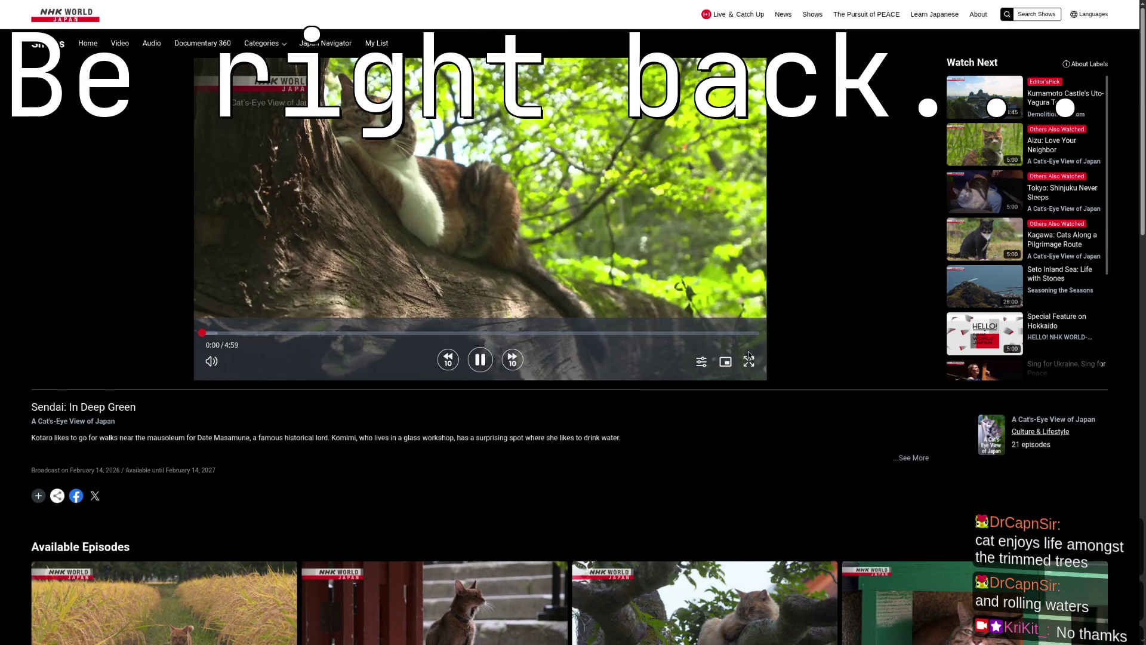
pyautogui.click(749, 360)
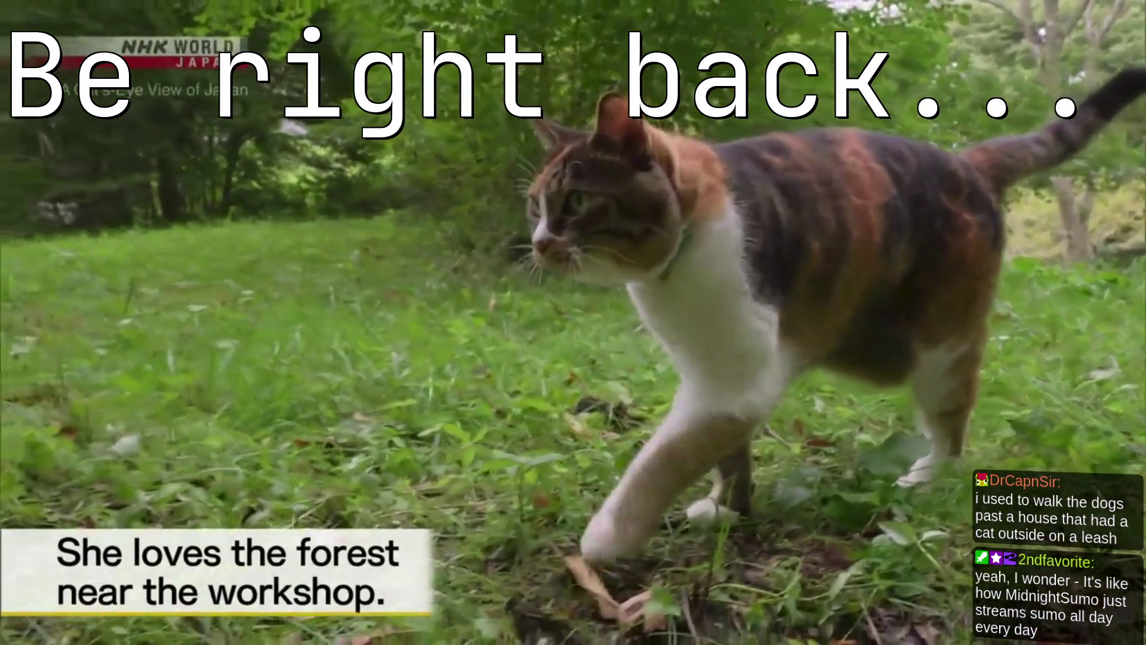
pyautogui.moveTo(980, 347)
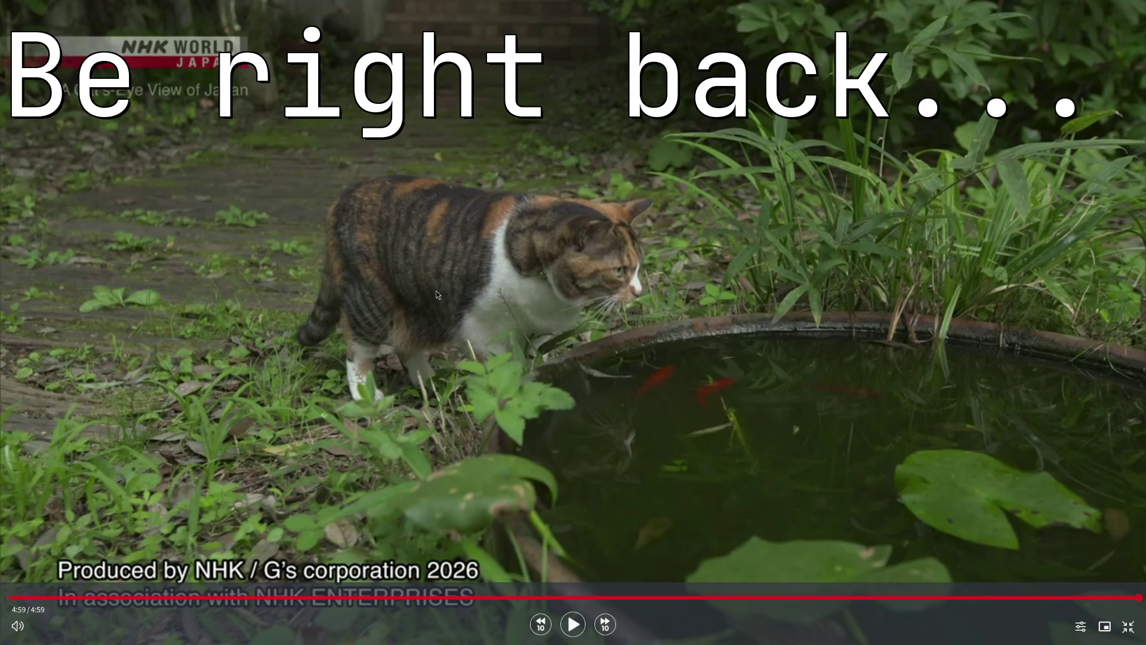
pyautogui.press('super+q')
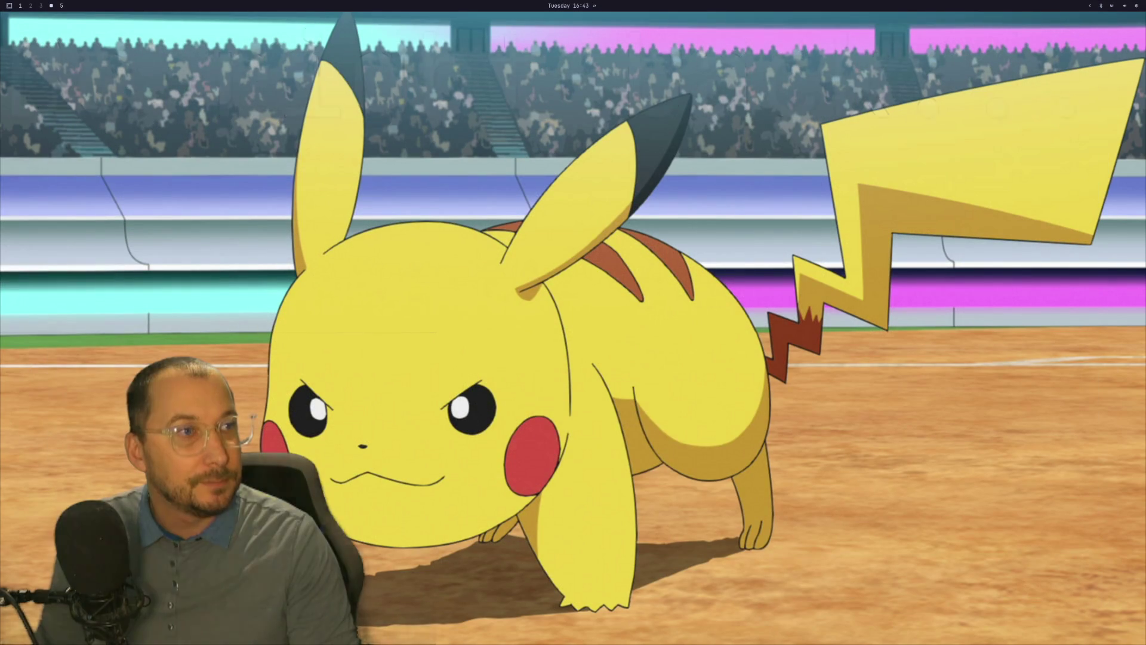
# Move from the Neovim workspace to workspace 2 and launch Godot 4.6 by searching 'godo'.
pyautogui.press('super+1')
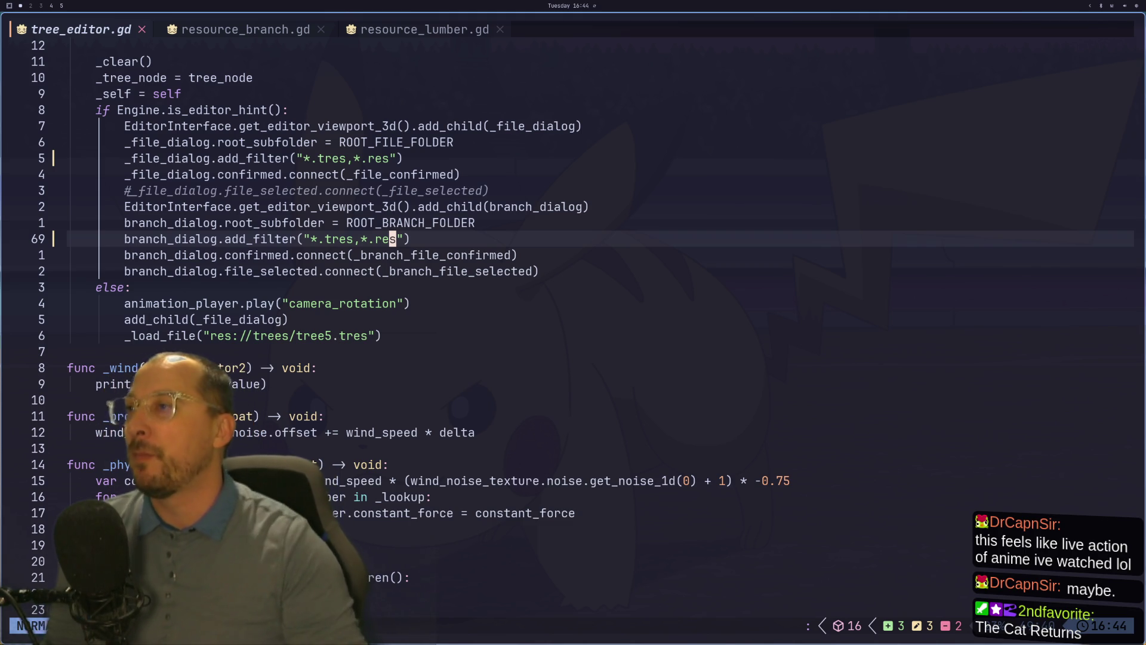
pyautogui.press('super+2')
pyautogui.press('super+space')
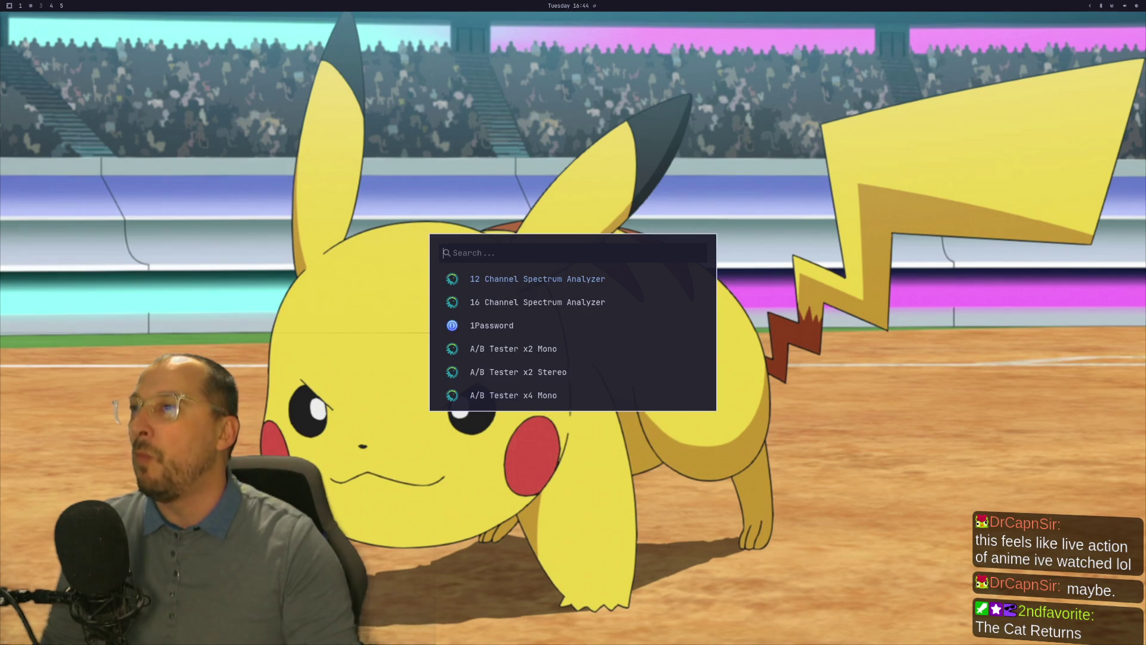
pyautogui.write('godo')
pyautogui.press('Return')
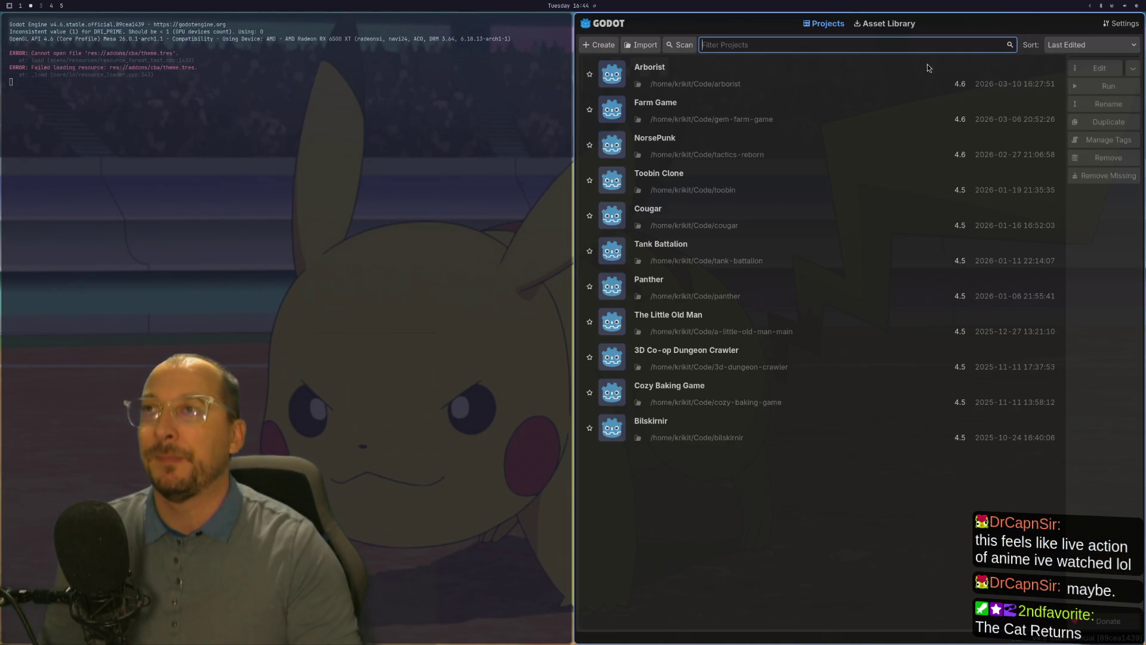
# Open the Arborist project from the Godot Project Manager.
pyautogui.click(939, 88)
pyautogui.click(1097, 71)
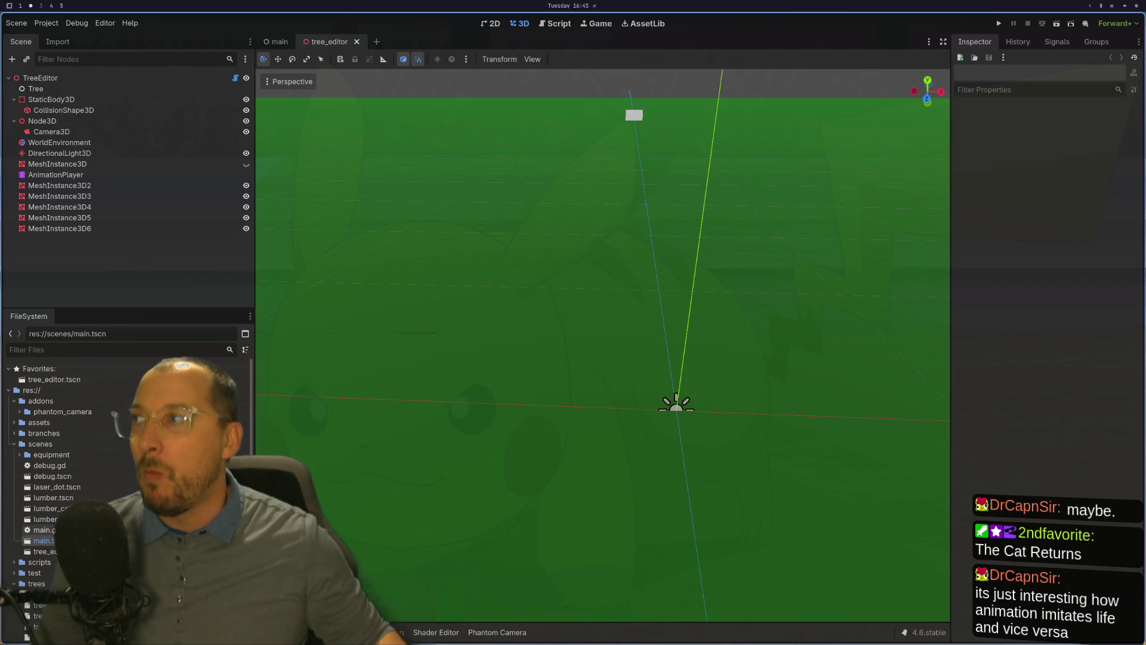
# Load tree7.res into the TreeEditor node, then select the green ground plane.
pyautogui.click(67, 80)
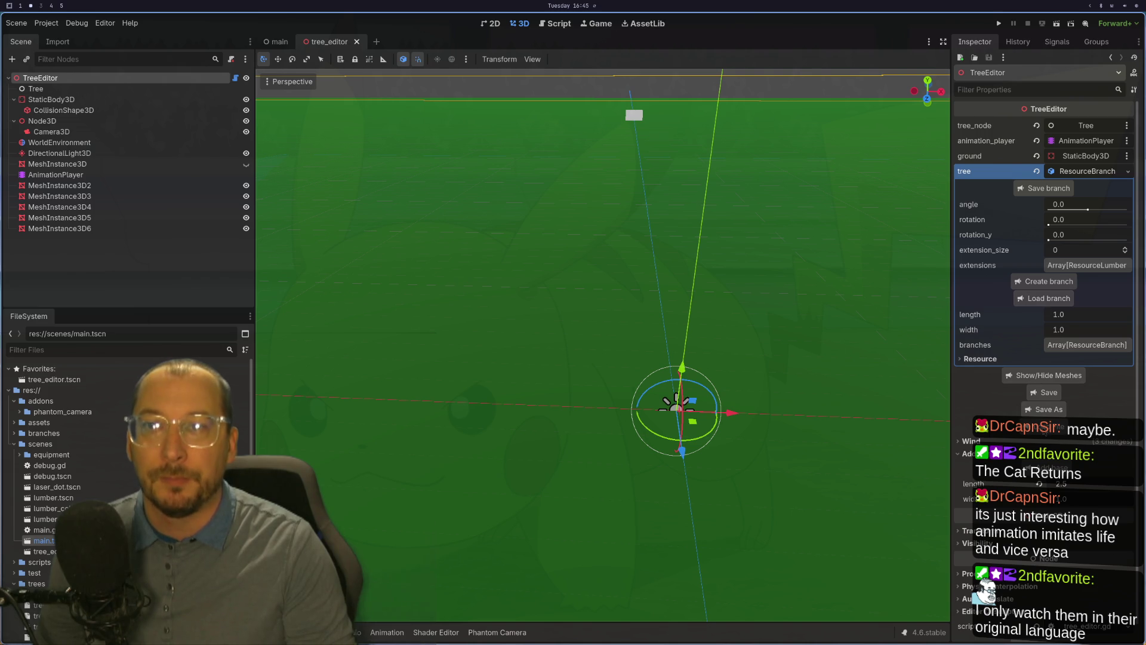
pyautogui.click(1049, 298)
pyautogui.scroll(-1, 149, 120)
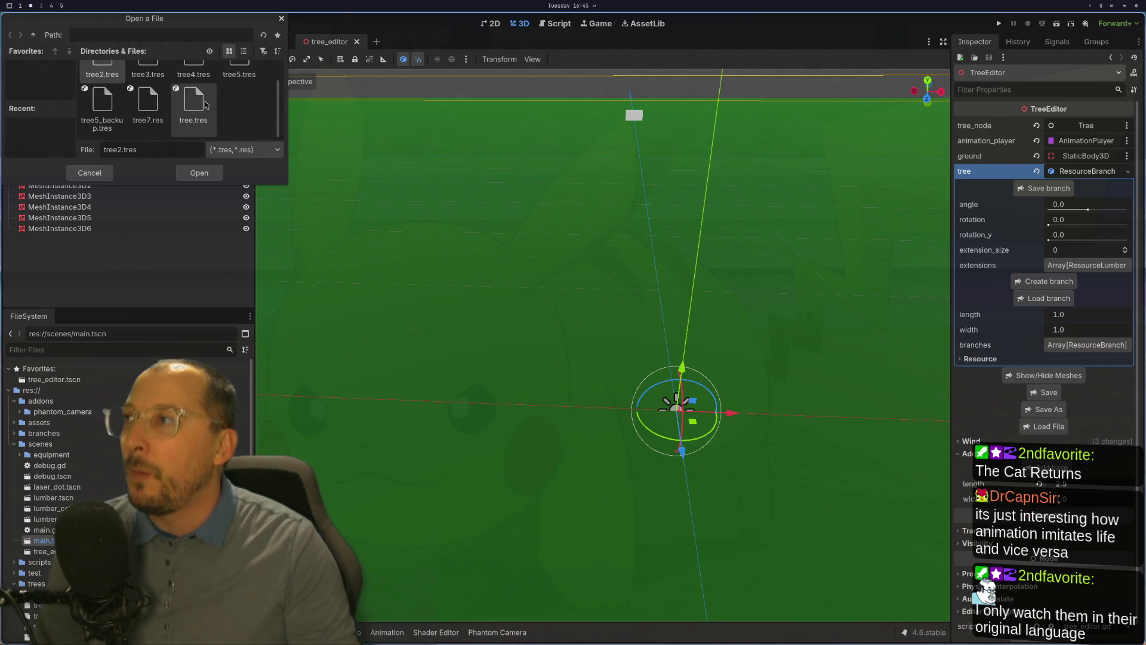
pyautogui.click(158, 111)
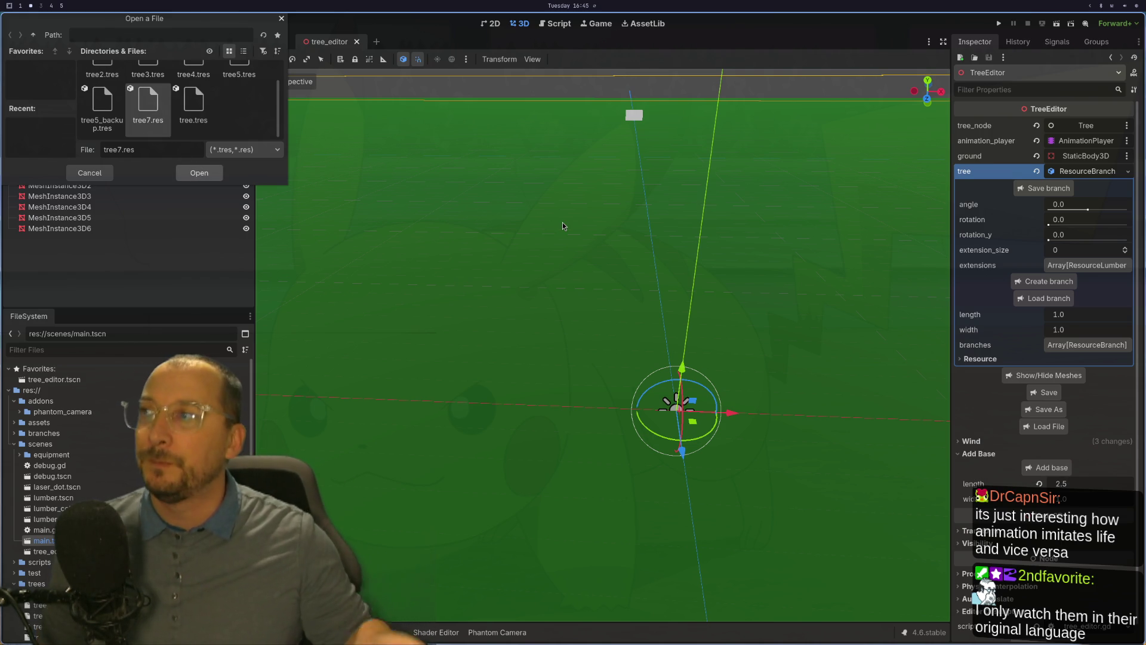
pyautogui.press('Return')
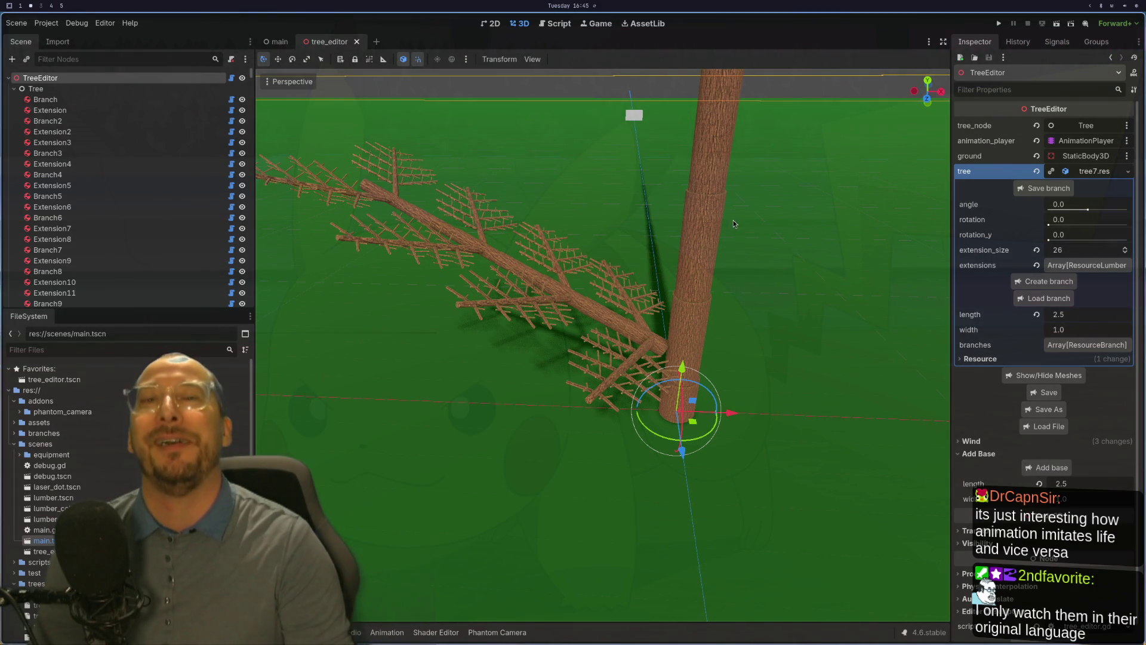
pyautogui.scroll(-2, 348, 247)
pyautogui.scroll(5, 500, 259)
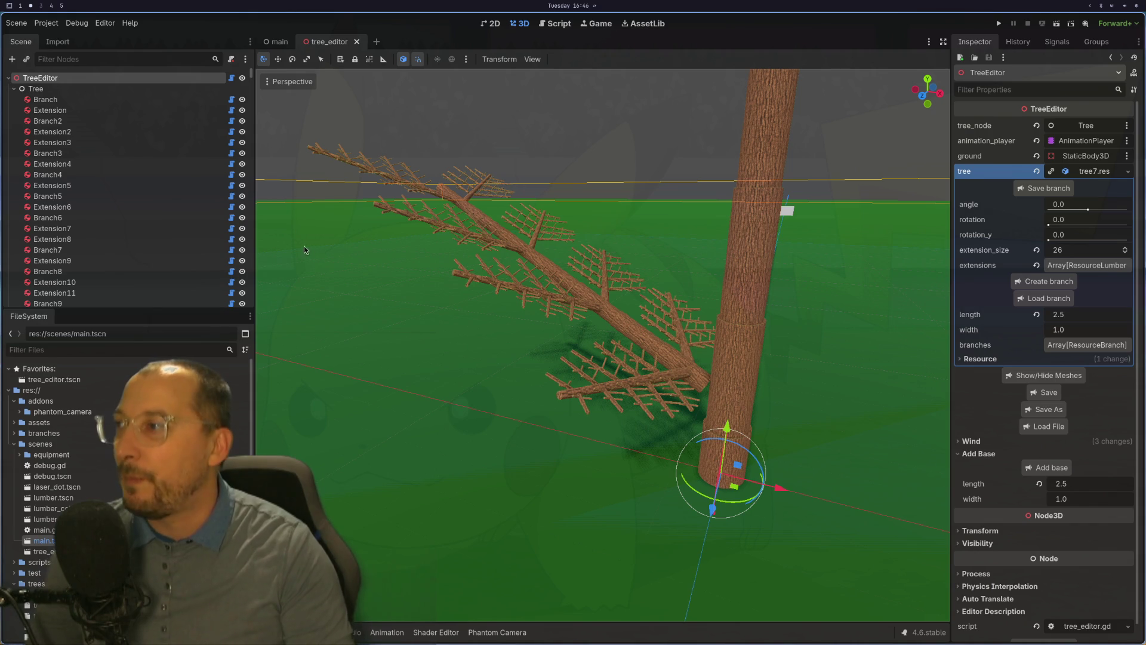
pyautogui.click(679, 368)
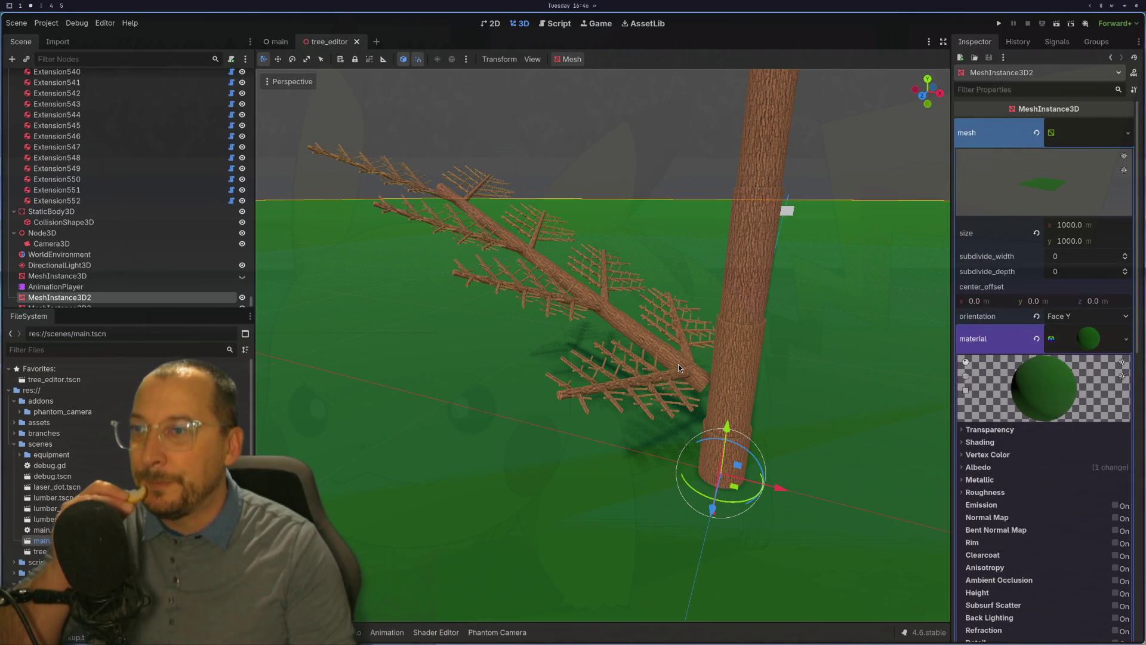
# Save the leaning Branch2's branch resource as big_branch.res.
pyautogui.click(672, 350)
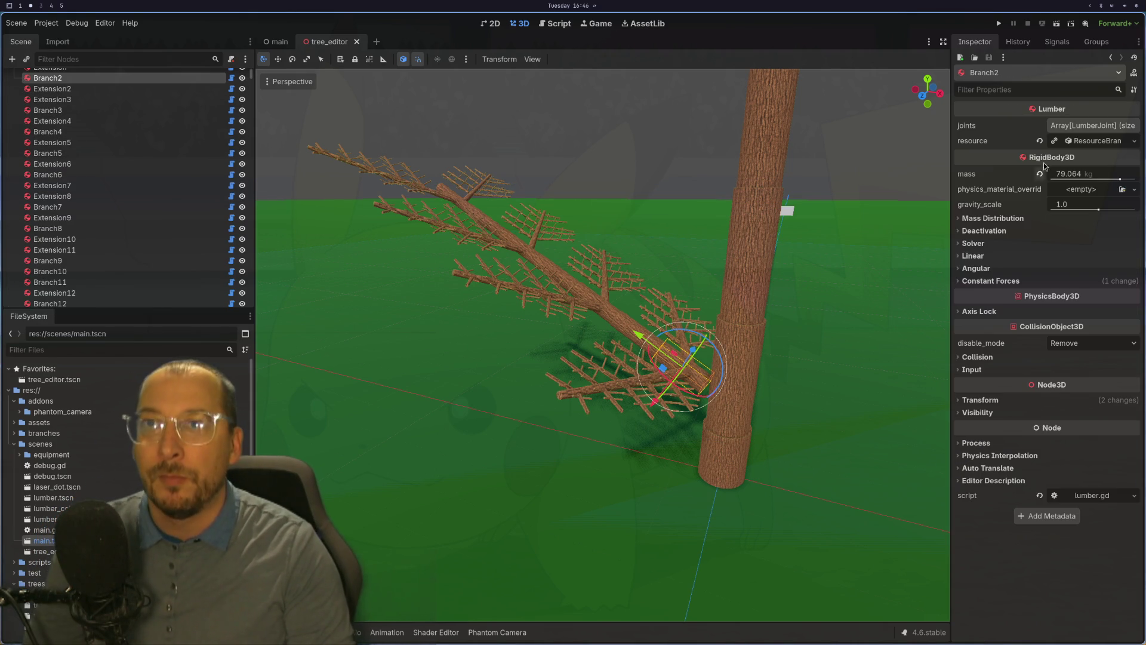
pyautogui.click(1099, 141)
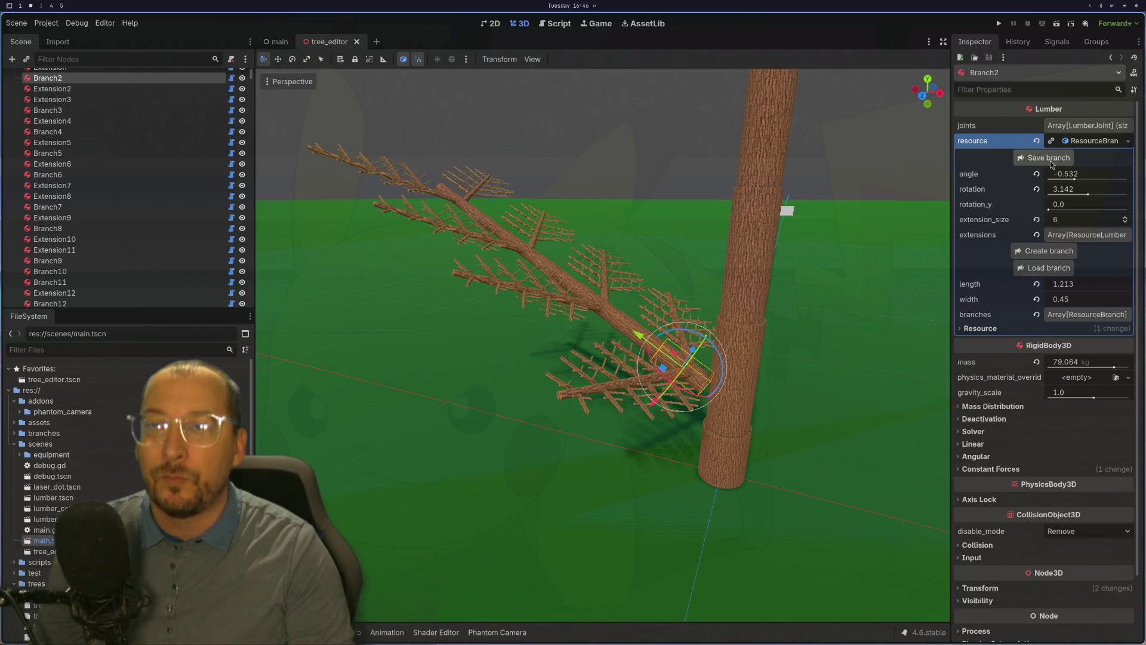
pyautogui.click(1049, 158)
pyautogui.scroll(-2, 210, 130)
pyautogui.scroll(2, 209, 131)
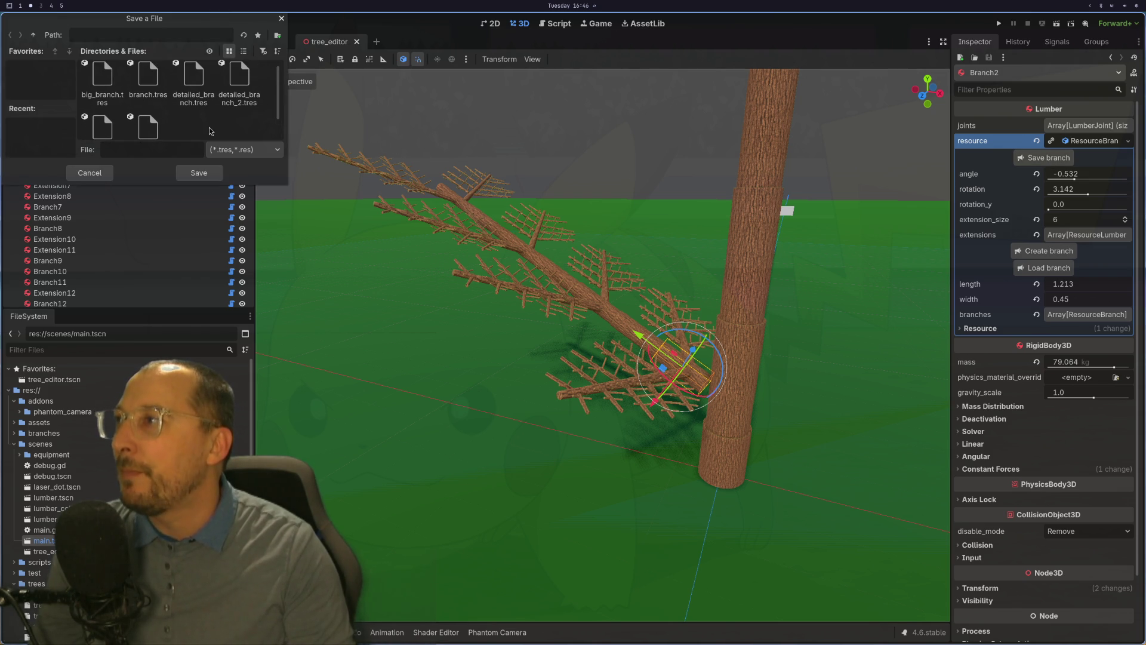
pyautogui.click(103, 81)
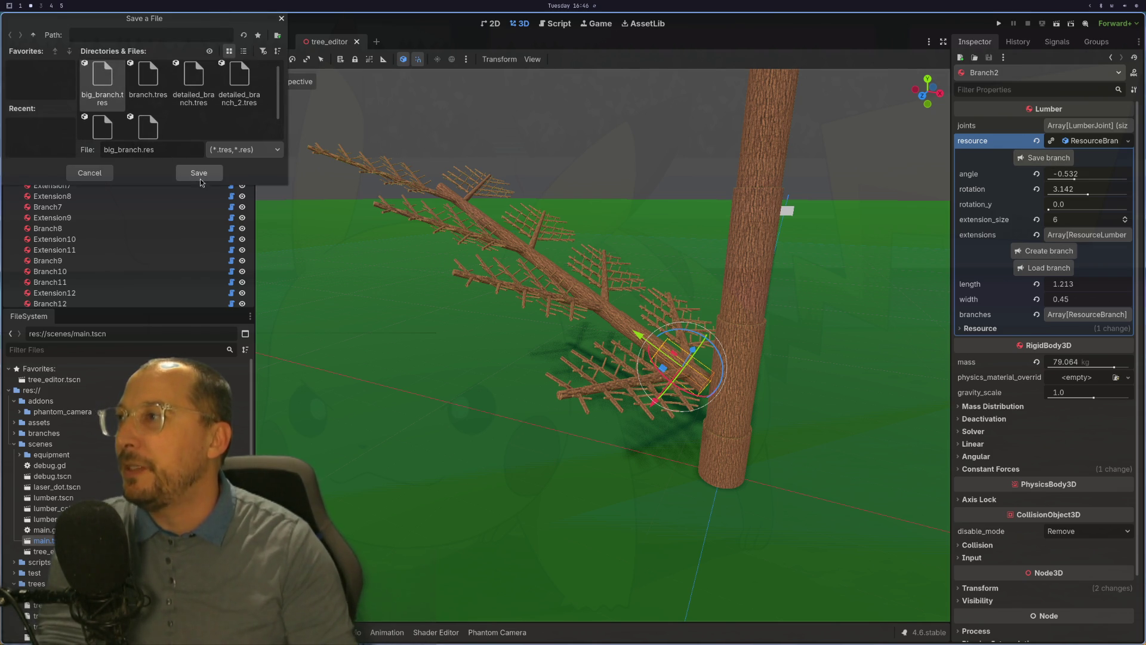
pyautogui.click(182, 173)
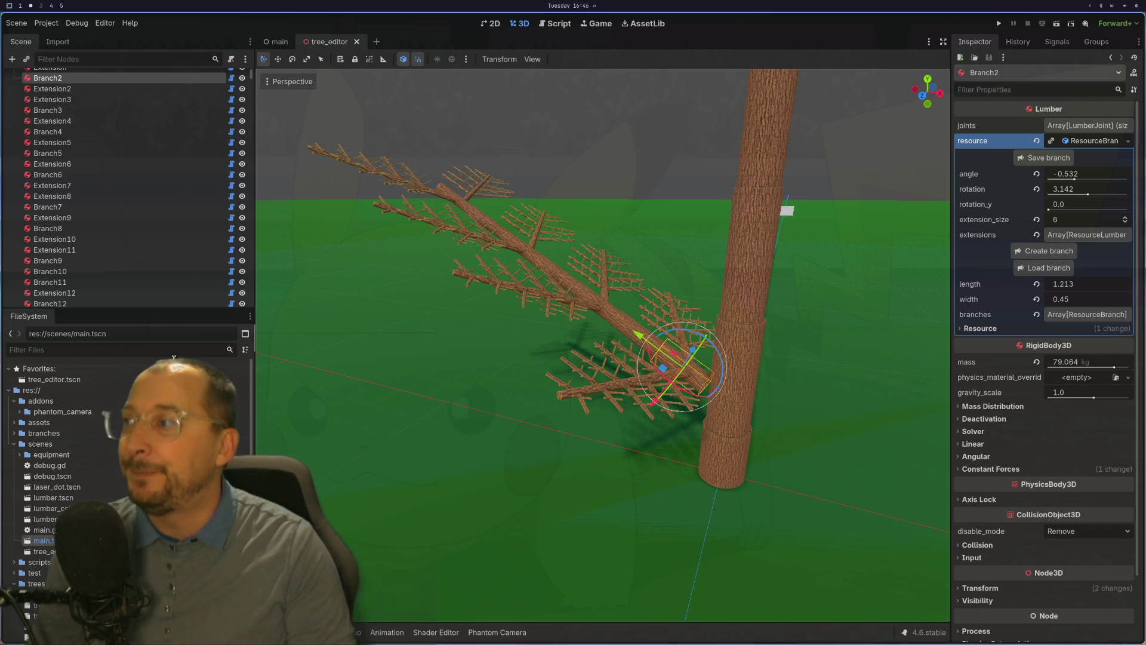
# Expand the branches folder, select the lower trunk Extension, and choose big_branch.res to load.
pyautogui.scroll(-3, 48, 454)
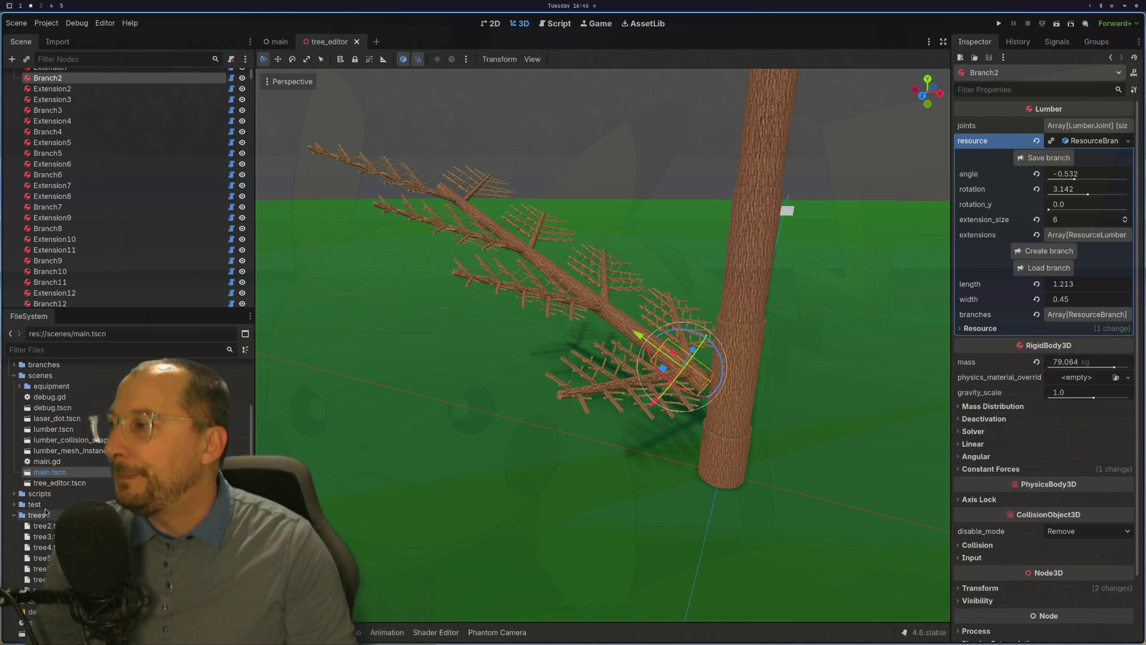
pyautogui.scroll(1, 42, 475)
pyautogui.click(14, 375)
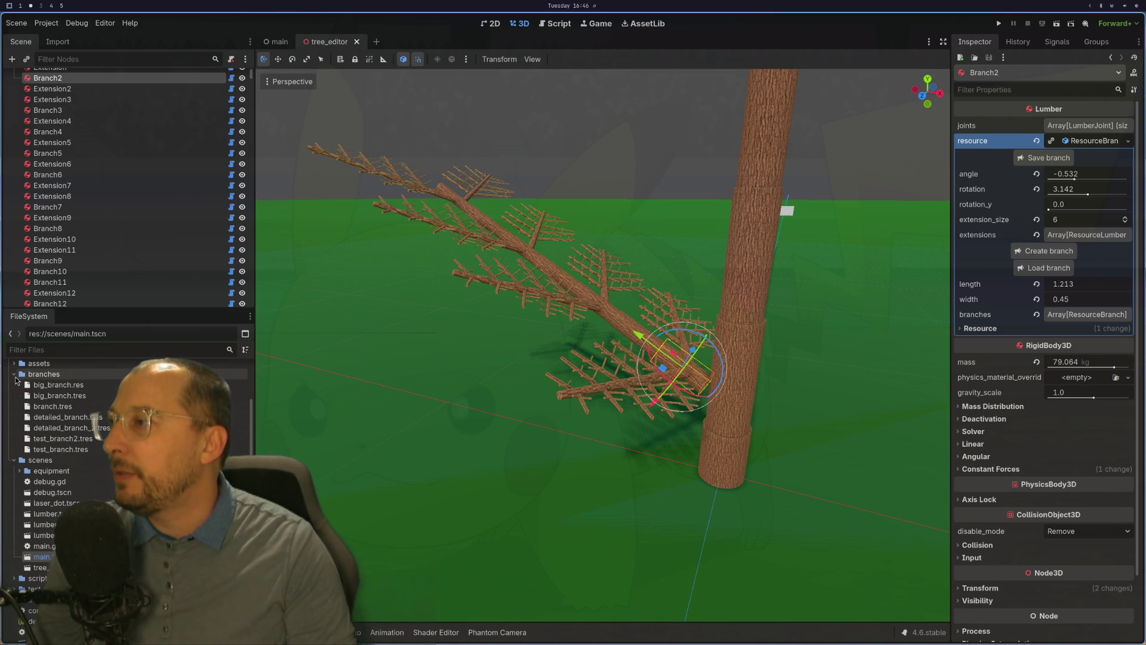
pyautogui.click(742, 326)
pyautogui.click(742, 343)
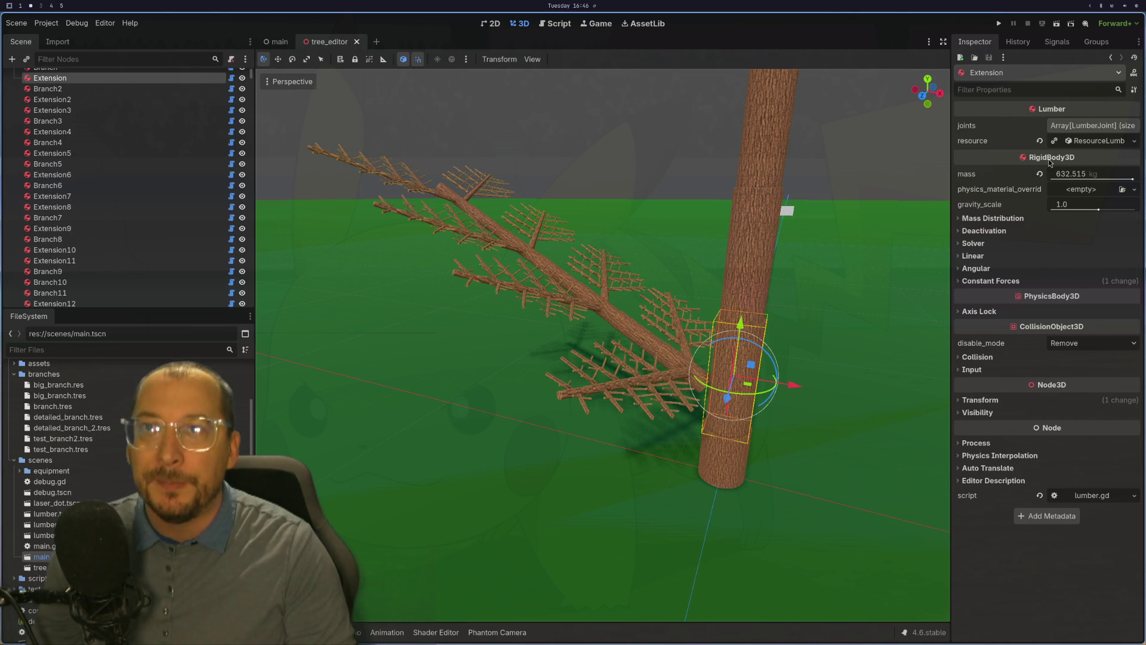
pyautogui.click(1092, 141)
pyautogui.click(1045, 175)
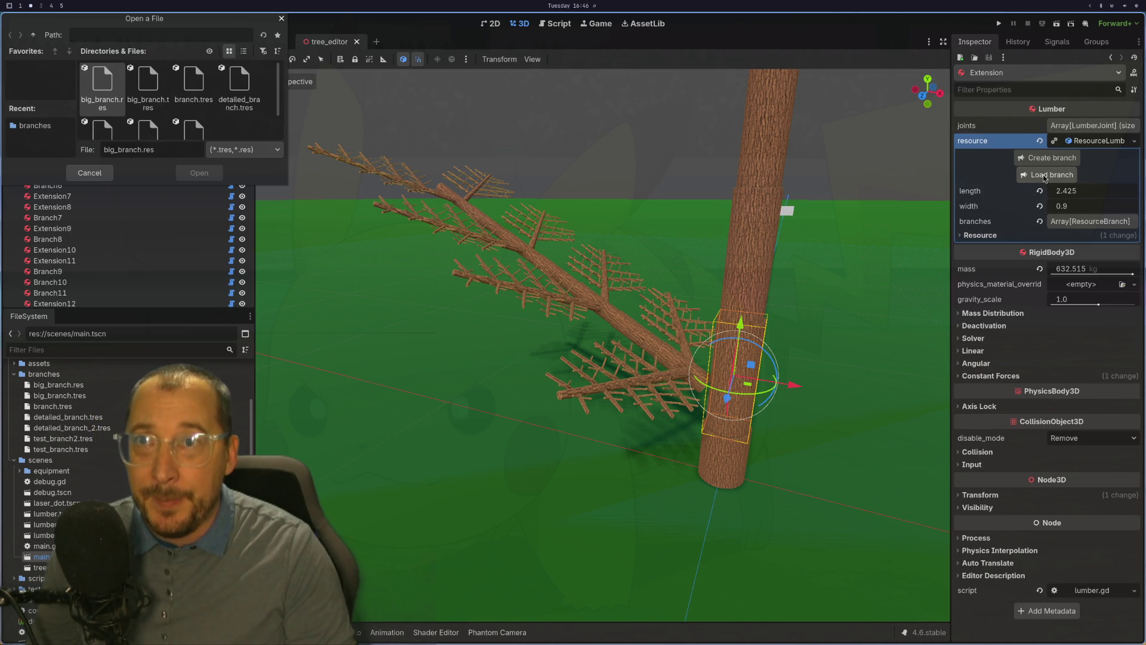
pyautogui.click(138, 88)
pyautogui.click(118, 88)
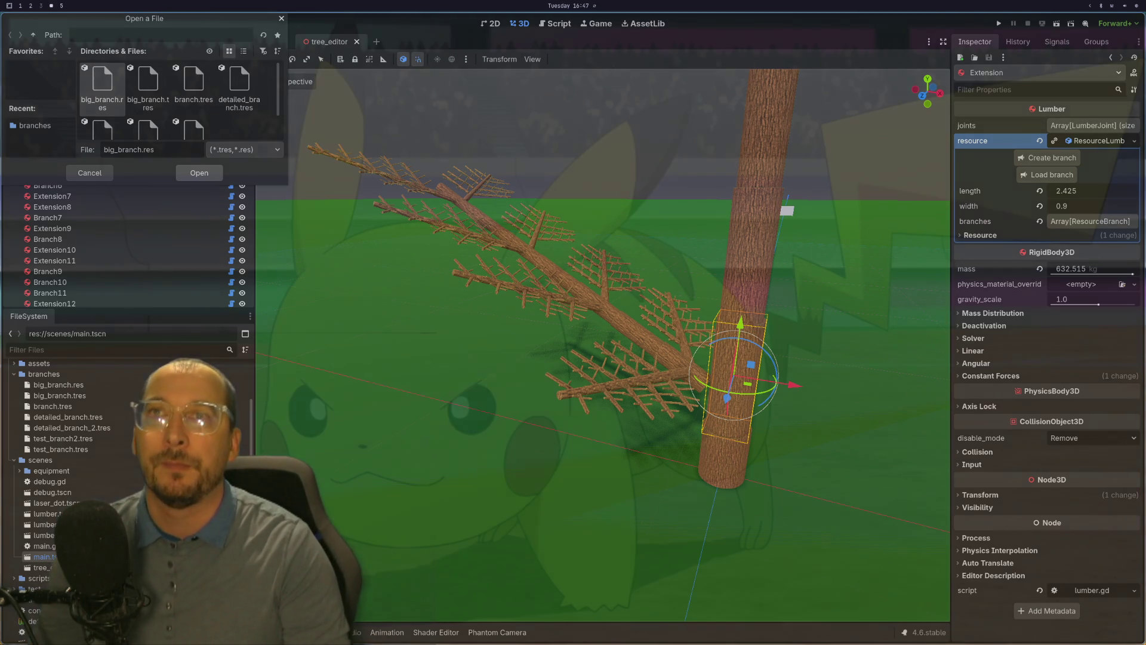
# Open btop from the tray CPU widget and drag its window to the lower right.
pyautogui.click(1138, 9)
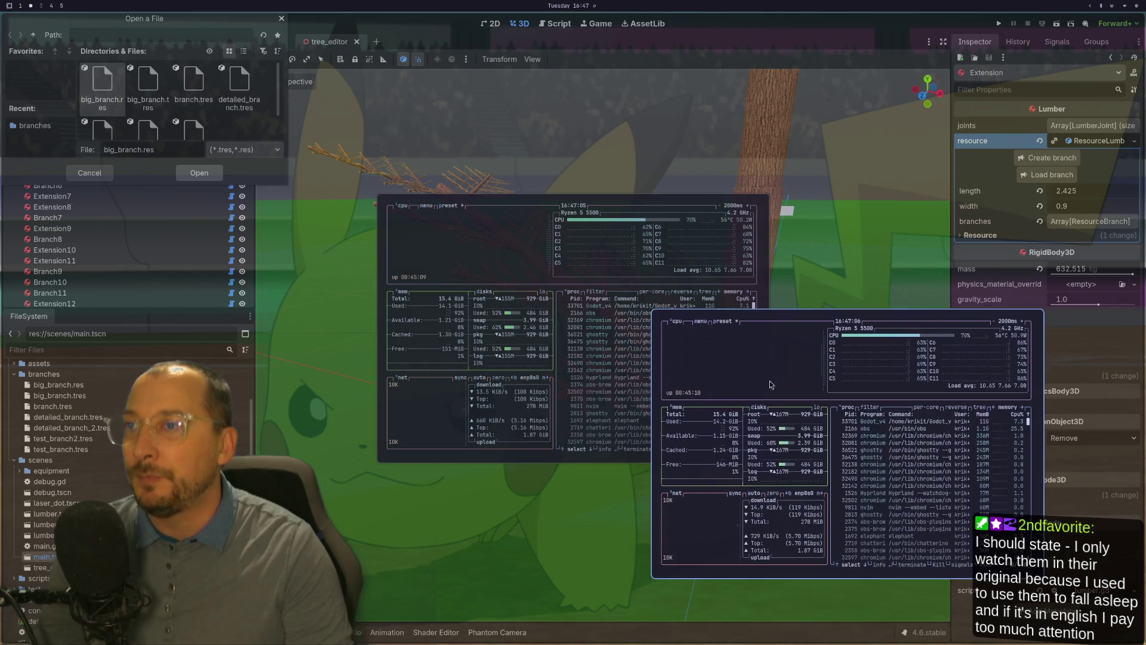
pyautogui.moveTo(553, 292); pyautogui.dragTo(801, 356)
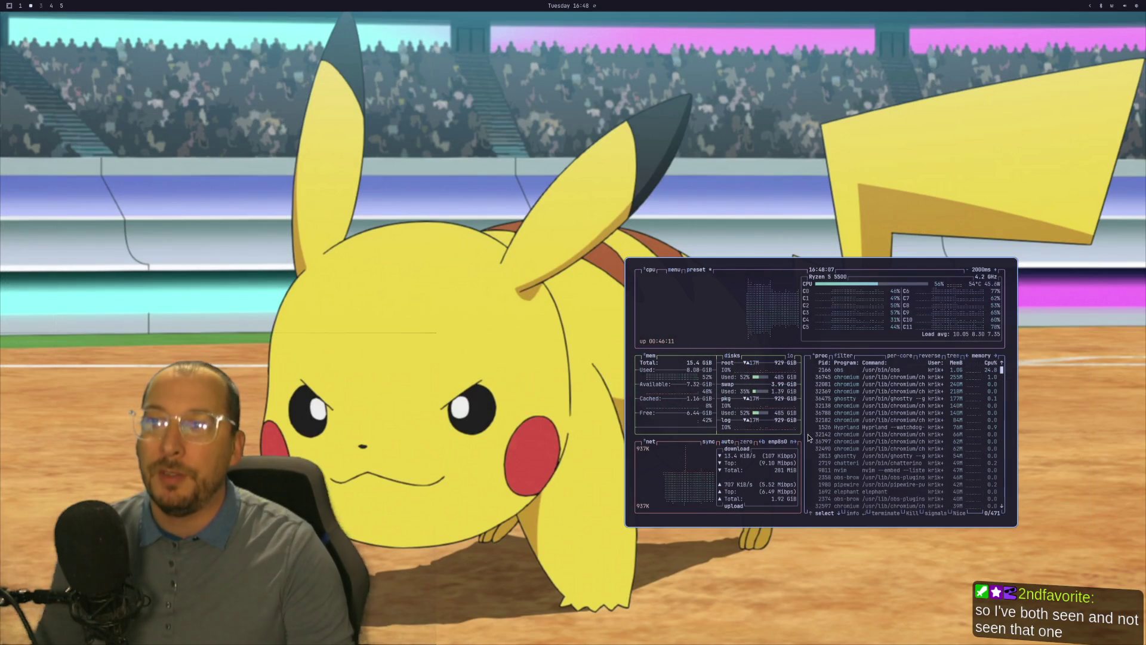
# Quit btop, relaunch Godot 4.6, open Arborist, and return to Neovim on workspace 1.
pyautogui.press('q')
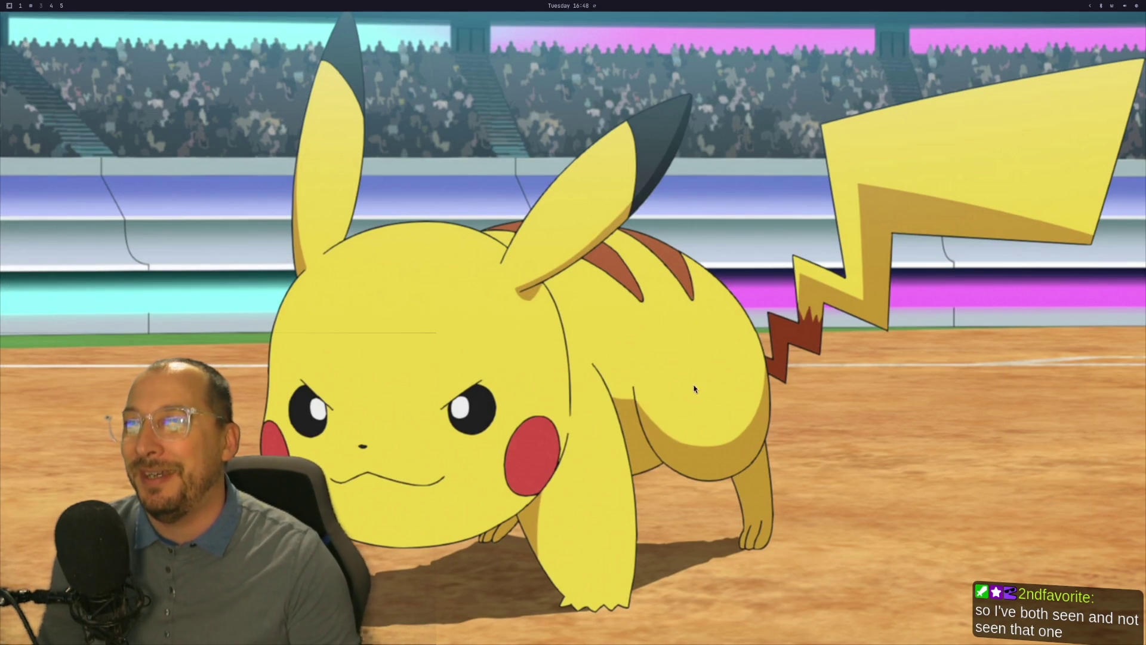
pyautogui.press('super+space')
pyautogui.write('godot')
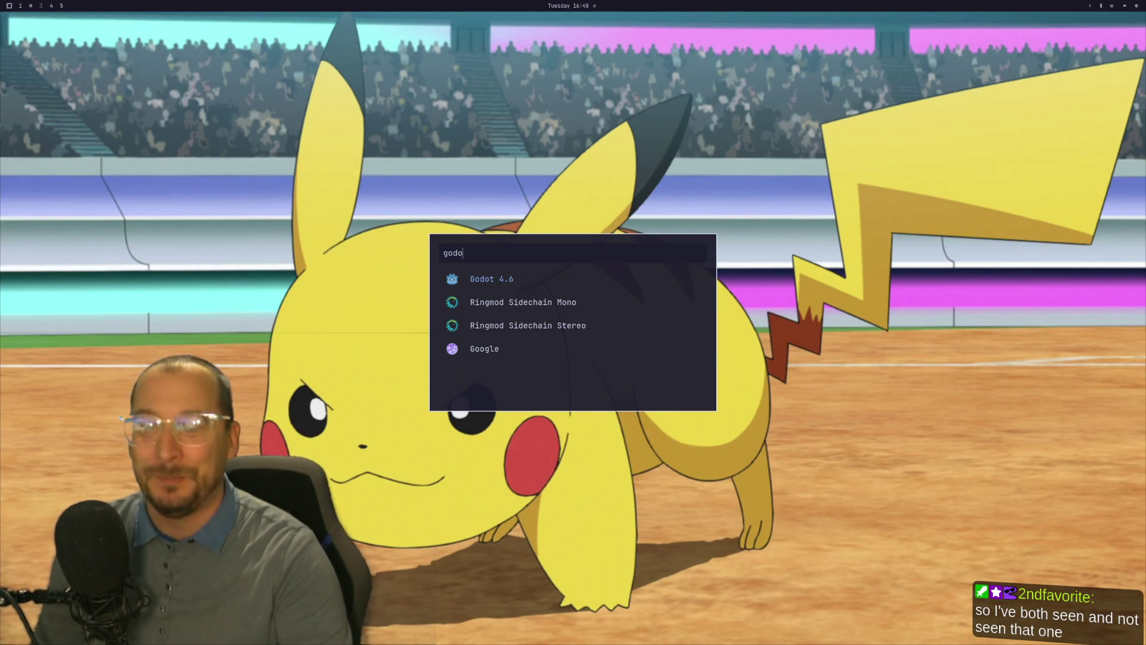
pyautogui.press('Return')
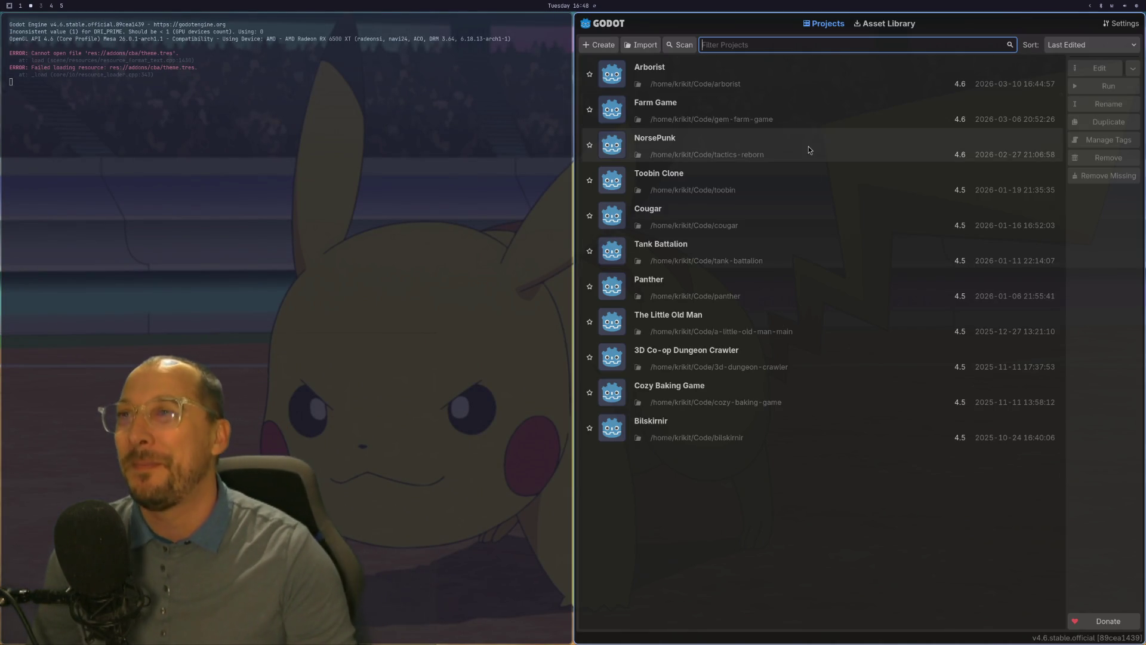
pyautogui.click(853, 70)
pyautogui.click(1095, 67)
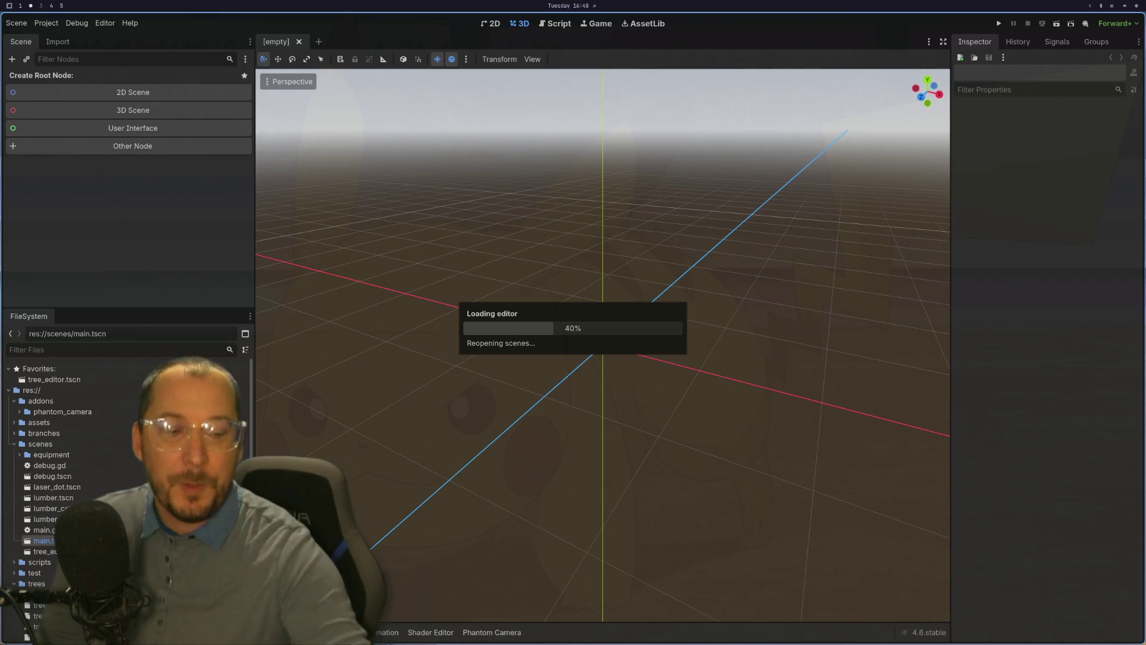
pyautogui.press('super+1')
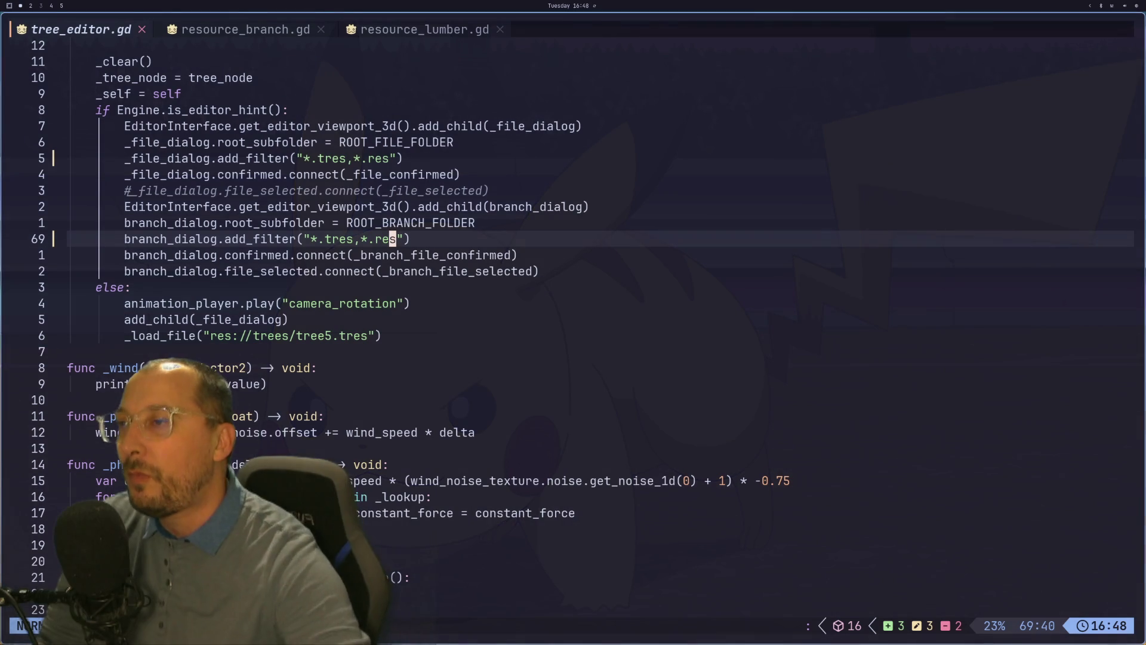
# Review the _branch_file_confirmed and _copy_branch length and width lines, then return to Godot.
pyautogui.hotkey('ctrl', 'o')
pyautogui.click(250, 319)
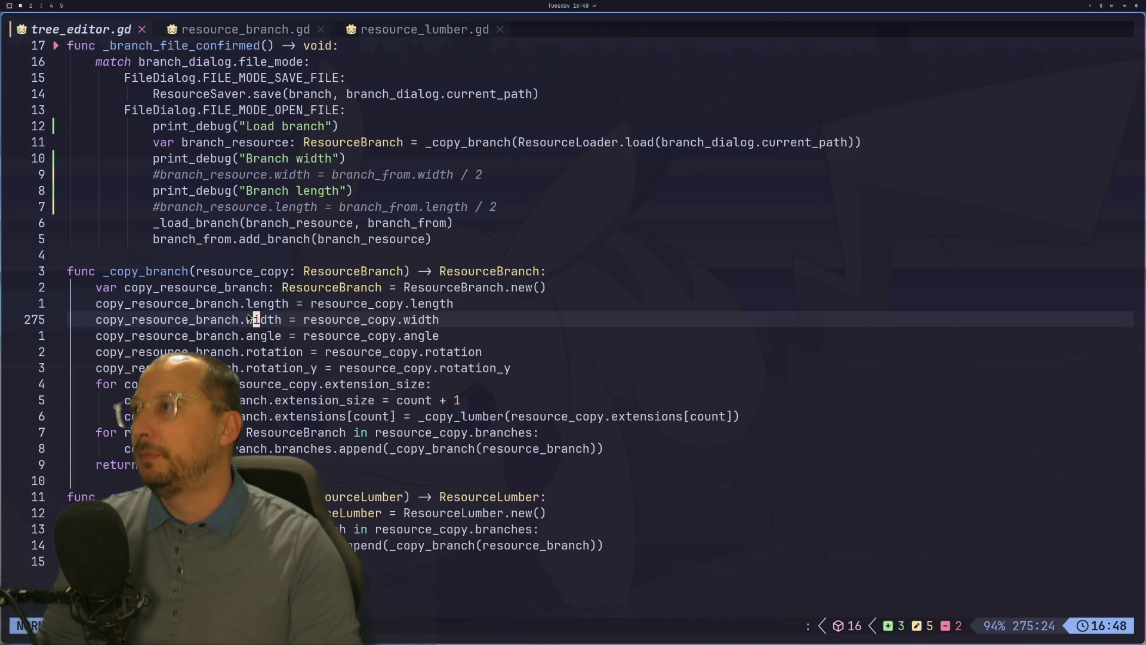
pyautogui.click(251, 295)
pyautogui.click(255, 304)
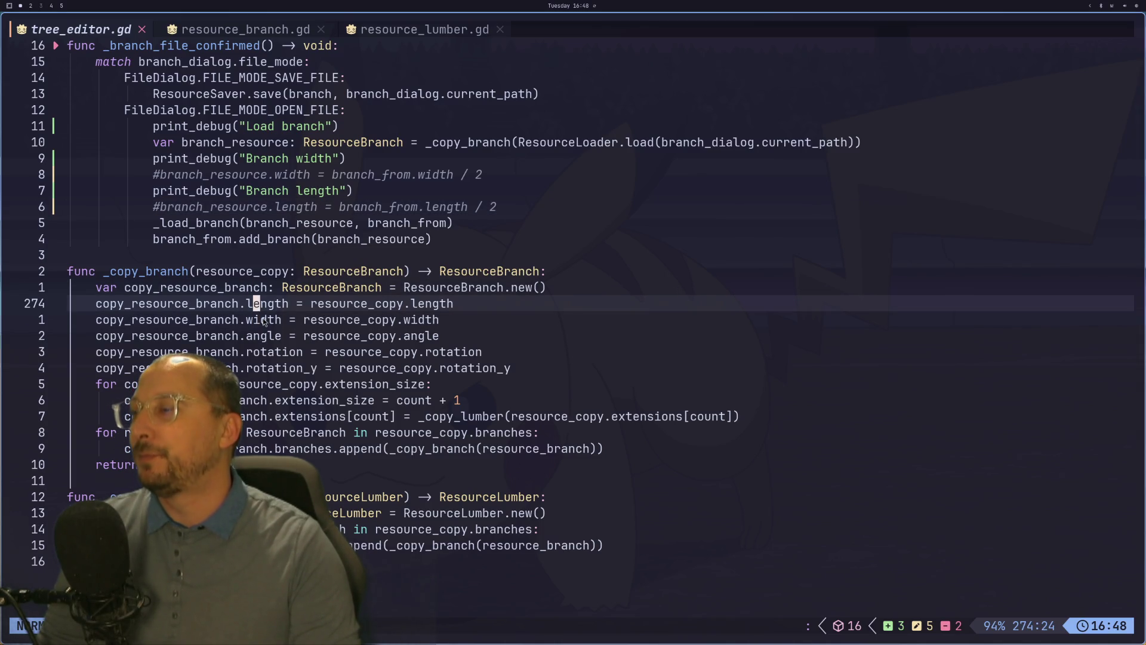
pyautogui.click(262, 319)
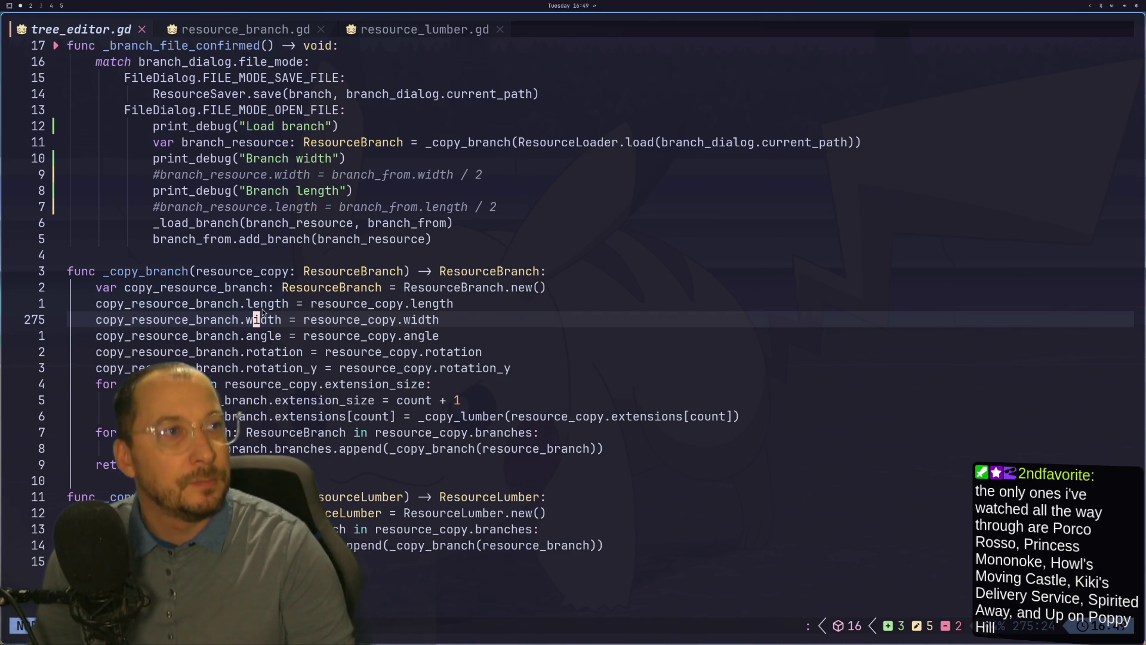
pyautogui.press('super+2')
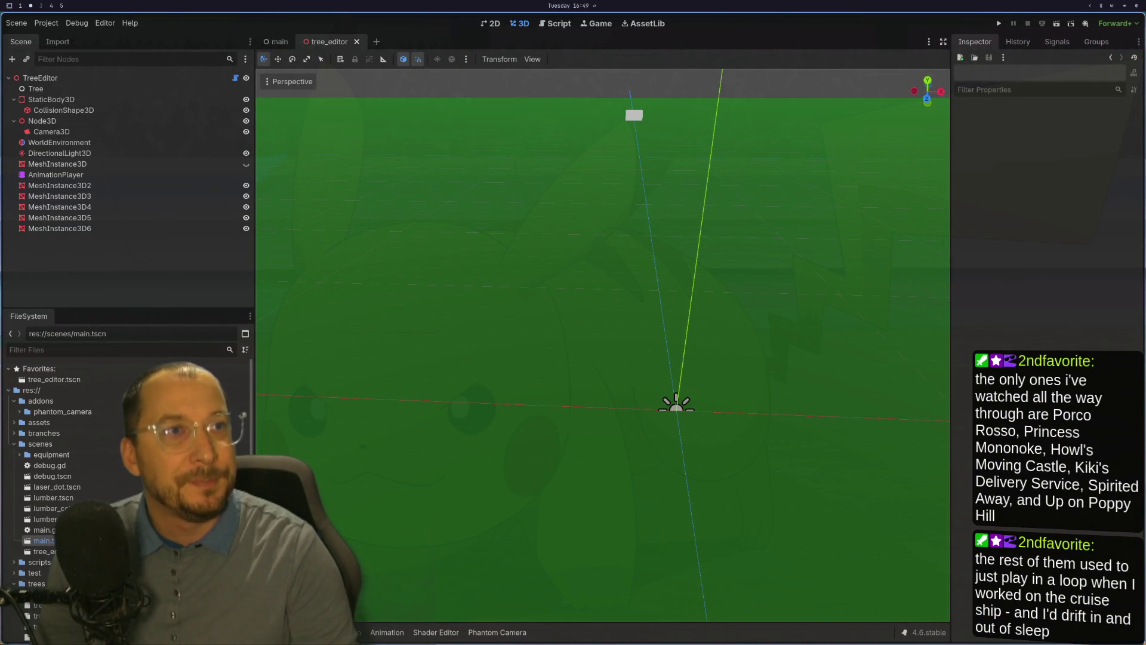
# Select TreeEditor and reload tree7.res from the file dialog.
pyautogui.click(78, 77)
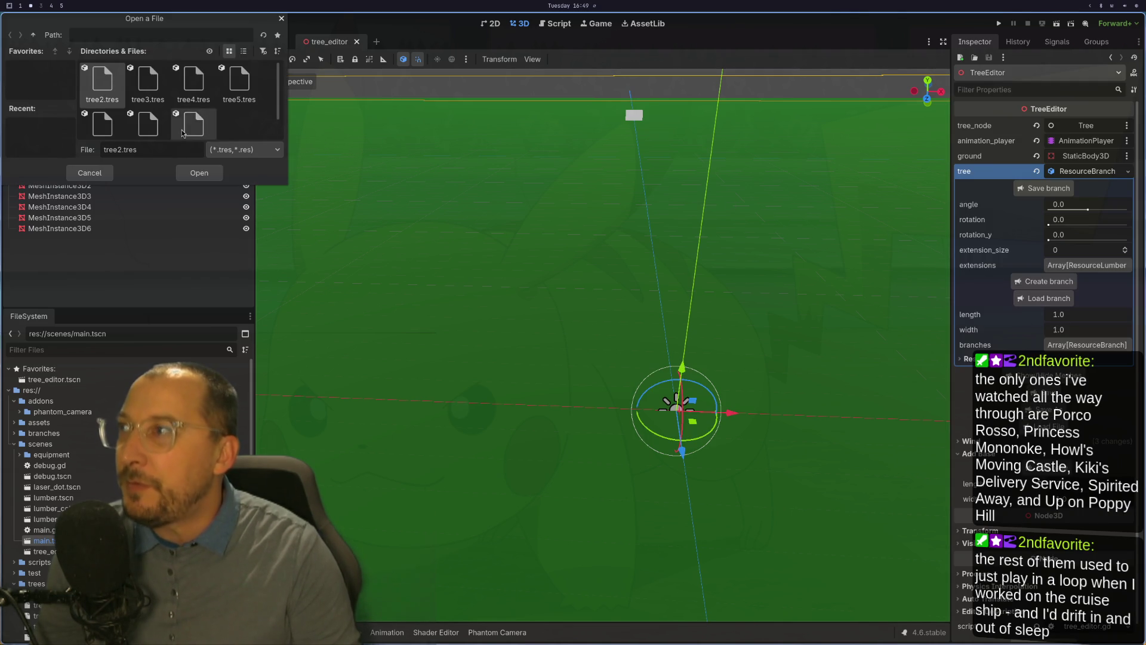
pyautogui.scroll(-2, 147, 138)
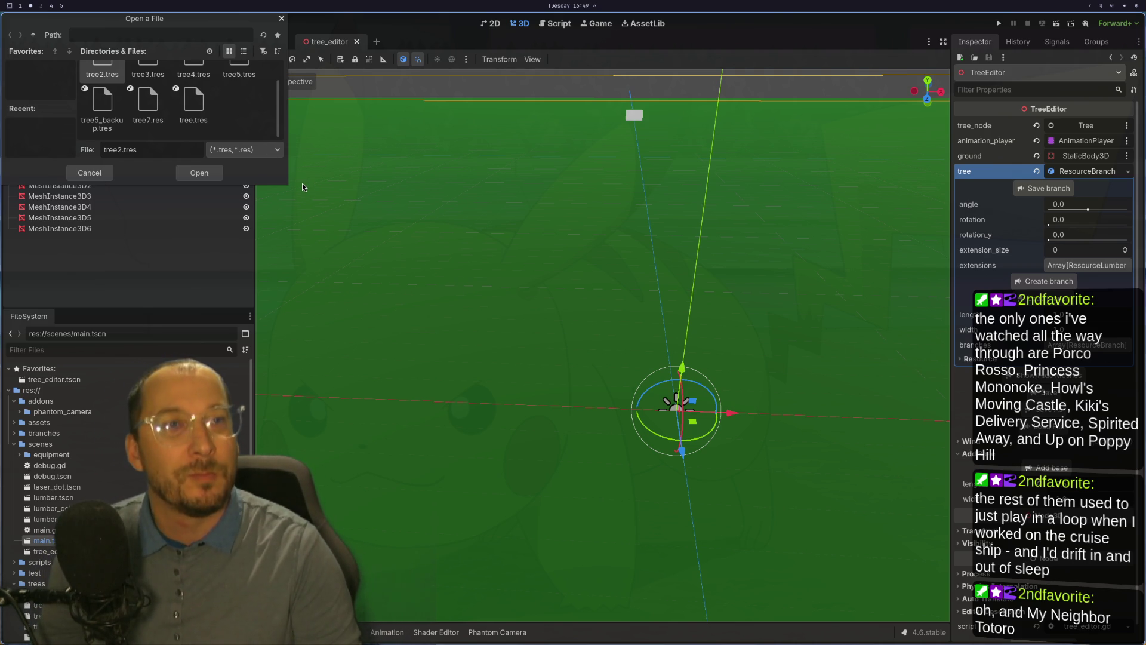
pyautogui.scroll(1, 233, 134)
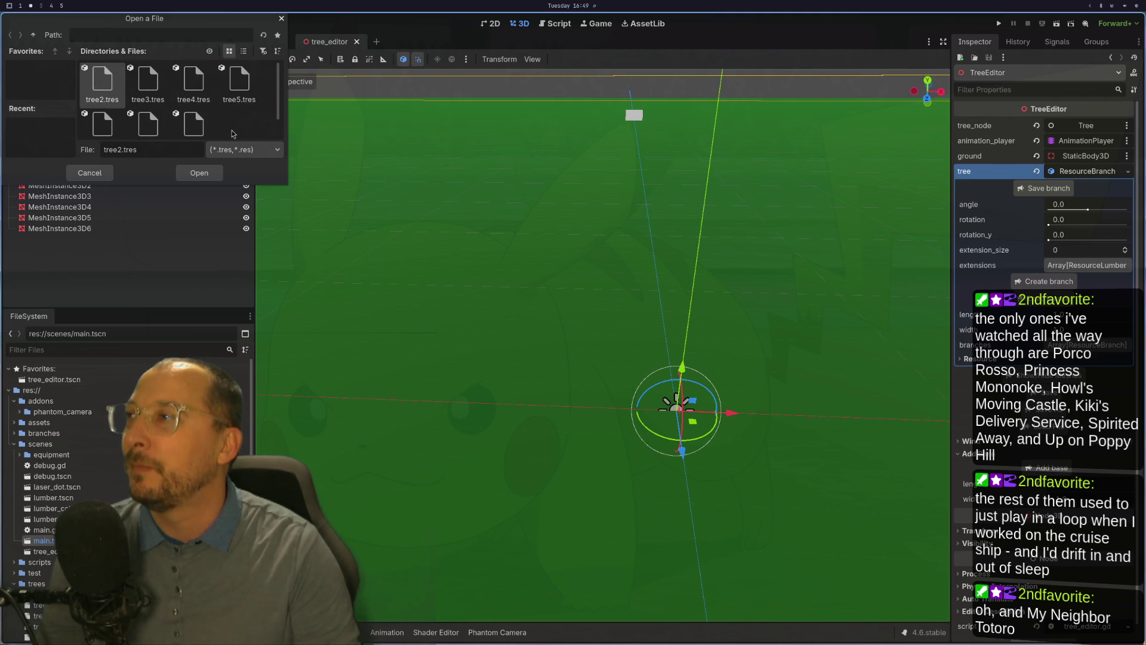
pyautogui.scroll(-1, 233, 134)
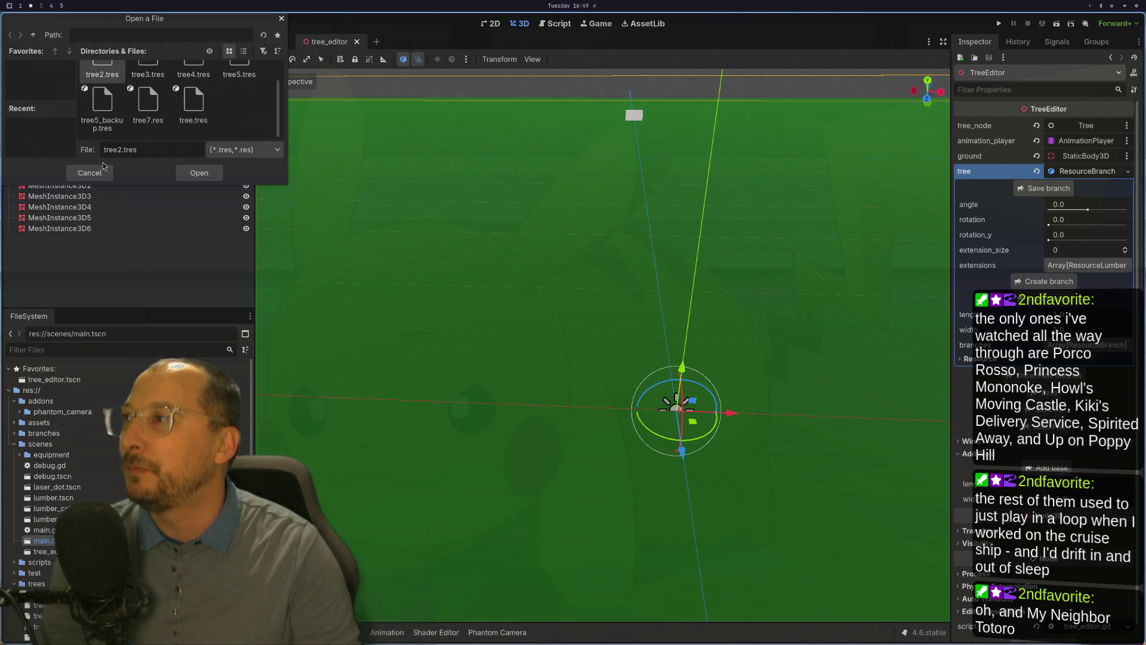
pyautogui.click(151, 106)
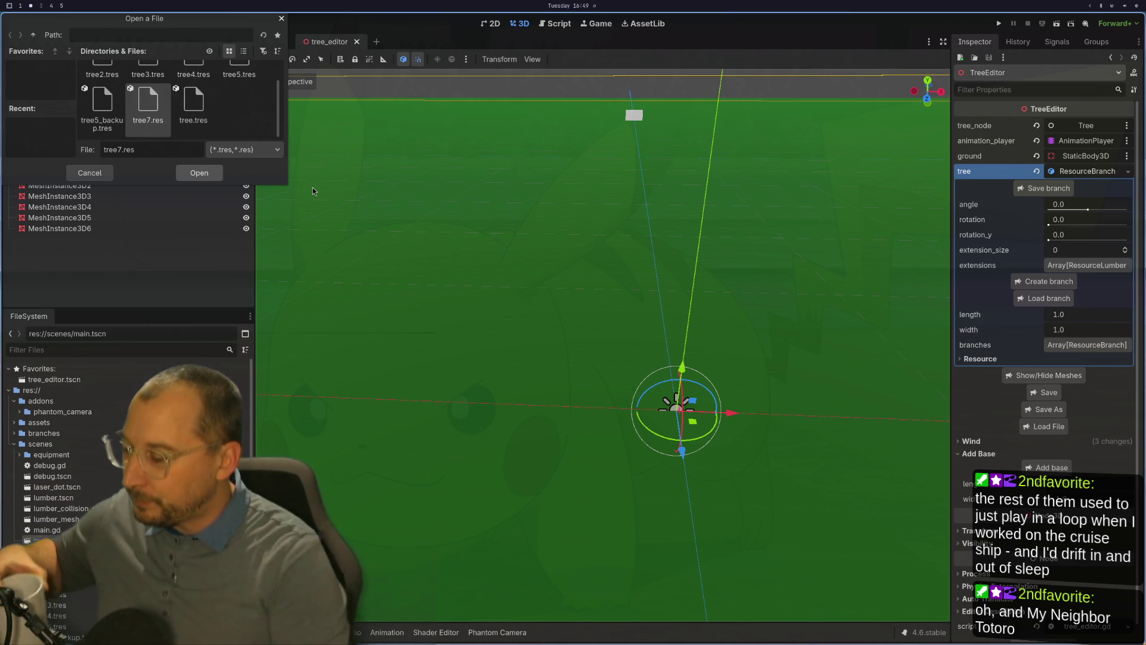
pyautogui.press('Return')
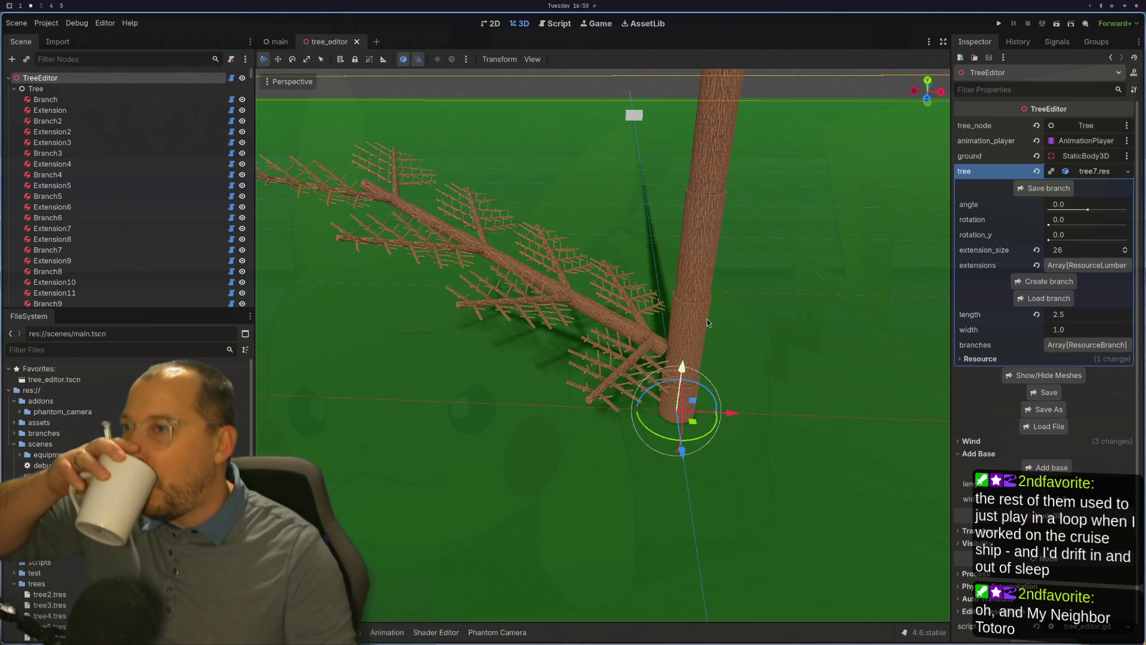
# Select the Extension trunk segment, expand its lumber resource, and open the Load branch file picker.
pyautogui.click(686, 334)
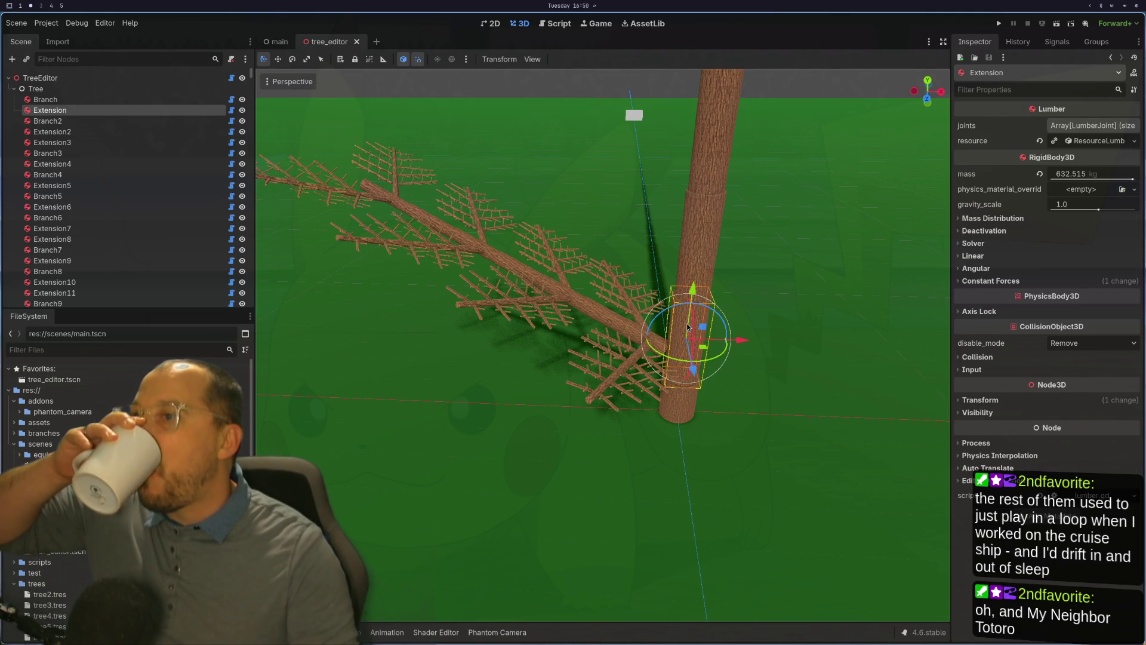
pyautogui.click(1096, 140)
pyautogui.click(1052, 174)
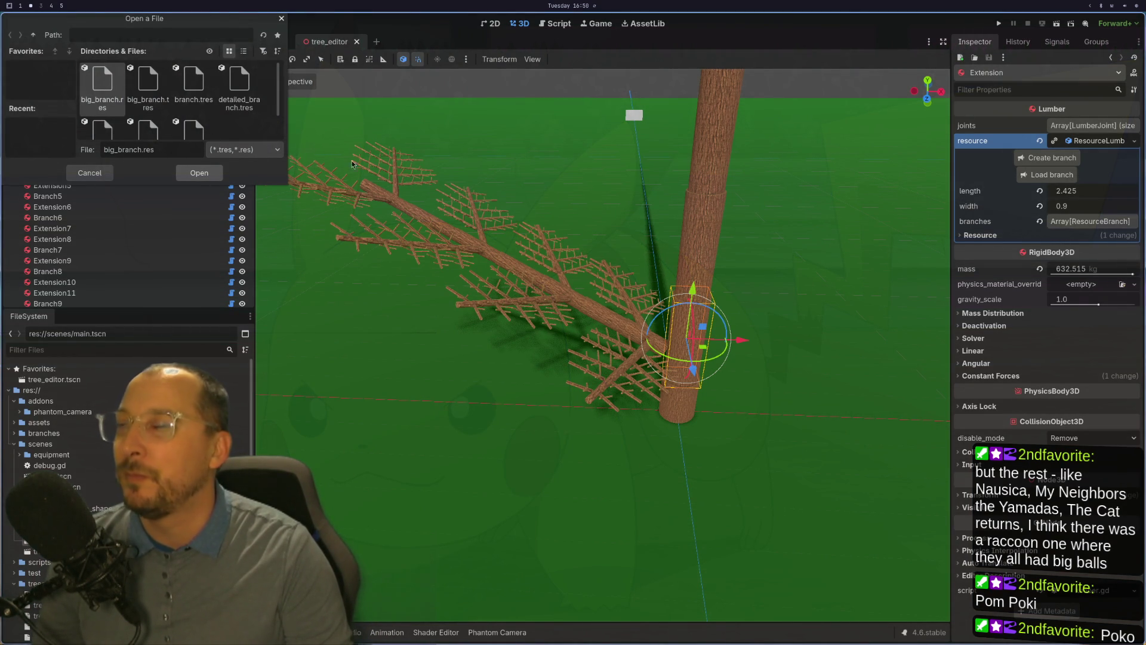
# Kill the frozen Godot editor process in btop and quit btop.
pyautogui.click(1132, 8)
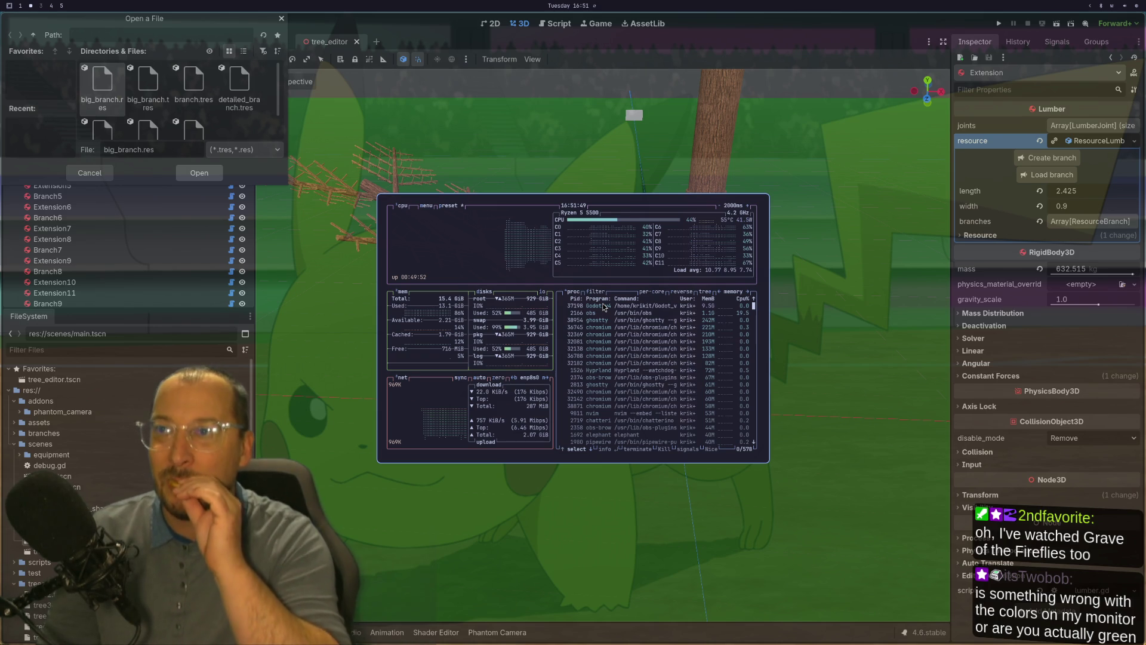
pyautogui.click(604, 307)
pyautogui.press('k')
pyautogui.press('Return')
pyautogui.press('q')
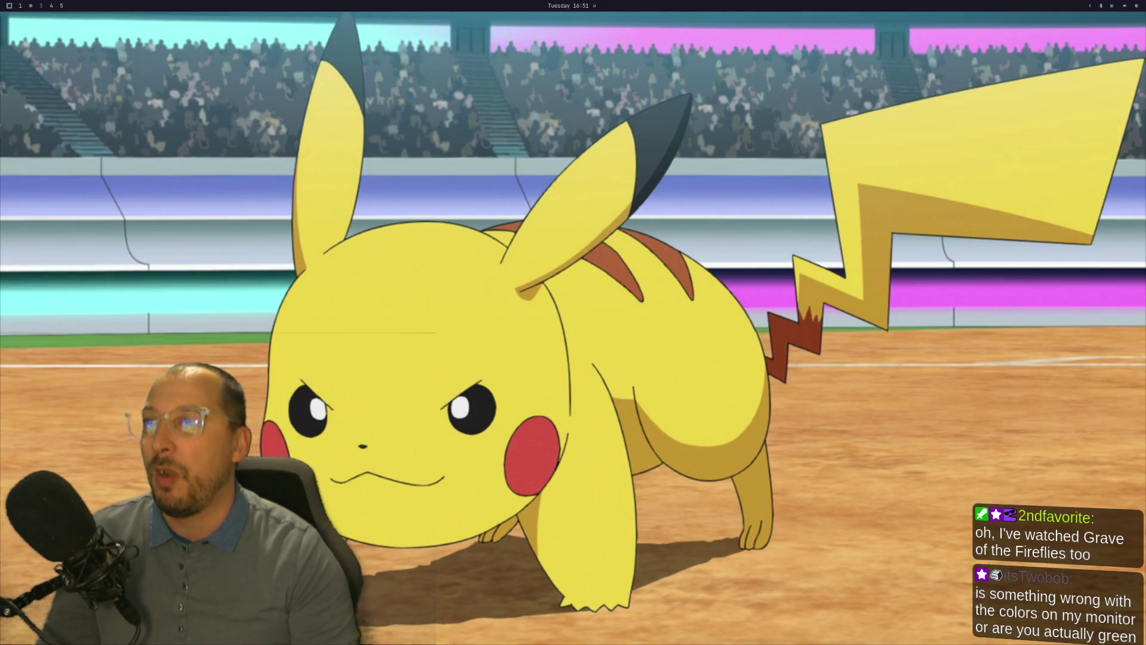
# Launch the ghostty terminal from the app launcher.
pyautogui.press('super+space')
pyautogui.write('ghostty')
pyautogui.press('Return')
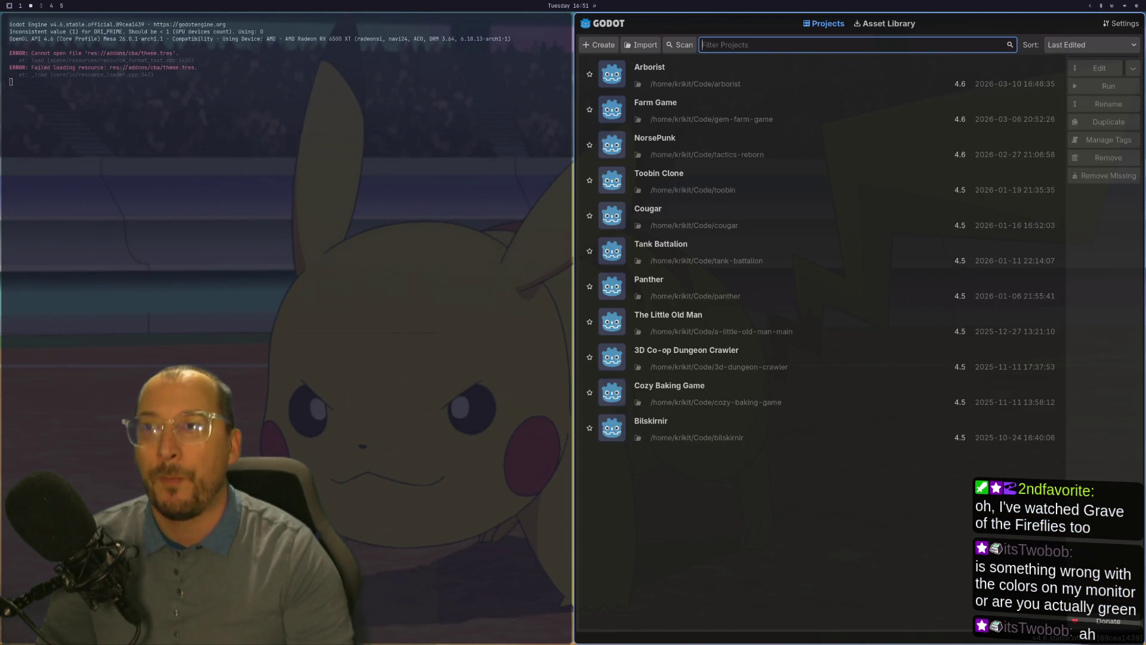
# Reopen the Arborist project from the Project Manager, checking the code workspace while it loads.
pyautogui.click(951, 74)
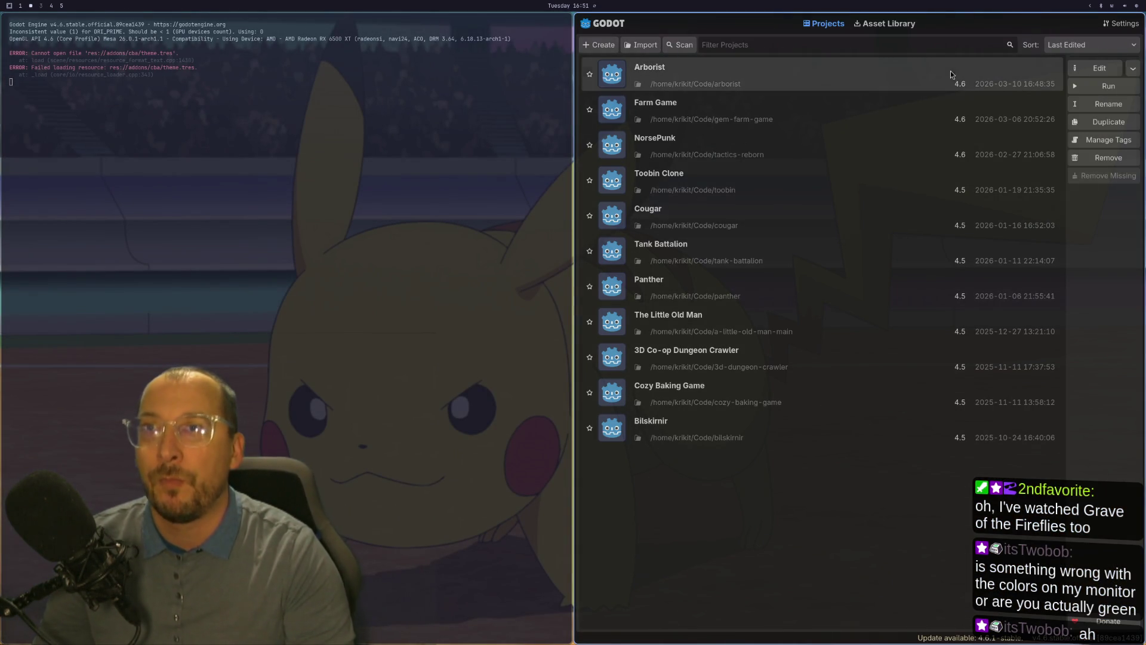
pyautogui.click(1111, 71)
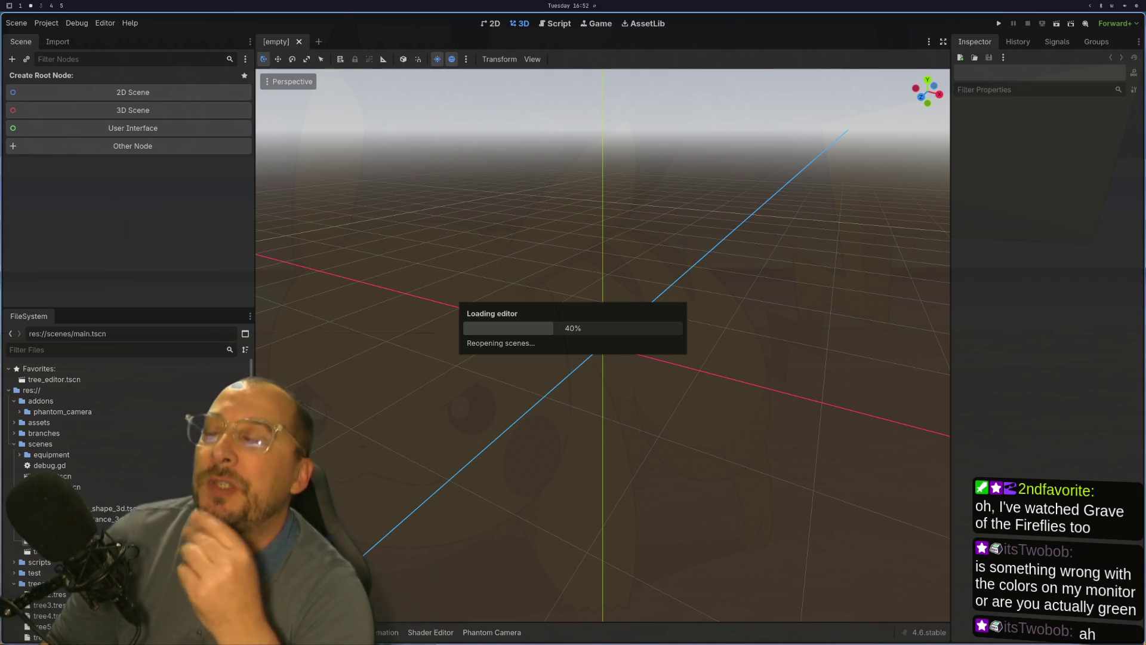
pyautogui.press('super+1')
pyautogui.press('super+2')
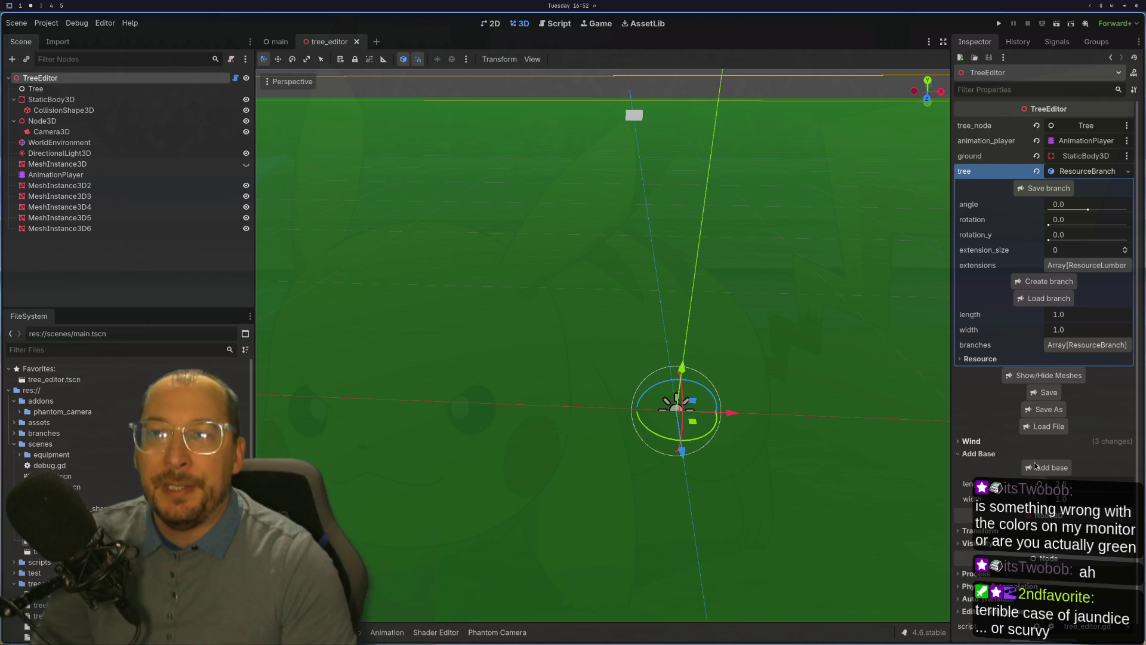
# Load the saved tree7.res tree into the TreeEditor with the inspector's Load File.
pyautogui.click(1045, 426)
pyautogui.scroll(-1, 194, 113)
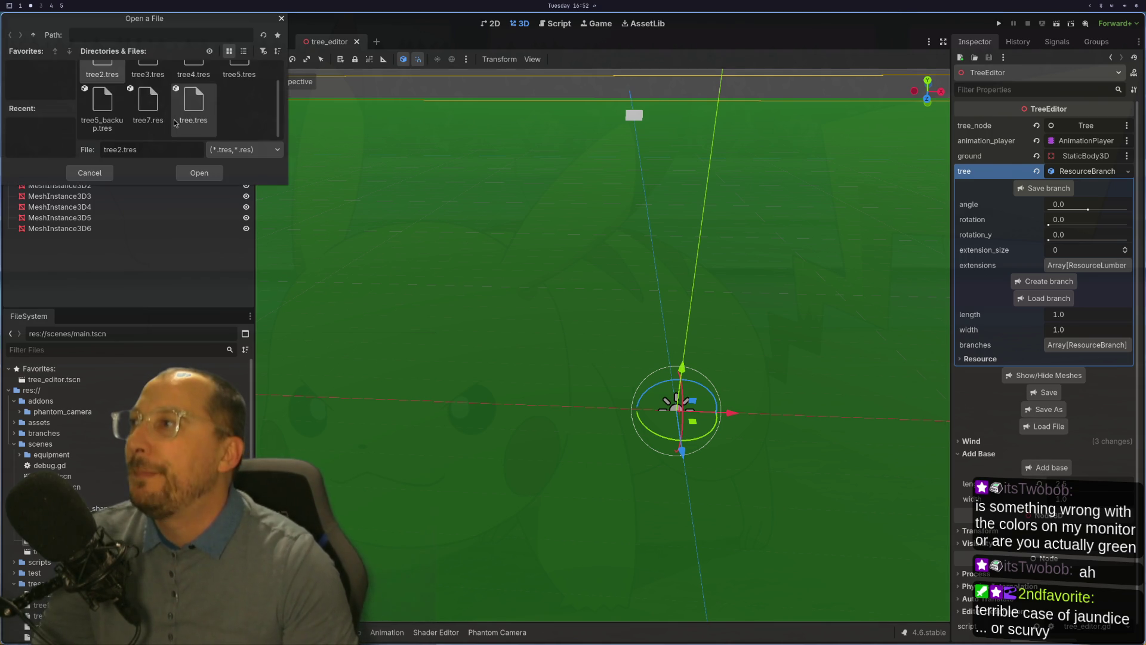
pyautogui.click(148, 105)
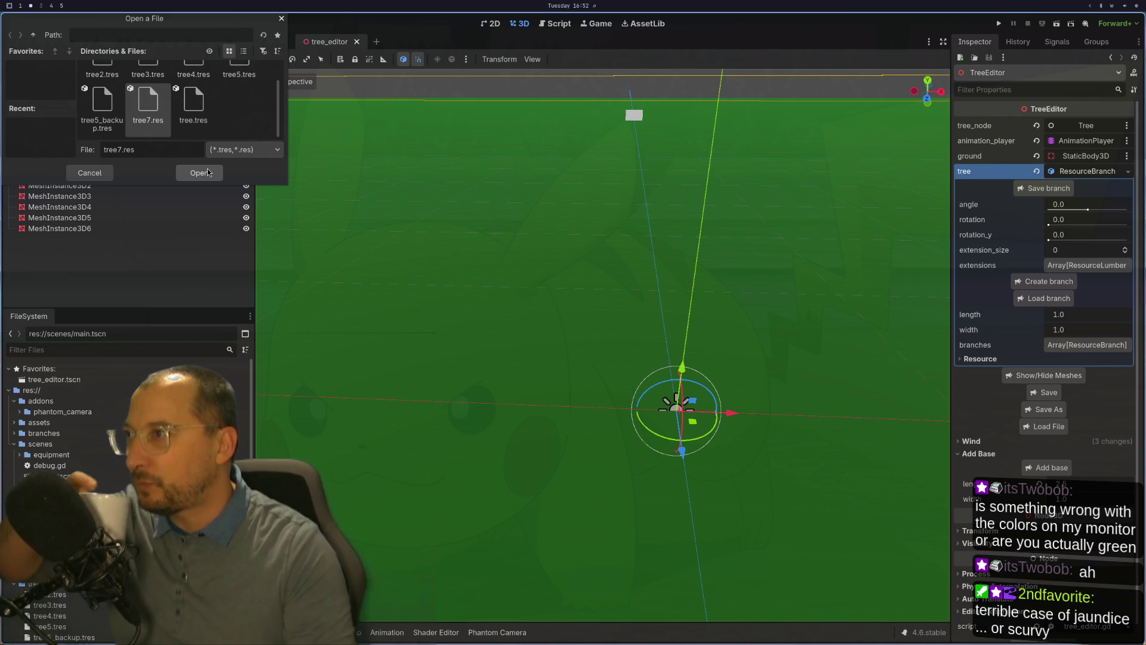
pyautogui.click(208, 173)
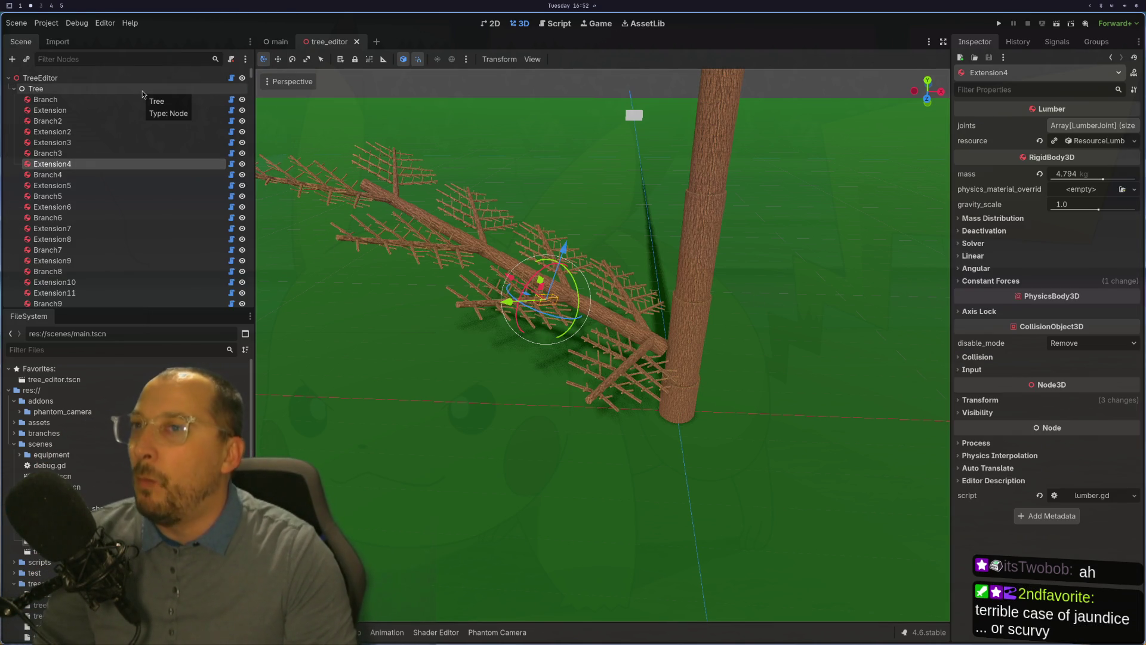
# Load detailed_branch_2.tres onto the trunk Extension's lumber resource, then switch to its load code.
pyautogui.click(698, 315)
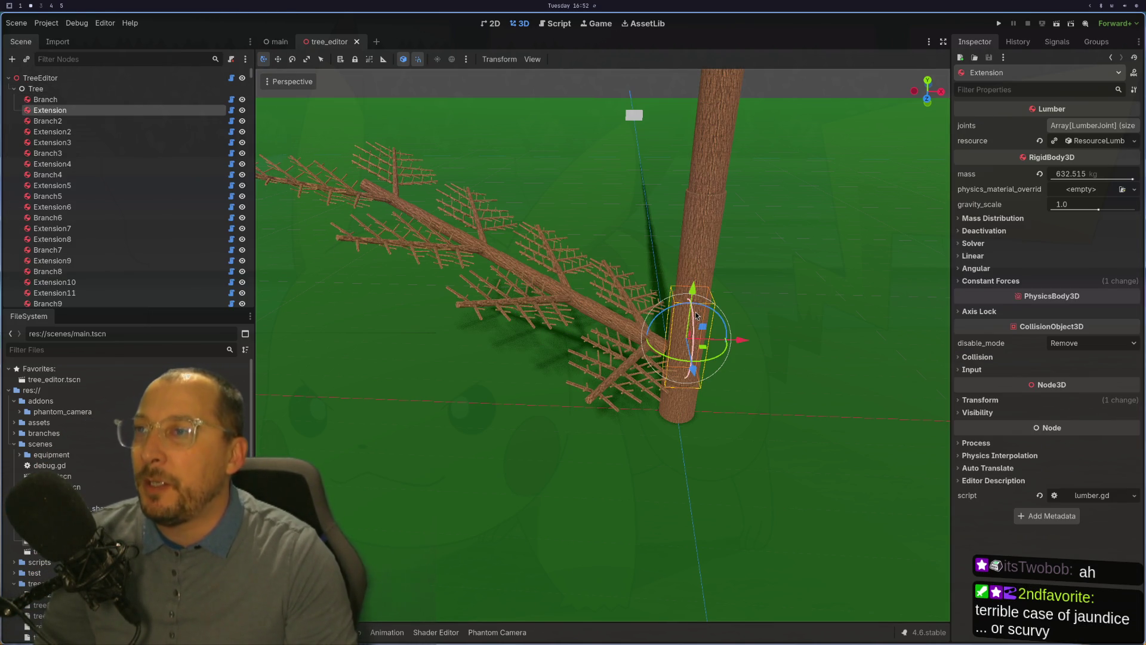
pyautogui.click(1133, 142)
pyautogui.click(1105, 141)
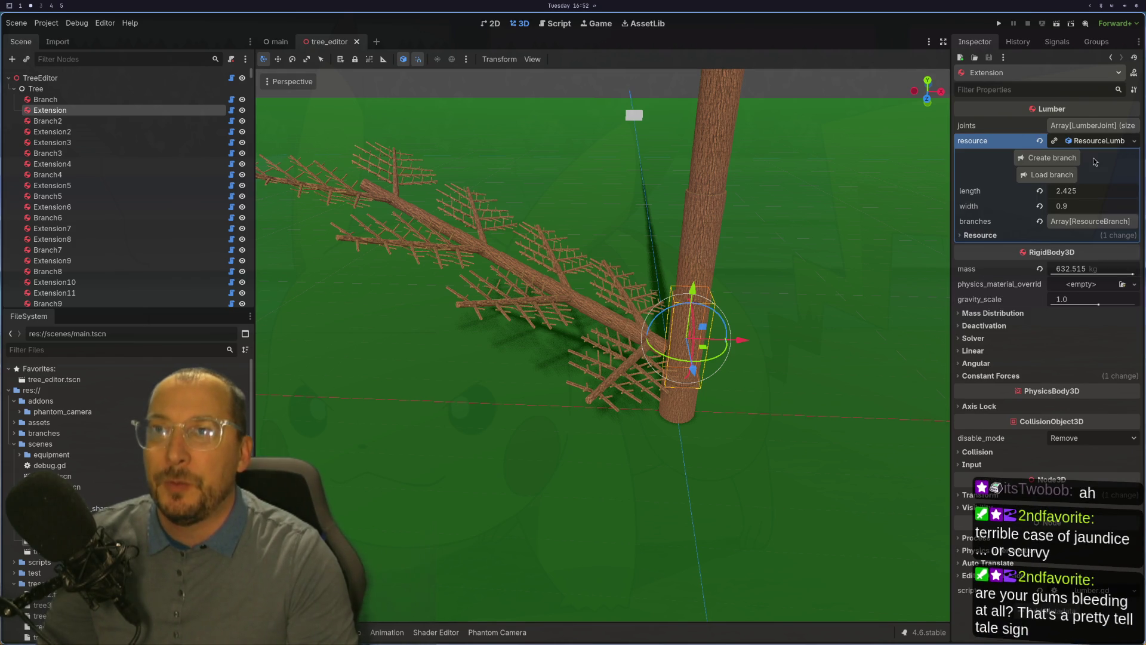
pyautogui.click(1052, 174)
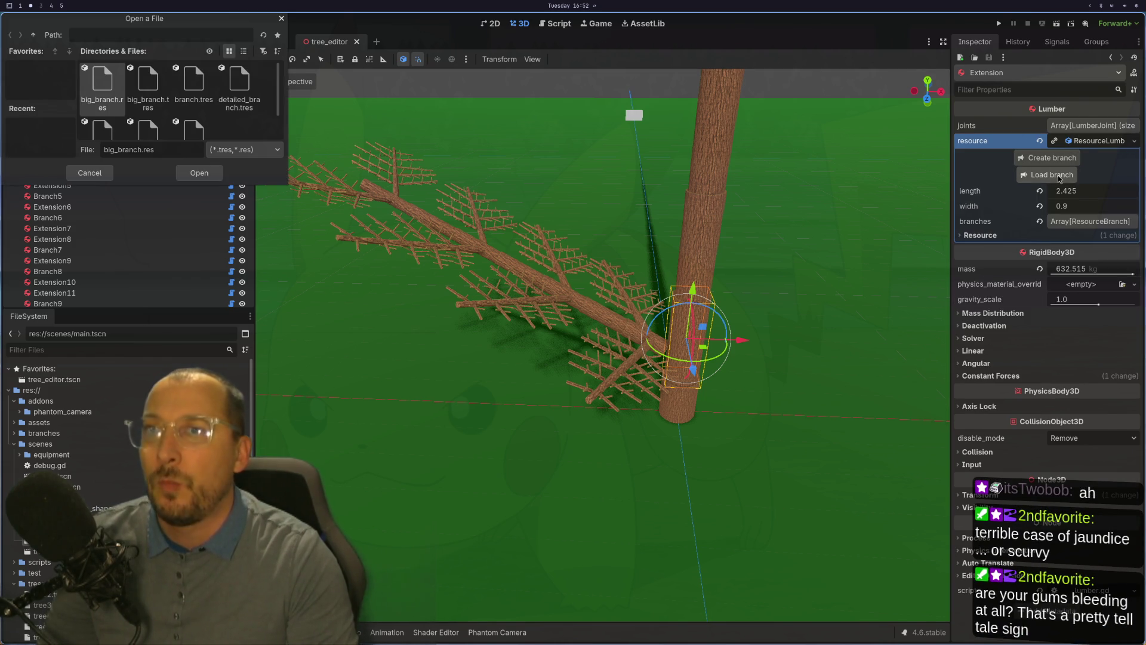
pyautogui.click(248, 88)
pyautogui.scroll(-2, 215, 101)
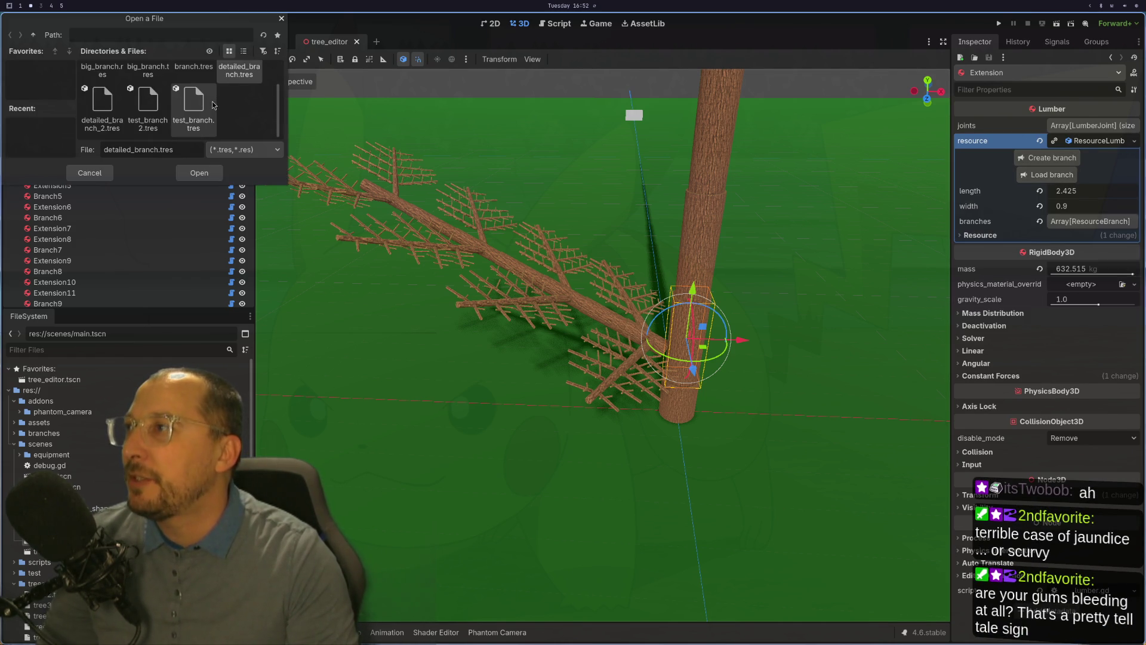
pyautogui.click(102, 105)
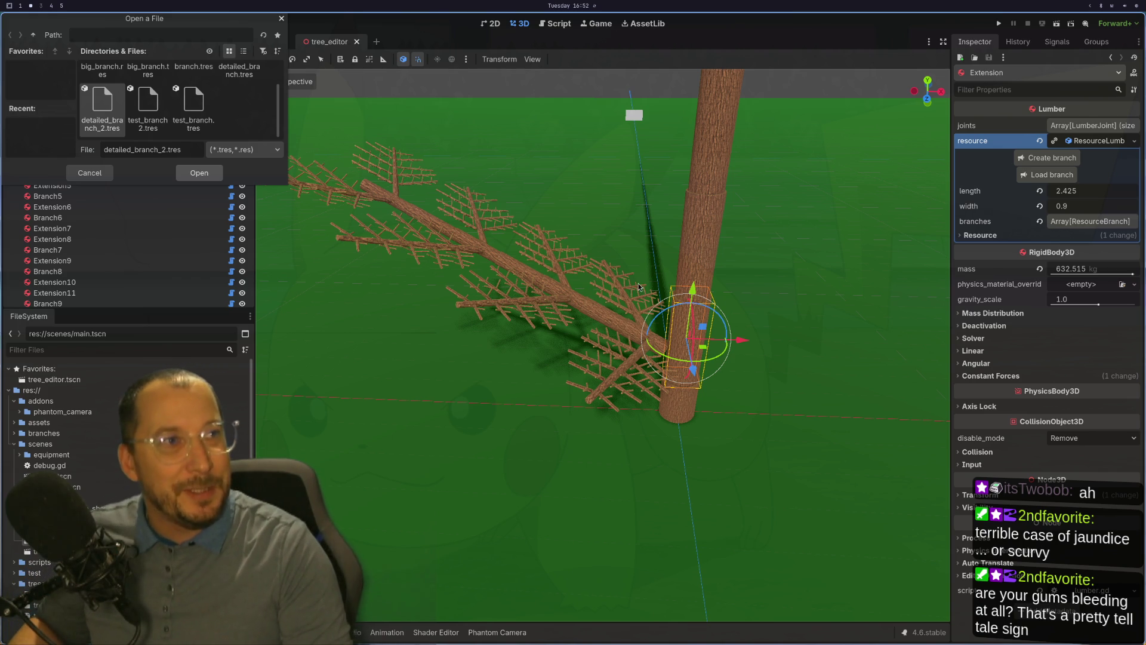
pyautogui.click(197, 178)
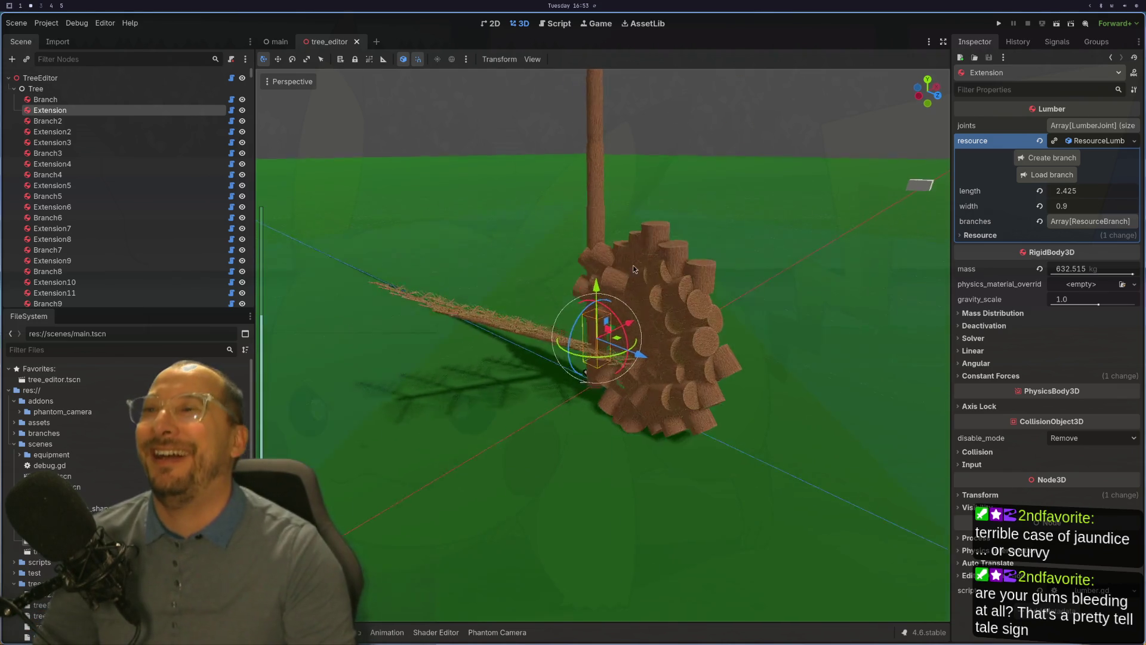
pyautogui.press('super+1')
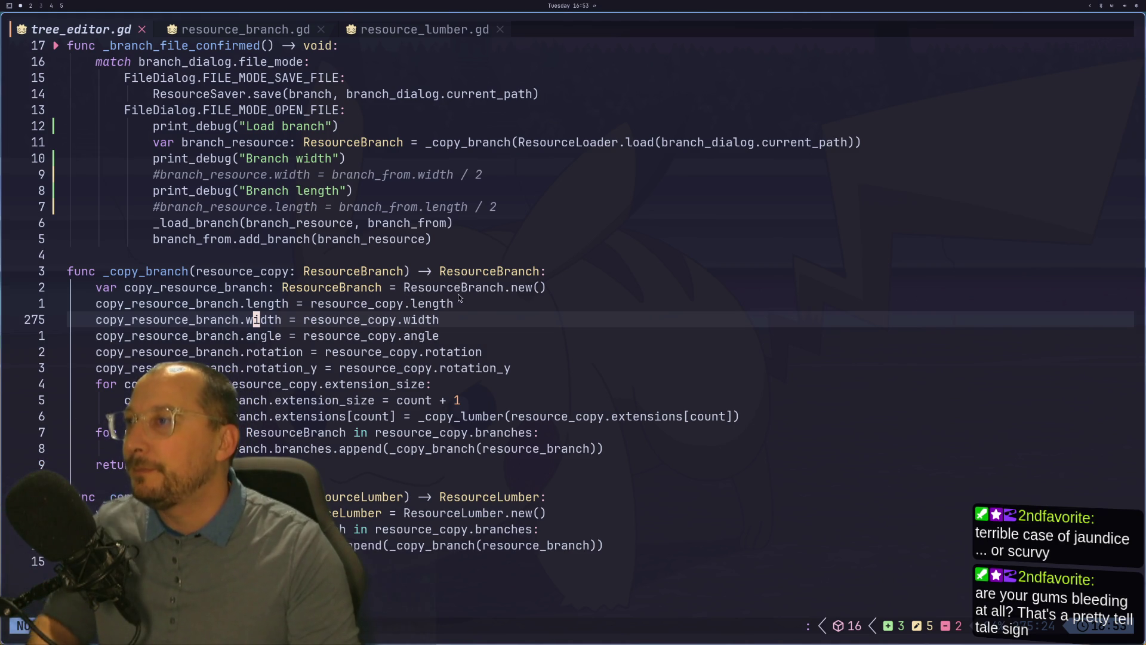
# Return to Godot and orbit the viewport to look down over the oversized branches.
pyautogui.press('super+2')
pyautogui.moveTo(808, 322)
pyautogui.mouseDown()
pyautogui.moveTo(765, 281)
pyautogui.moveTo(775, 421)
pyautogui.moveTo(808, 328)
pyautogui.moveTo(866, 351)
pyautogui.moveTo(744, 242)
pyautogui.moveTo(797, 228)
pyautogui.moveTo(857, 145)
pyautogui.moveTo(820, 169)
pyautogui.mouseUp()
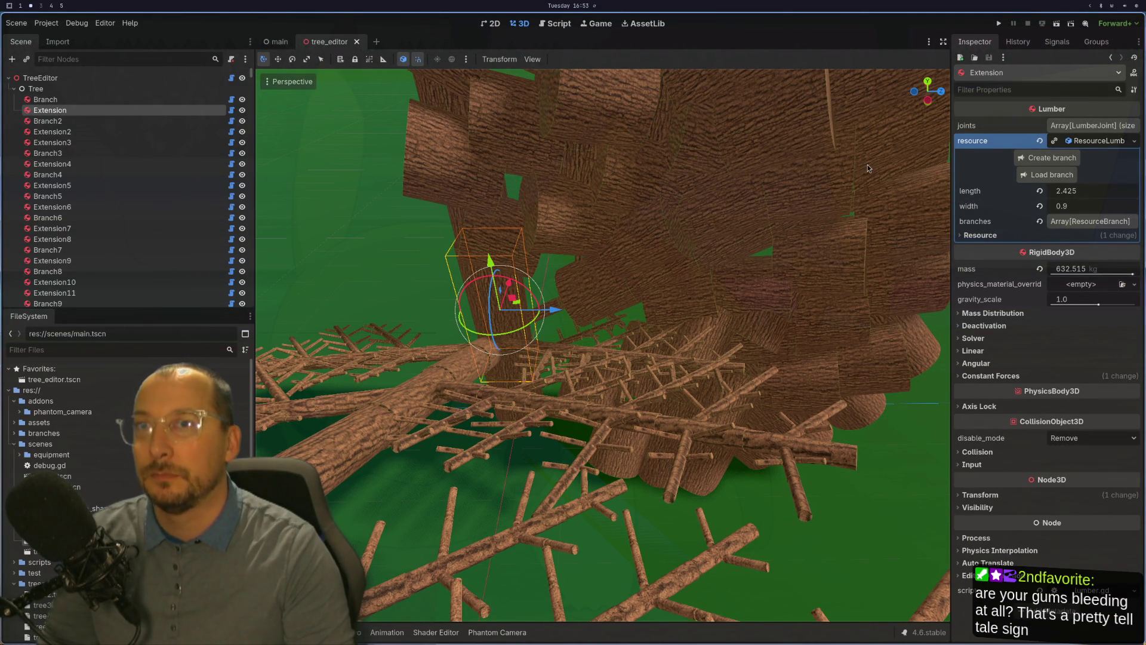
# Close the tree_editor scene tab.
pyautogui.click(357, 41)
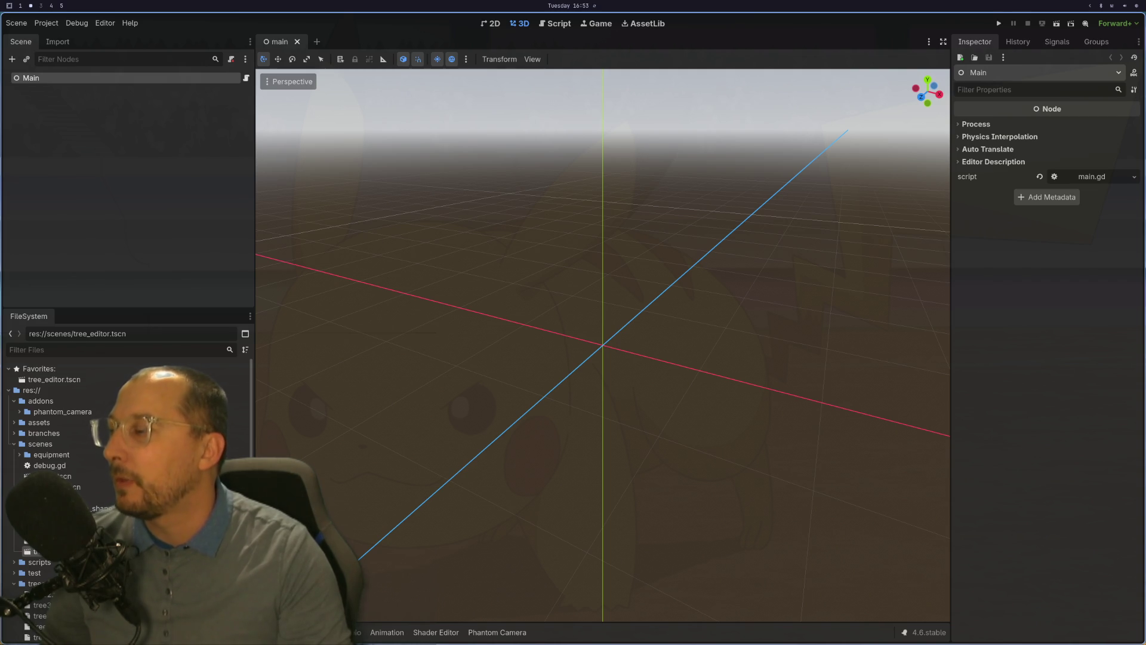
# Step through tree_editor.gd's _copy_branch properties and child-branch append in Neovim, then return to Godot.
pyautogui.press('super+1')
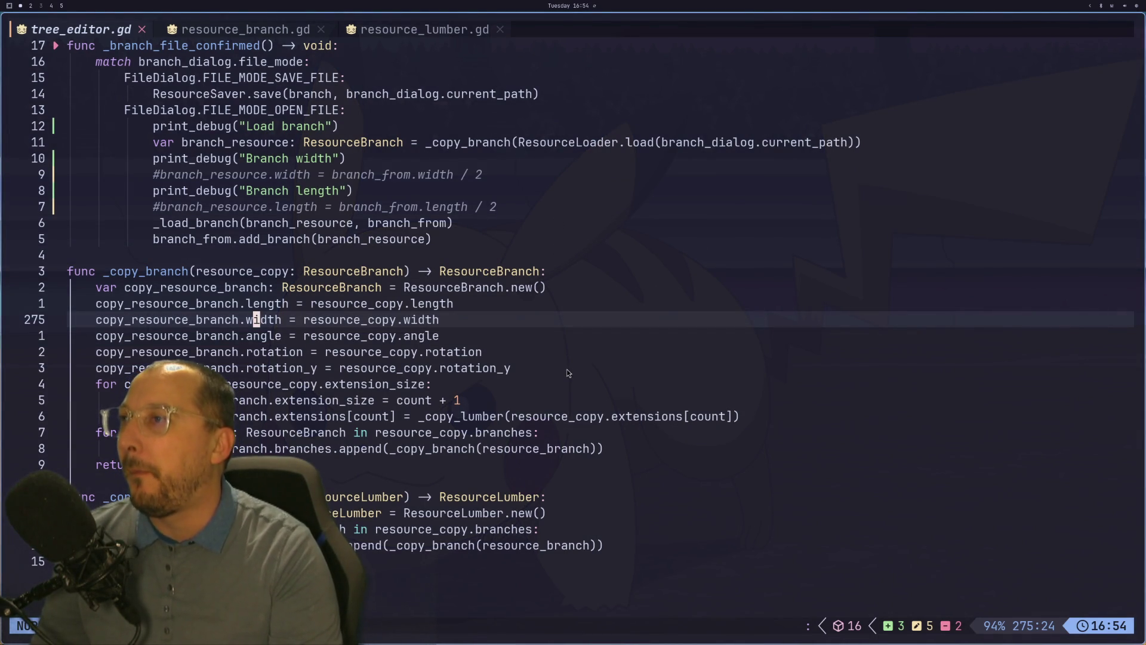
pyautogui.press('k')
pyautogui.press('k')
pyautogui.press('k')
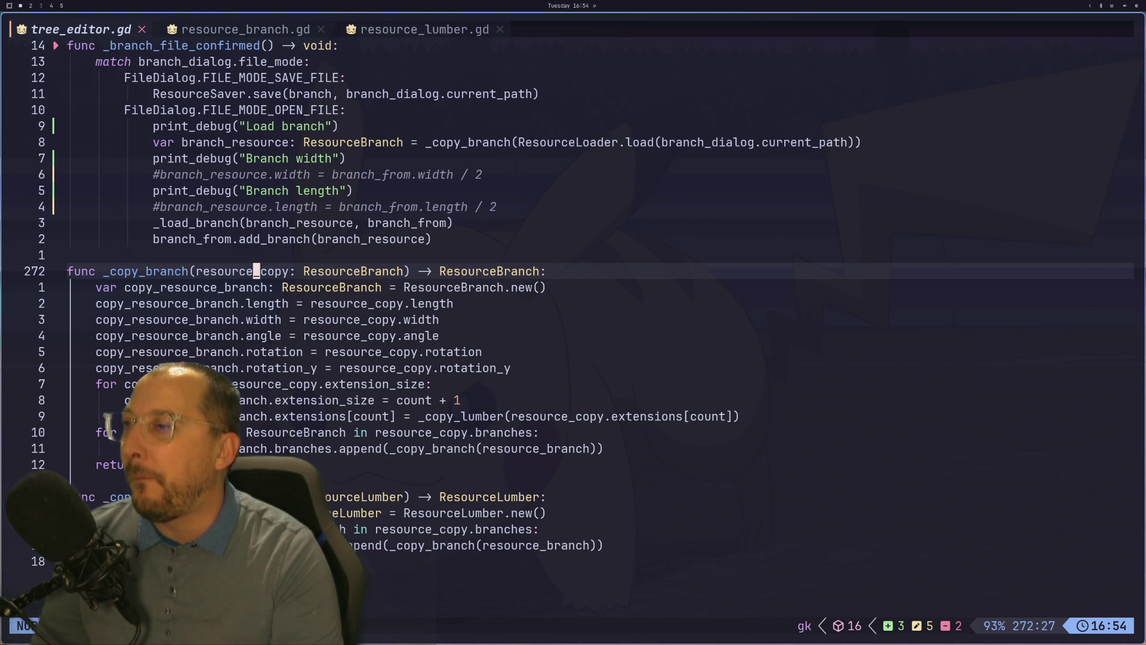
pyautogui.press('j')
pyautogui.press('j')
pyautogui.press('j')
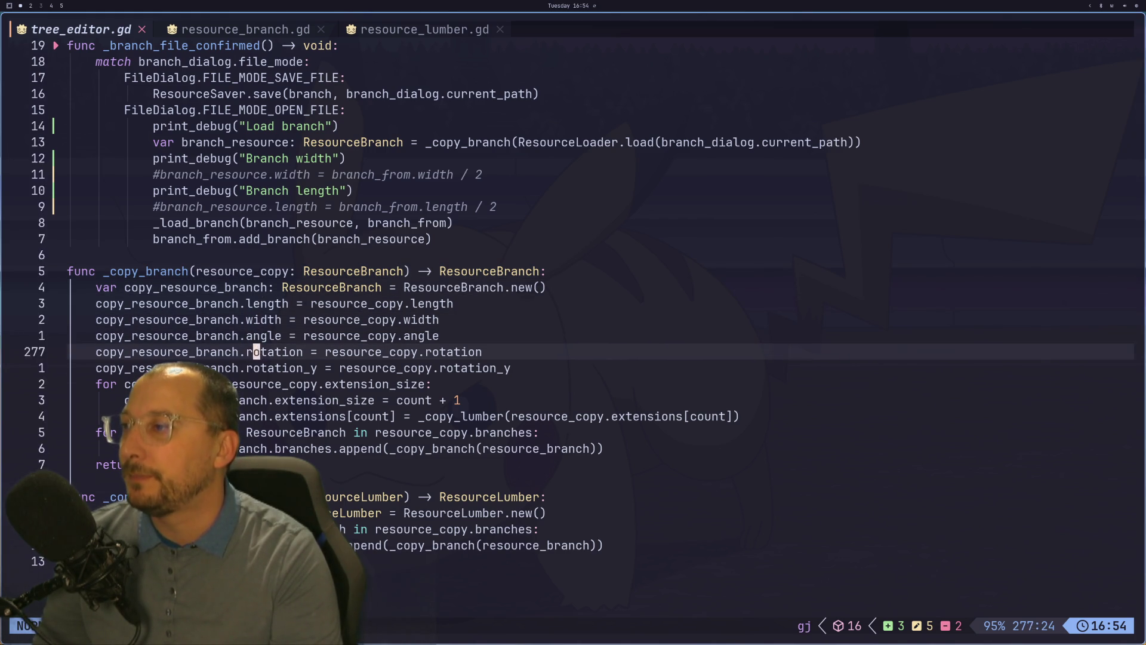
pyautogui.press('j')
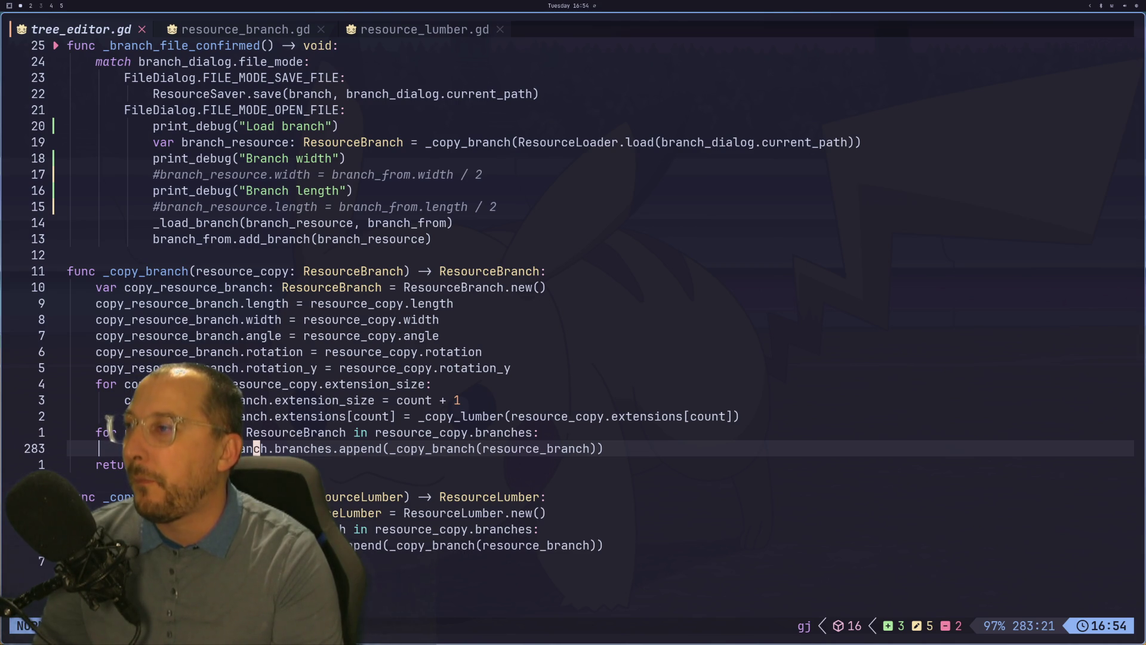
pyautogui.press('super+2')
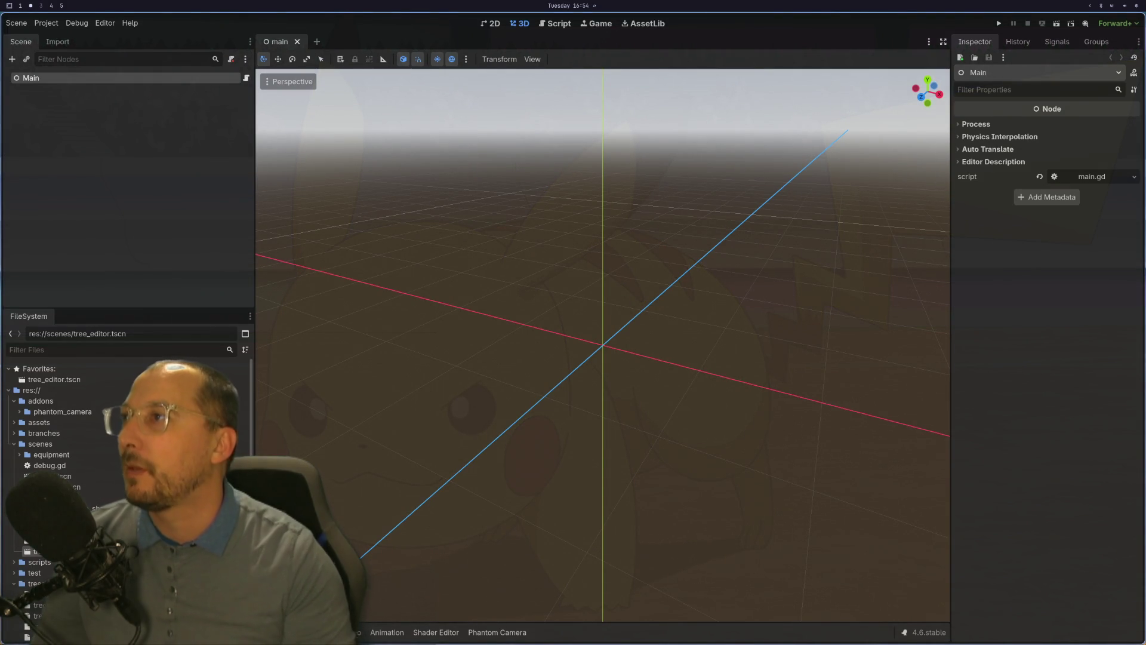
# Kill the running Godot_v4 process from the btop system monitor.
pyautogui.press('super+2')
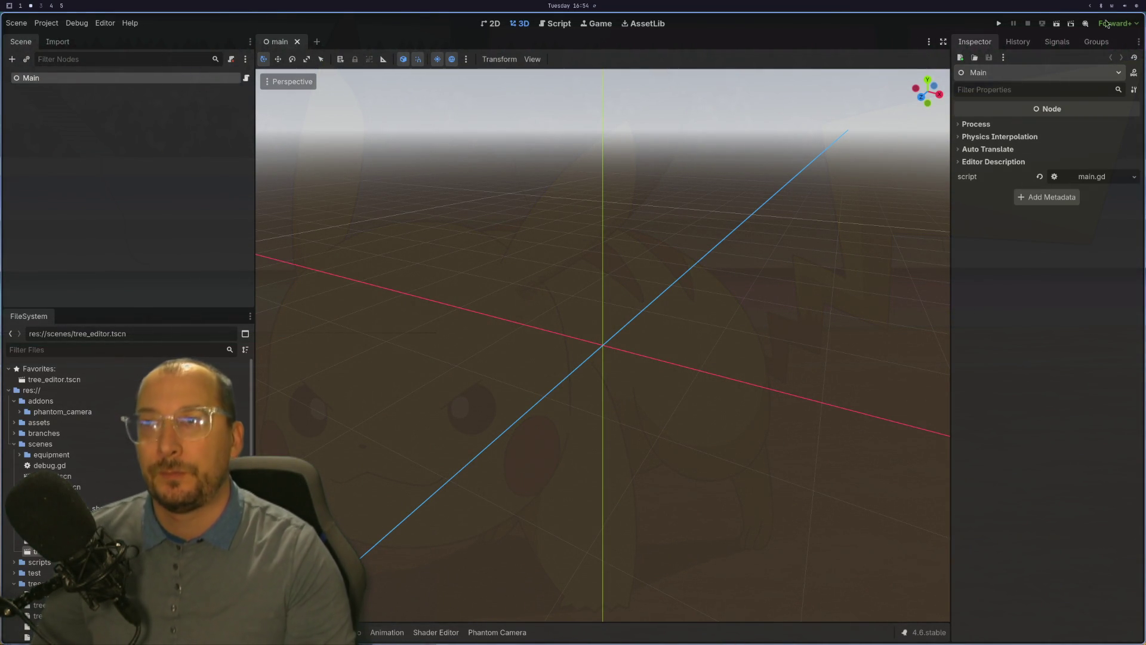
pyautogui.press('super+s')
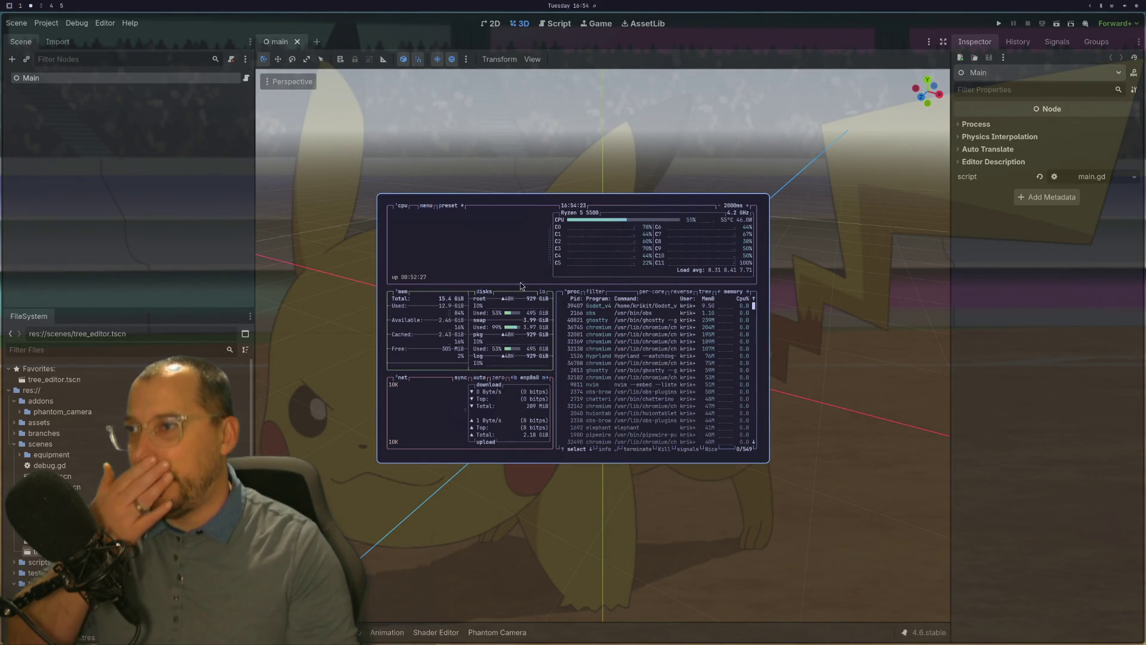
pyautogui.click(600, 307)
pyautogui.press('k')
pyautogui.press('Return')
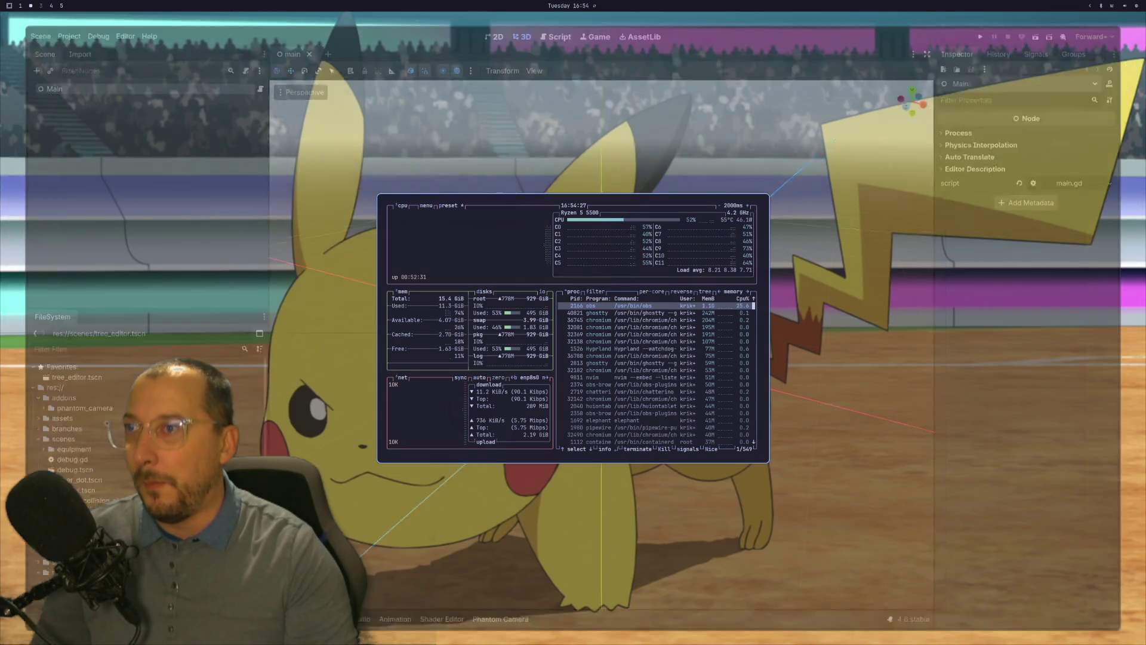
pyautogui.press('q')
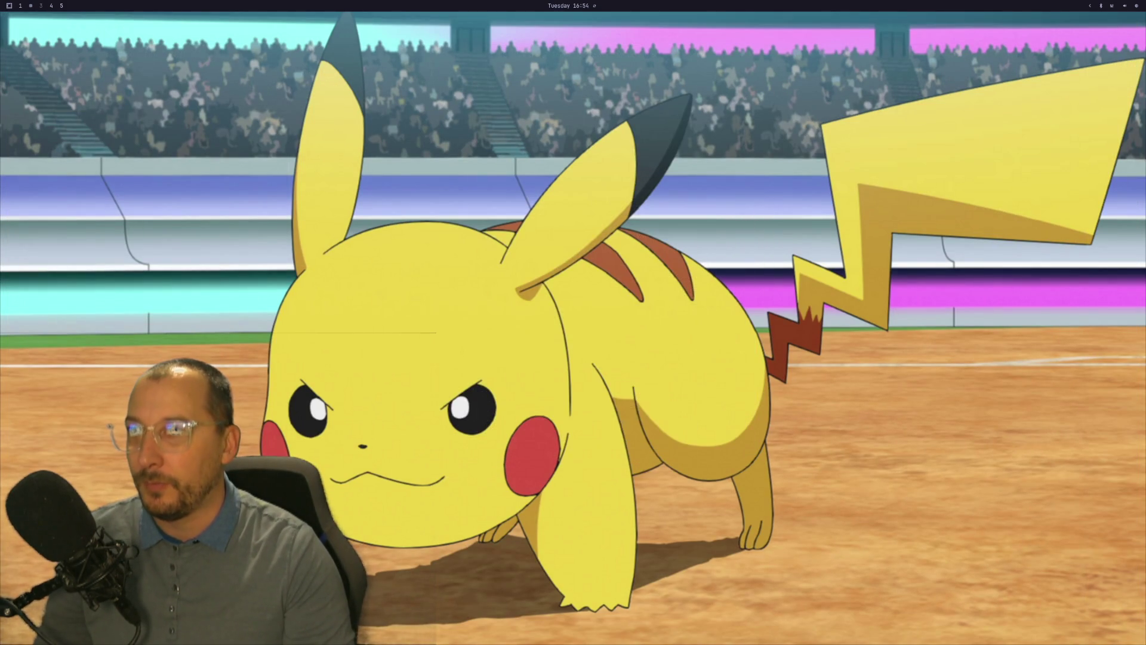
# Relaunch Godot 4.6 from the application launcher.
pyautogui.press('super+space')
pyautogui.write('ghost')
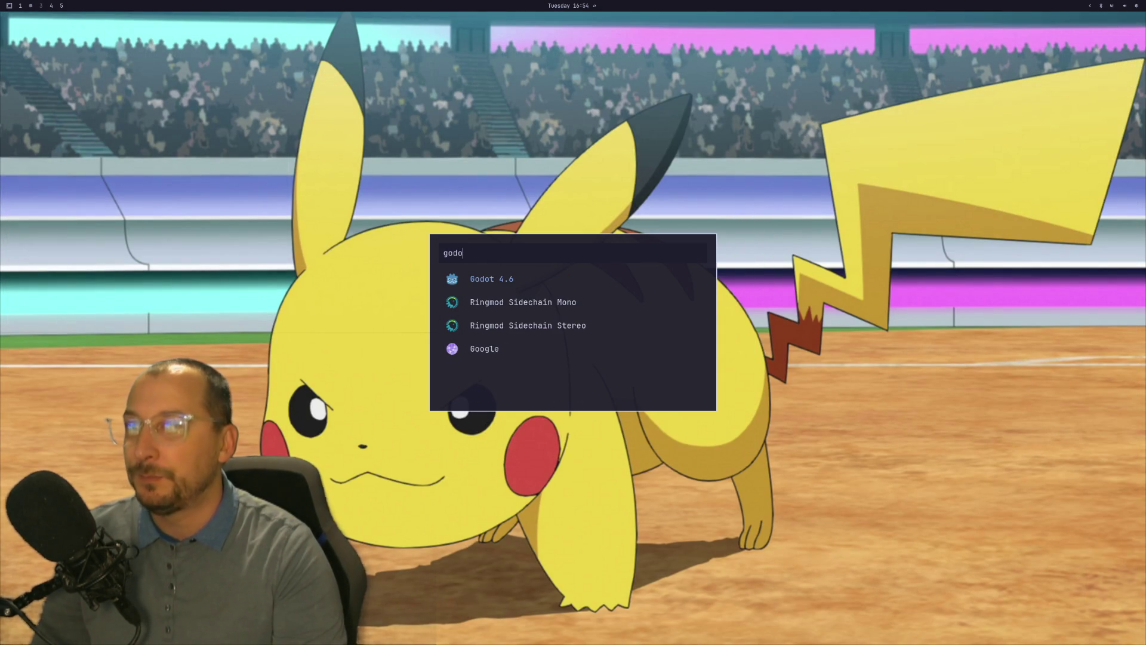
pyautogui.press('Return')
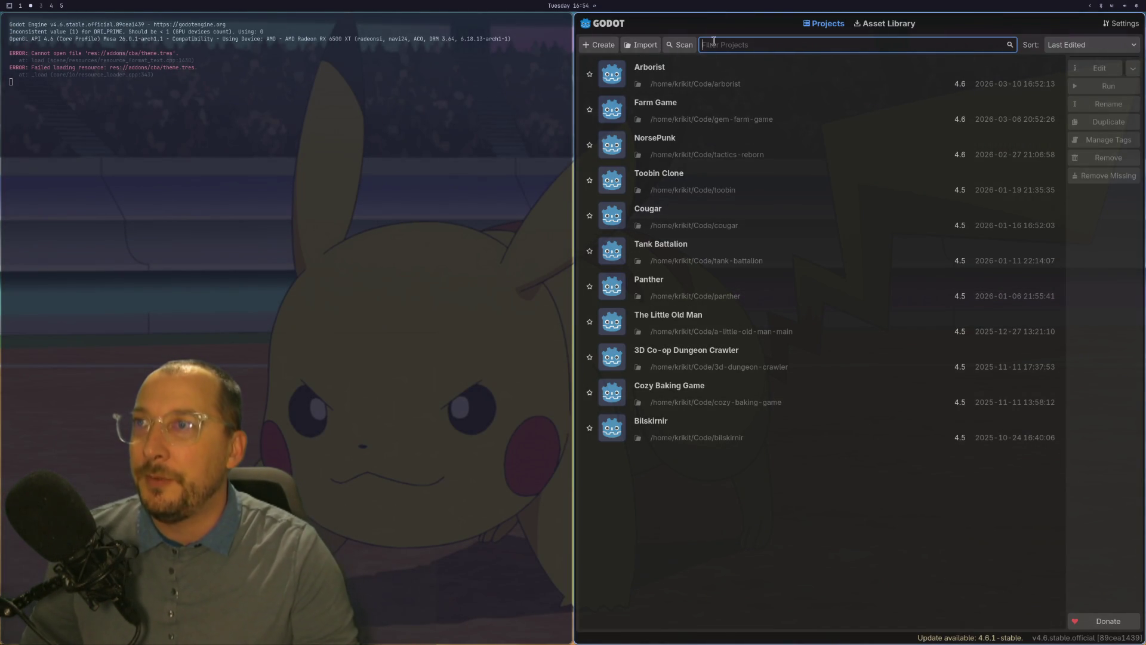
# Open the Arborist project and its tree_editor.tscn scene from the FileSystem dock.
pyautogui.click(1039, 75)
pyautogui.click(1128, 84)
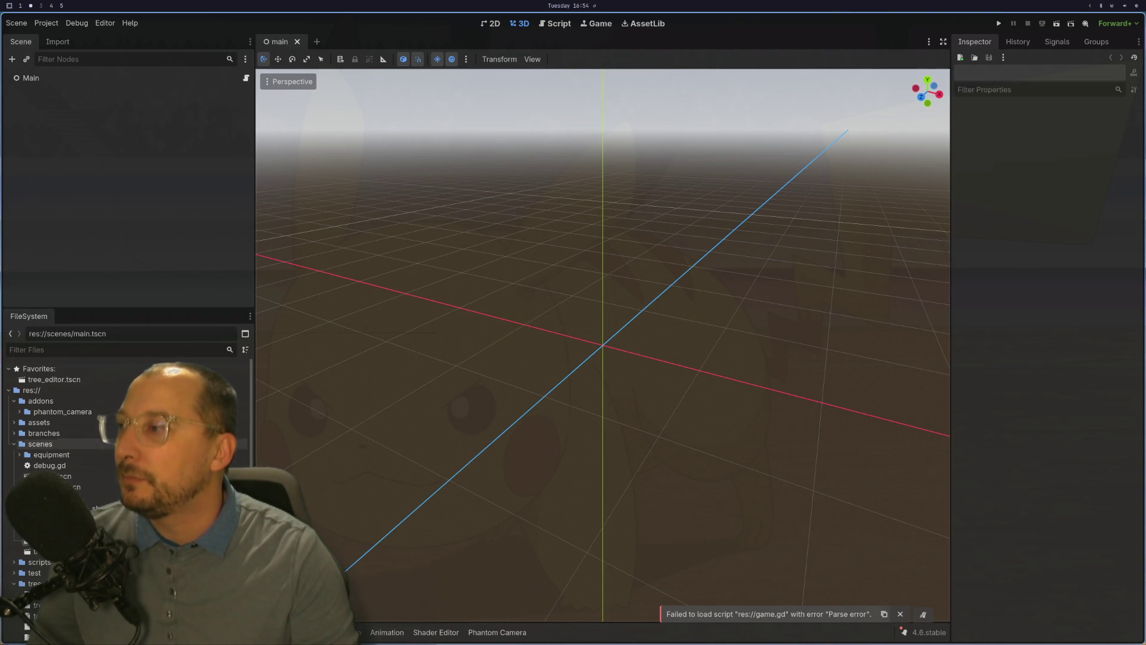
pyautogui.click(48, 551)
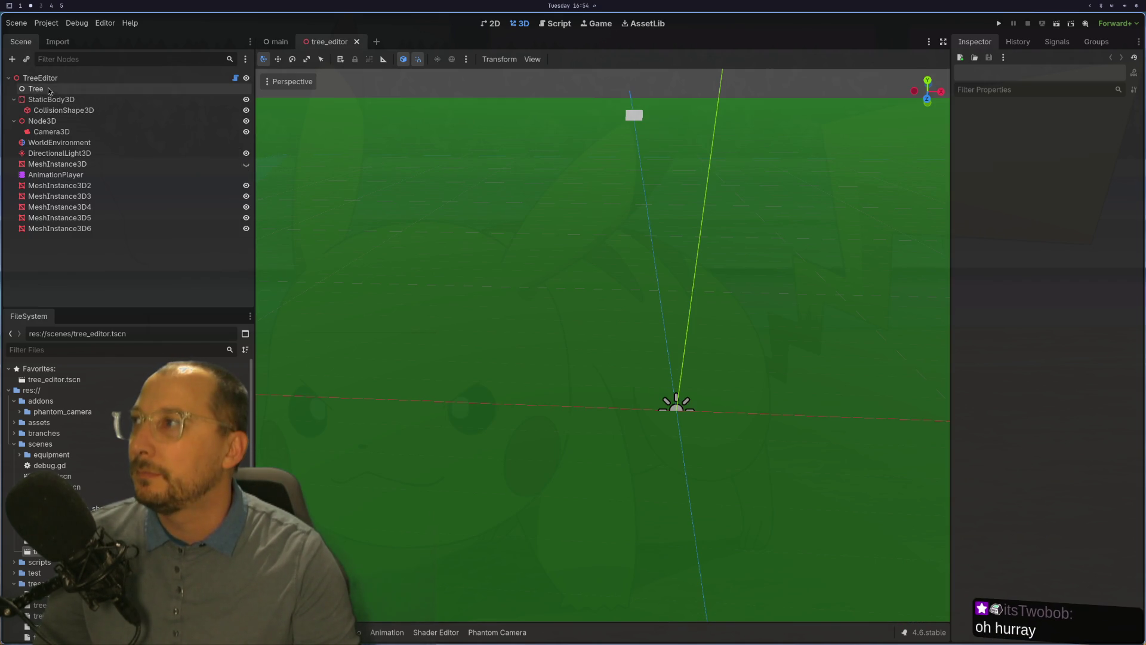
# Select the TreeEditor root and load tree7.res through Load File.
pyautogui.click(41, 78)
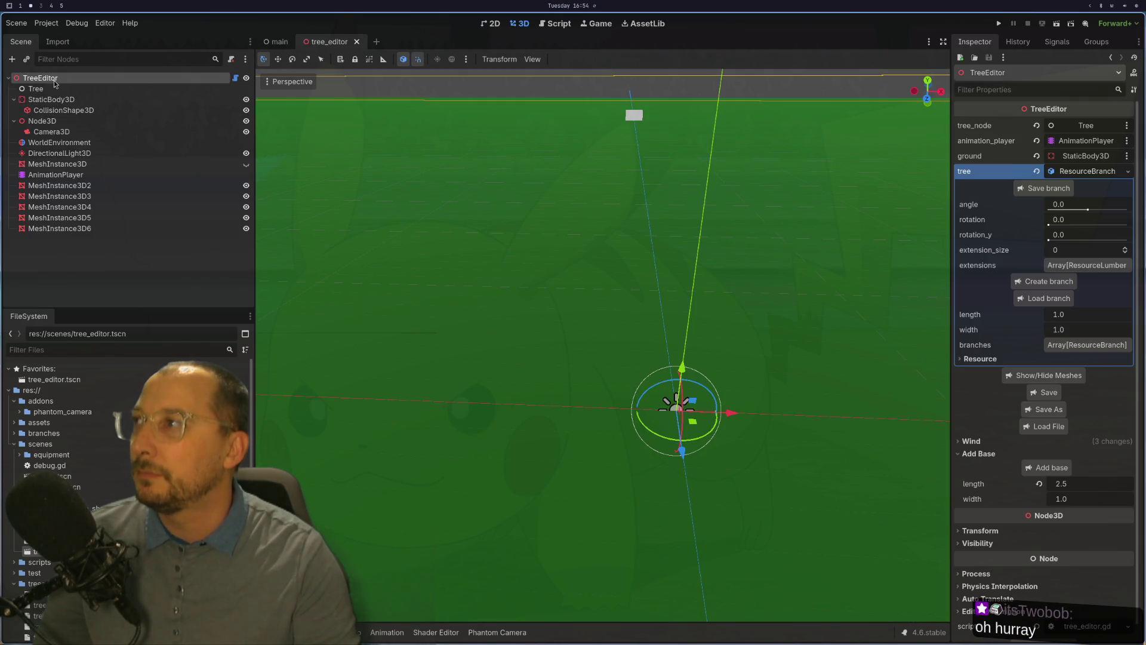
pyautogui.click(1049, 426)
pyautogui.scroll(-1, 158, 115)
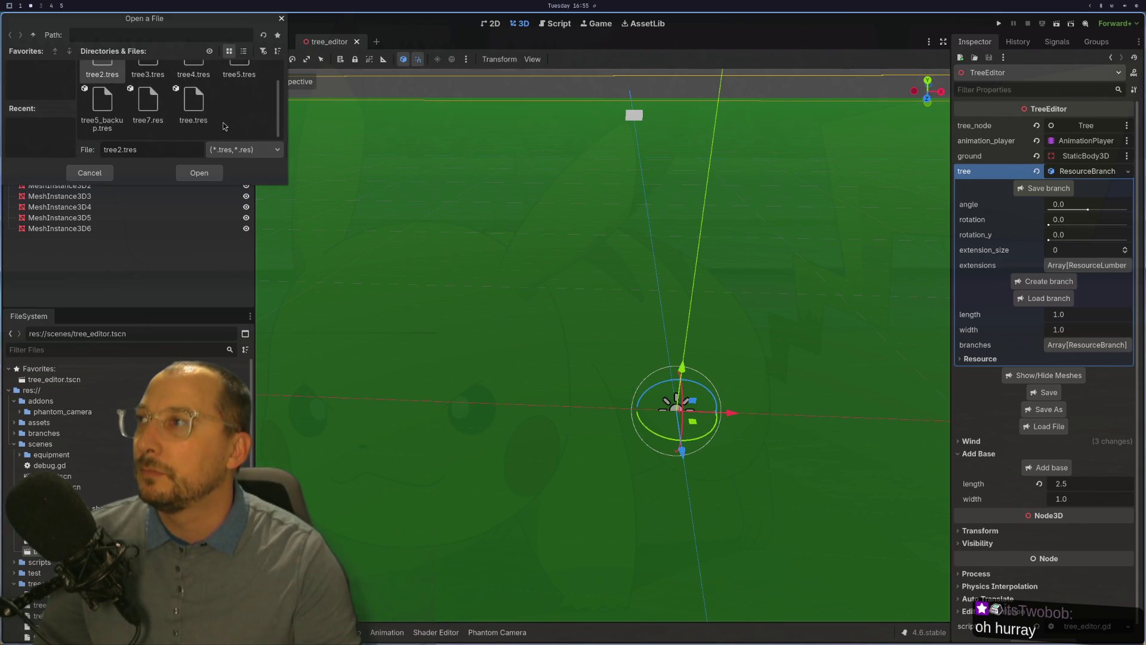
pyautogui.click(154, 113)
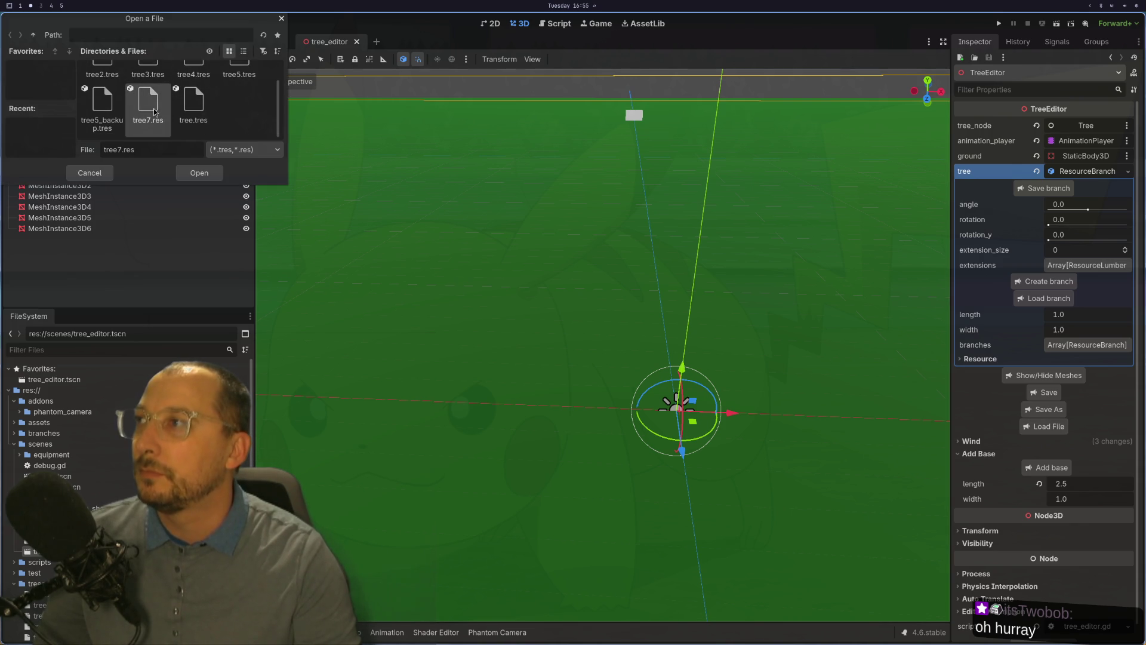
pyautogui.click(210, 177)
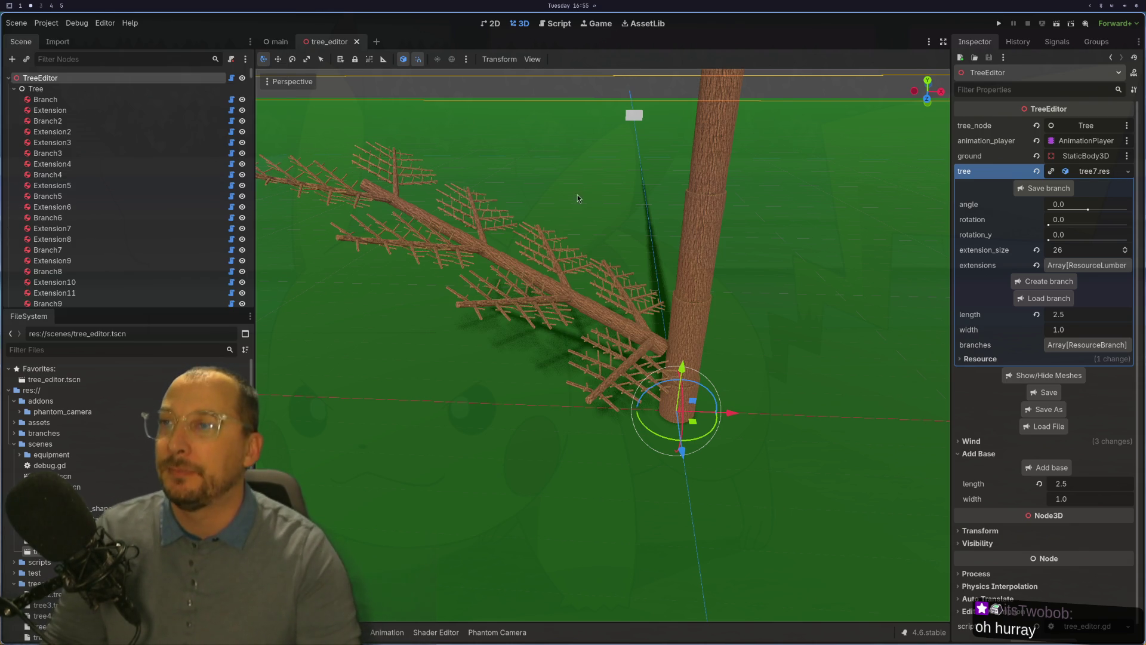
# Load detailed_branch.tres onto the trunk's Extension and orbit around the resulting oversized logs.
pyautogui.moveTo(744, 285)
pyautogui.mouseDown()
pyautogui.moveTo(746, 298)
pyautogui.moveTo(679, 297)
pyautogui.mouseUp()
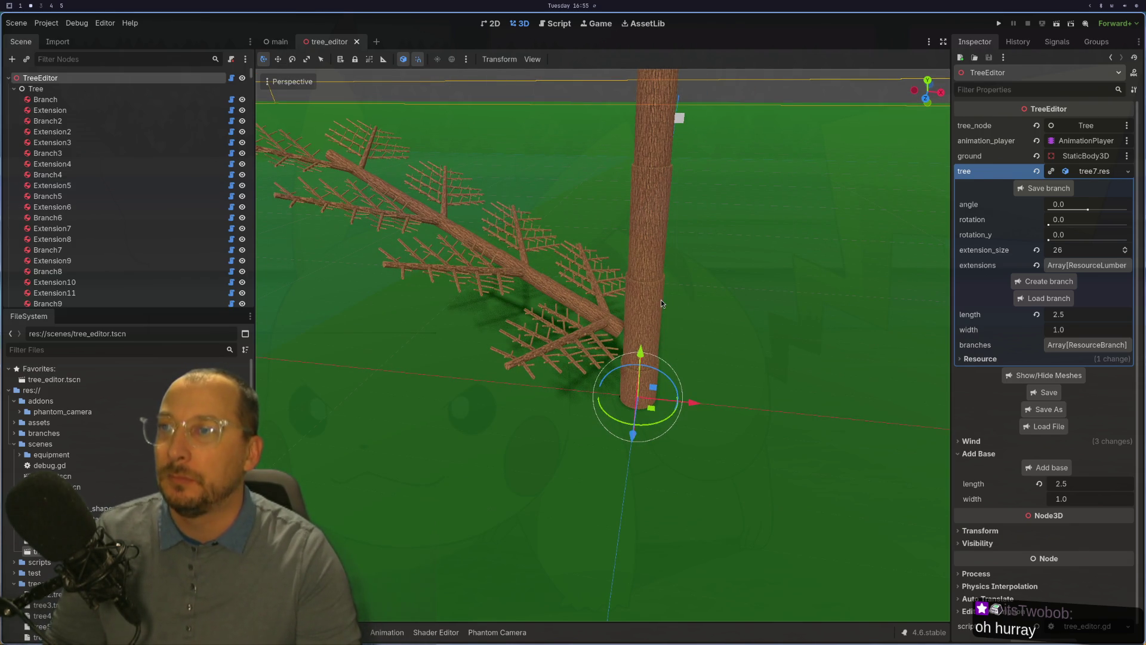
pyautogui.click(661, 304)
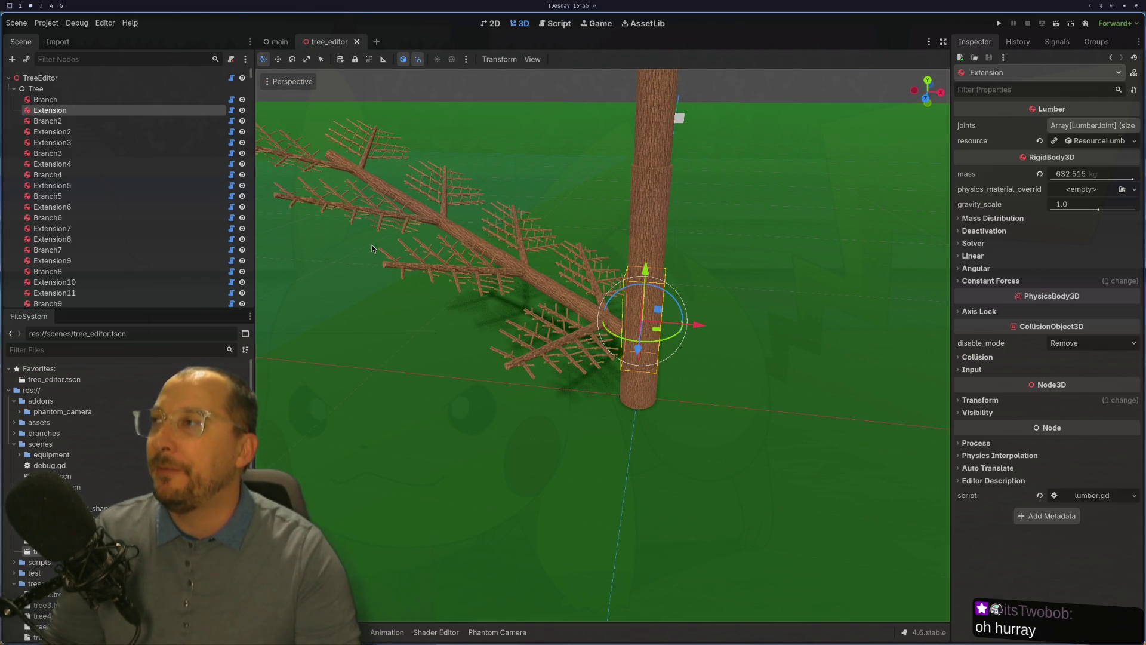
pyautogui.click(1115, 144)
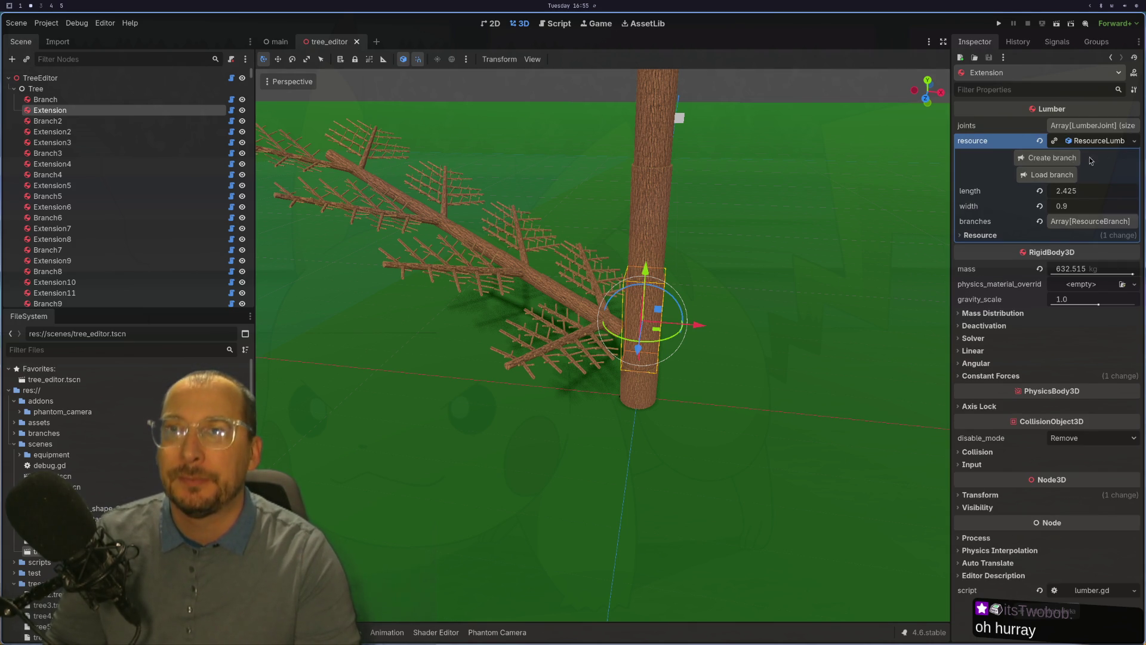
pyautogui.click(1052, 174)
pyautogui.scroll(-1, 197, 90)
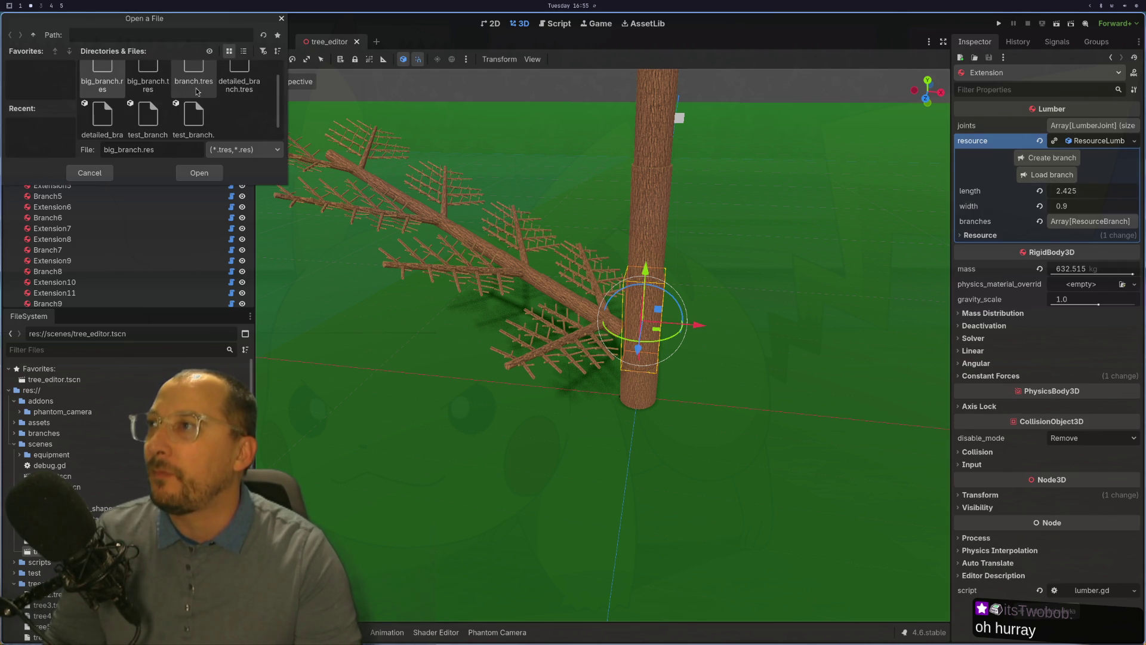
pyautogui.click(239, 77)
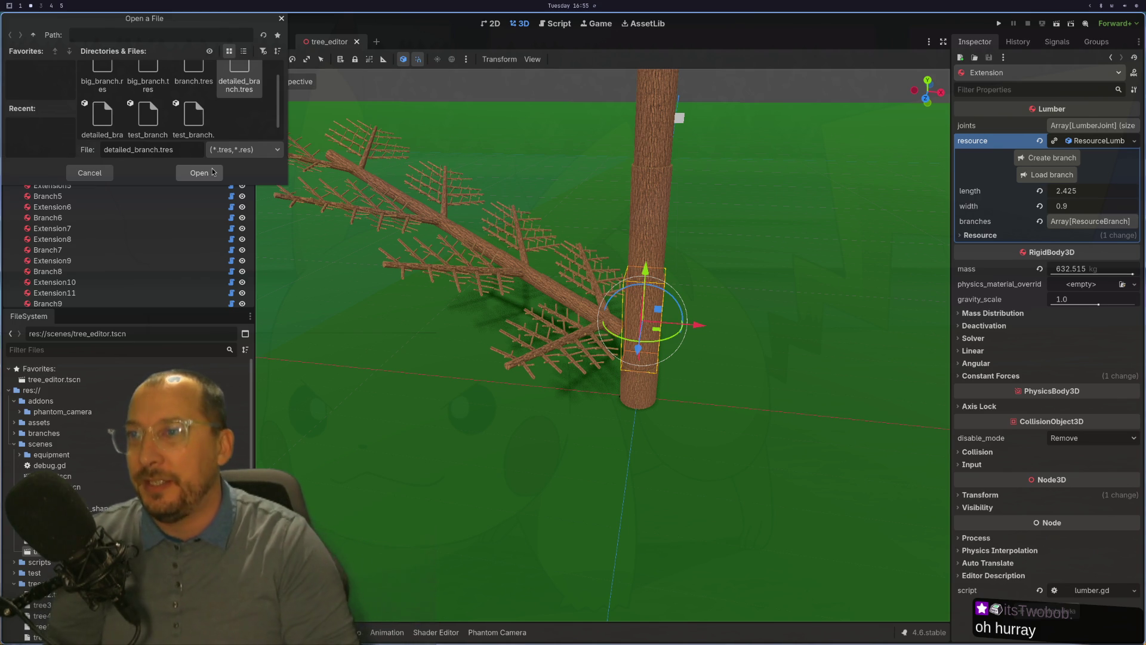
pyautogui.click(212, 172)
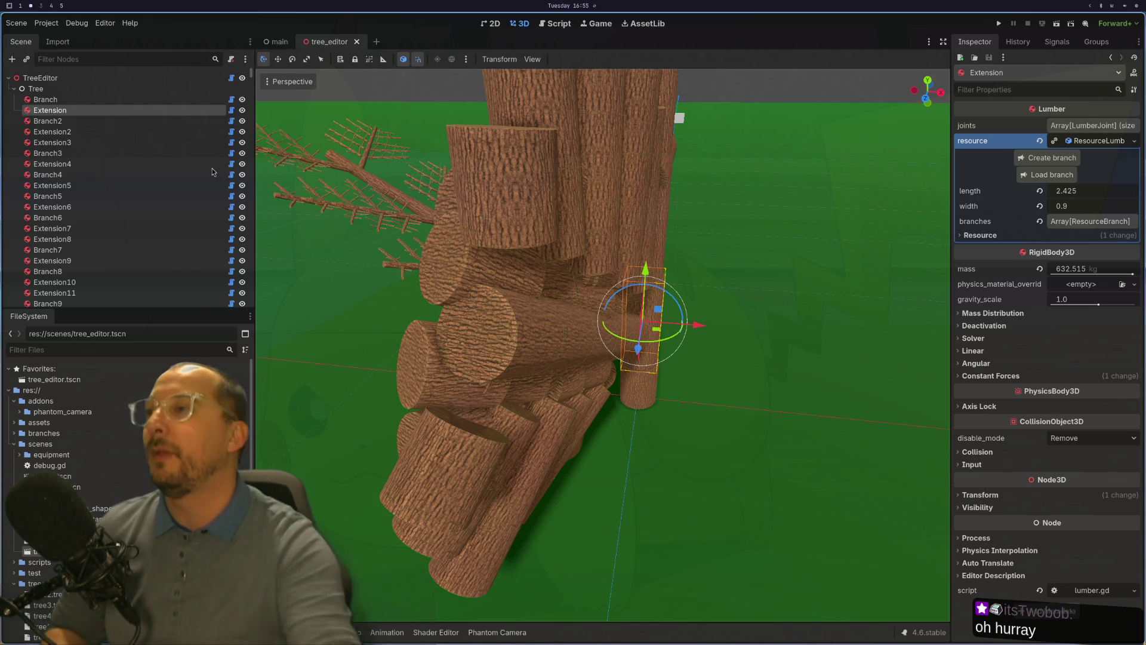
pyautogui.scroll(3, 516, 245)
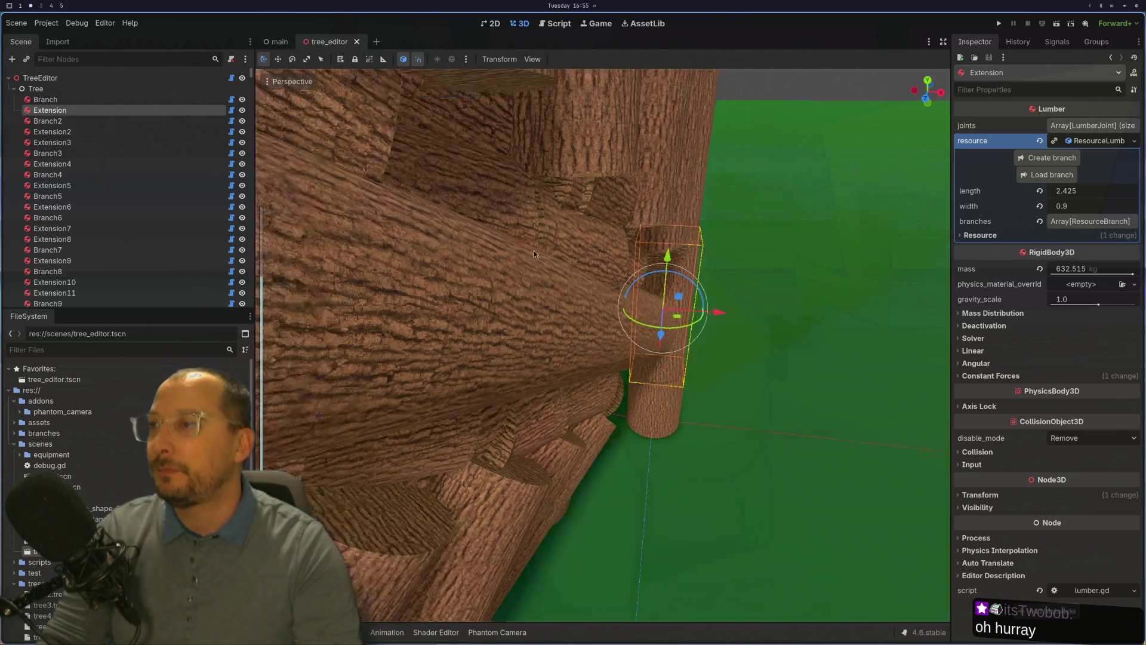
pyautogui.moveTo(525, 241); pyautogui.dragTo(579, 260)
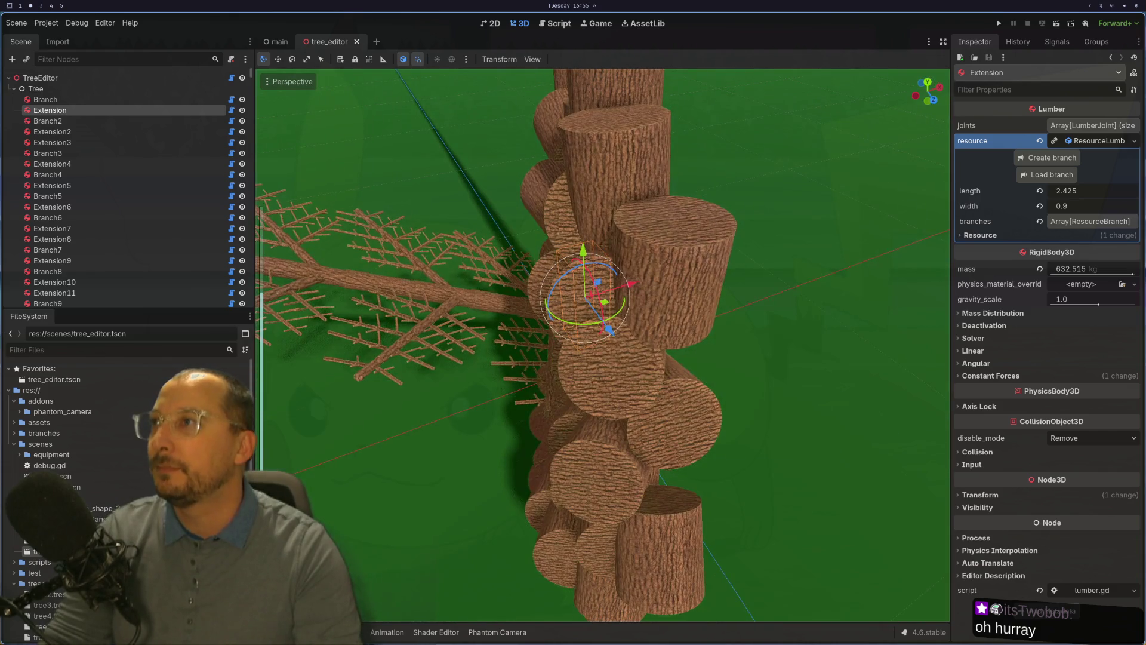
pyautogui.press('super+1')
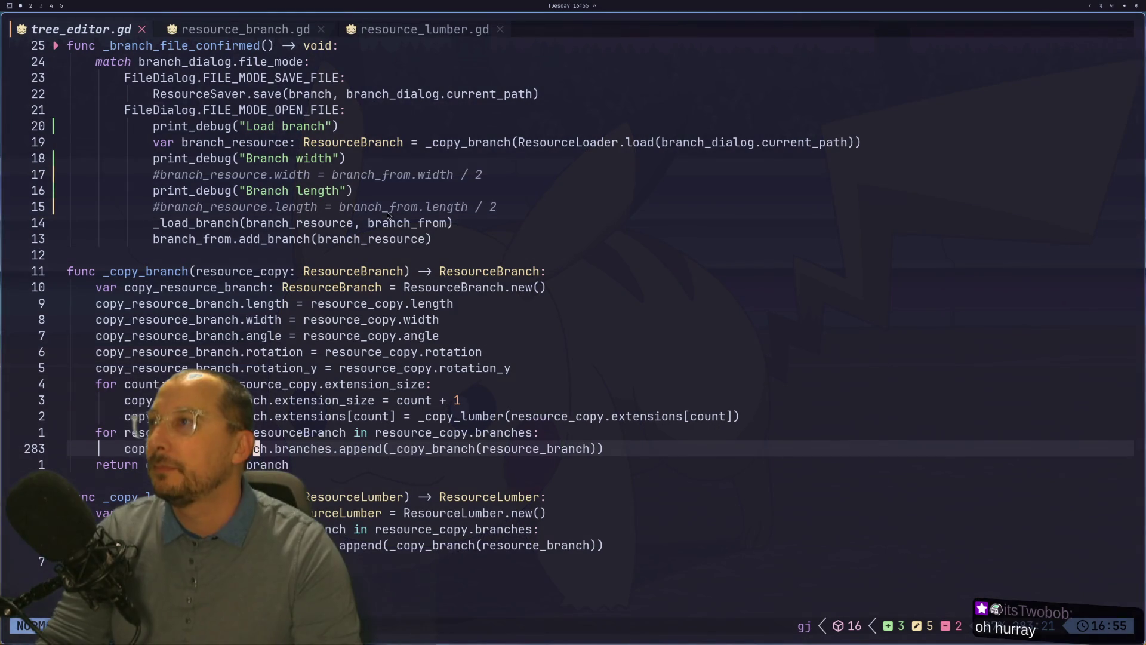
# Uncomment the branch_resource.width and branch_resource.length halving lines in tree_editor.gd and save with :w.
pyautogui.press('k')
pyautogui.press('k')
pyautogui.press('k')
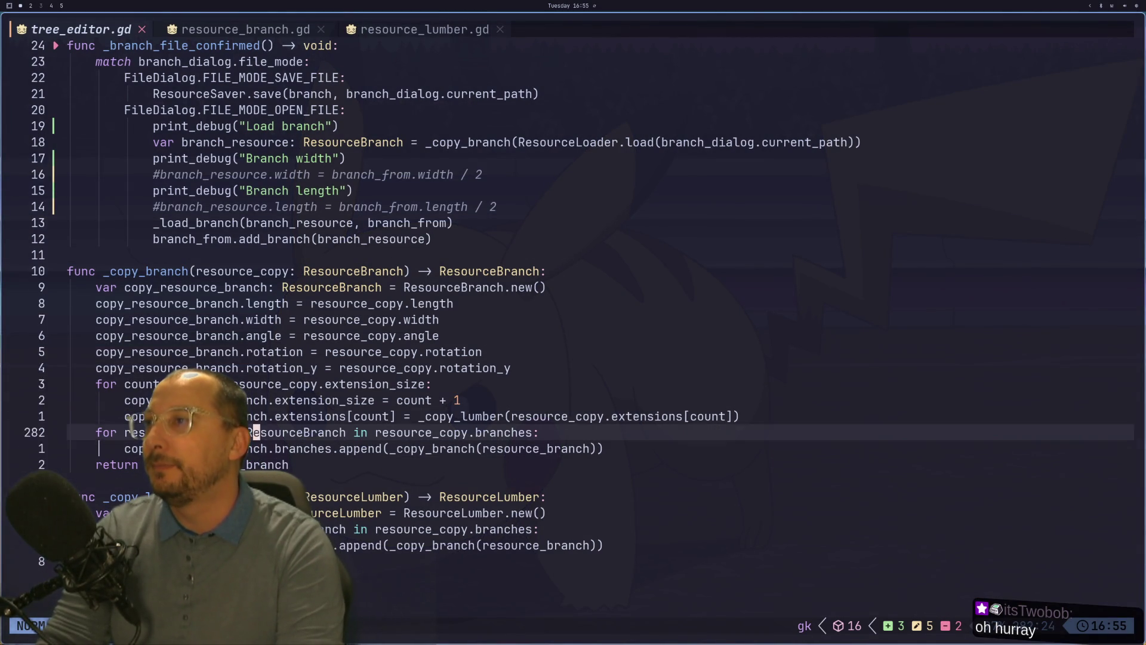
pyautogui.press('k')
pyautogui.press('k')
pyautogui.press('k')
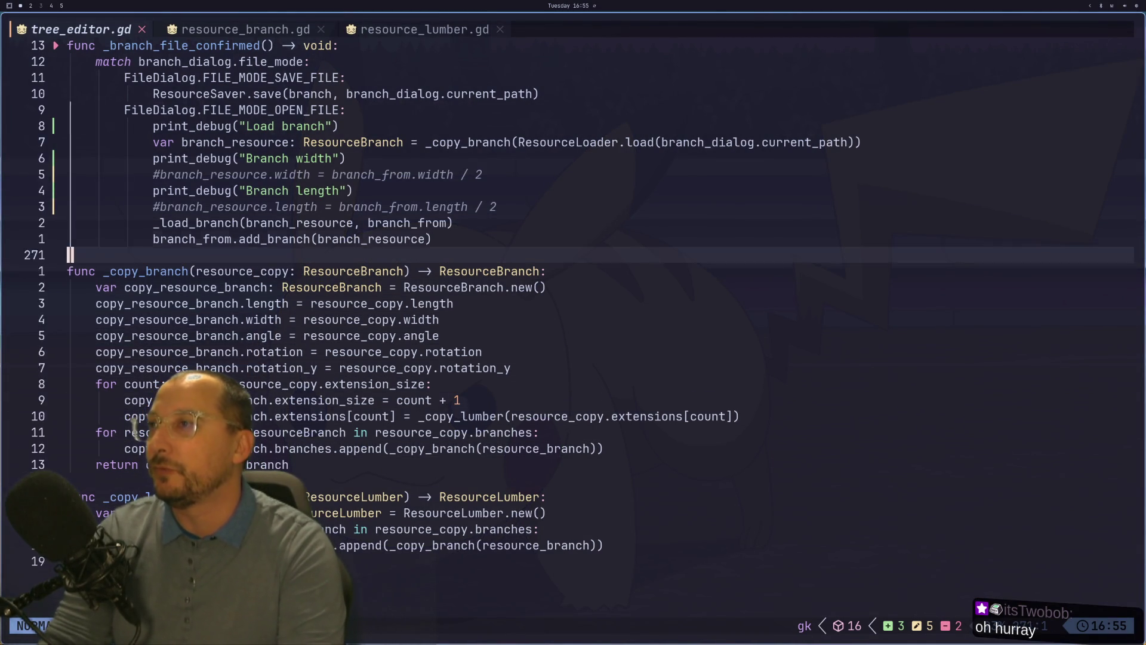
pyautogui.press('h')
pyautogui.press('x')
pyautogui.press('g')
pyautogui.press('j')
pyautogui.write('jx:w')
pyautogui.press('Return')
pyautogui.press('super+2')
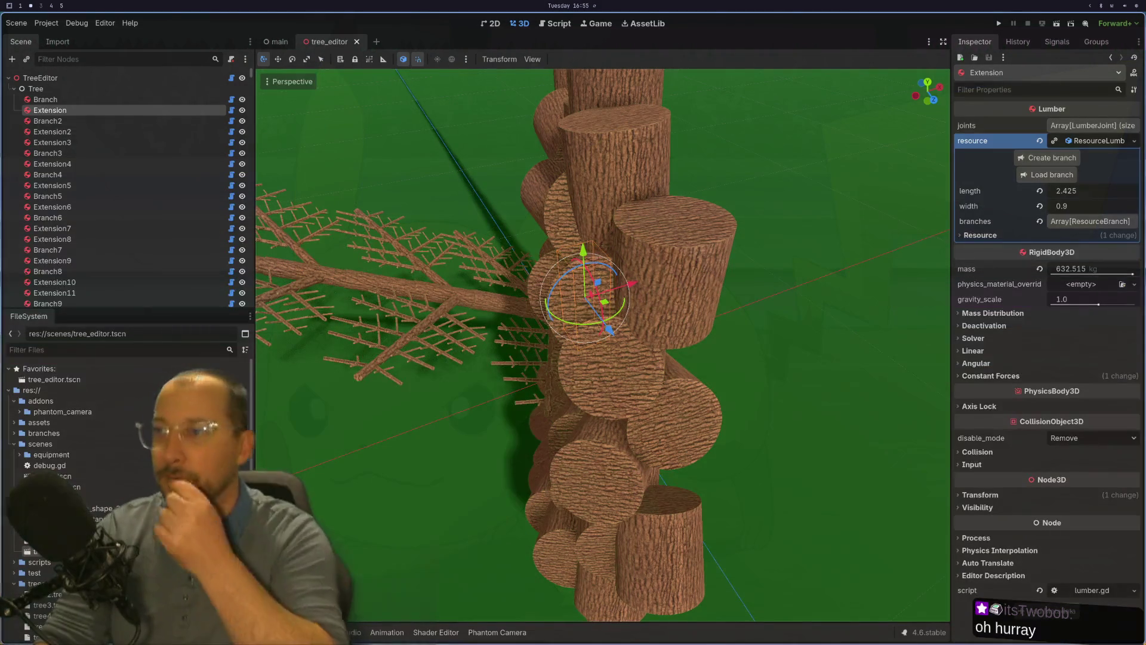
# Frame the Extension, close the tree_editor scene tab, then bring up Neovim's leader command menu.
pyautogui.press('f')
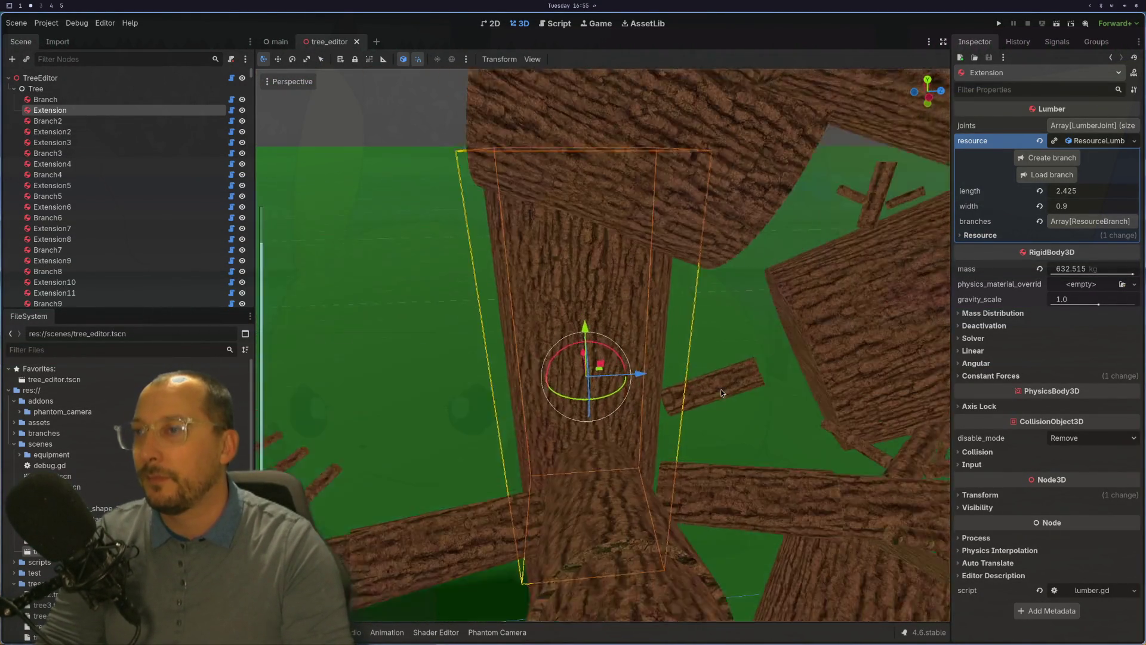
pyautogui.scroll(6, 721, 390)
pyautogui.scroll(-8, 600, 474)
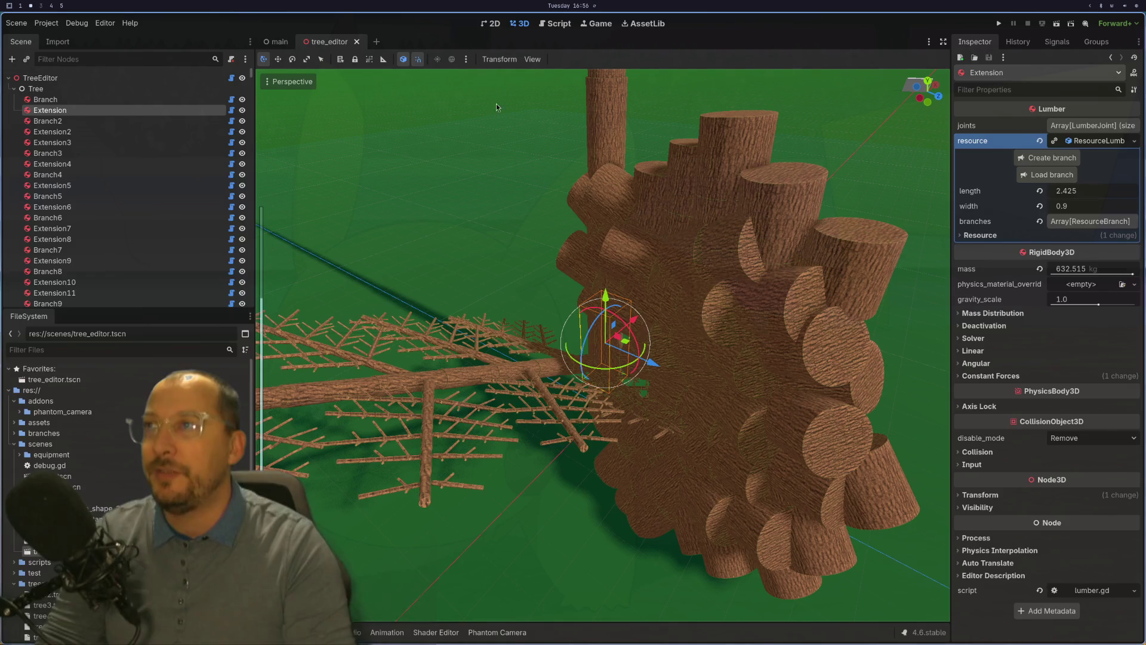
pyautogui.click(355, 42)
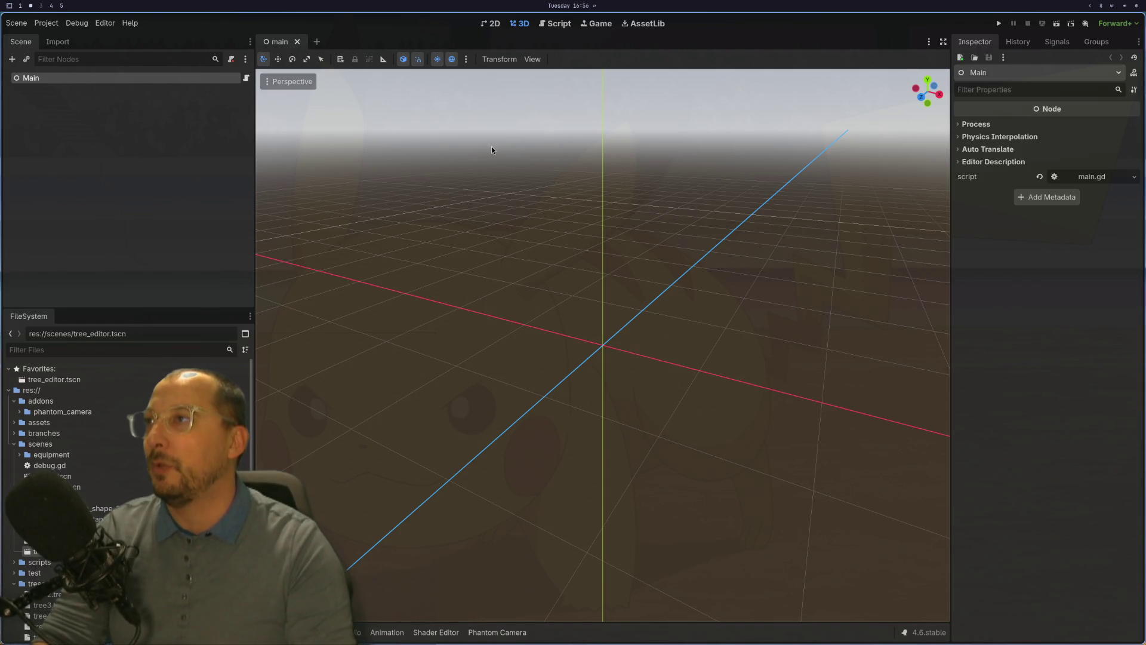
pyautogui.press('super+1')
pyautogui.press('space')
# Launch Lazygit with the g g leader keys and select the changed tree_editor.gd file.
pyautogui.press('g')
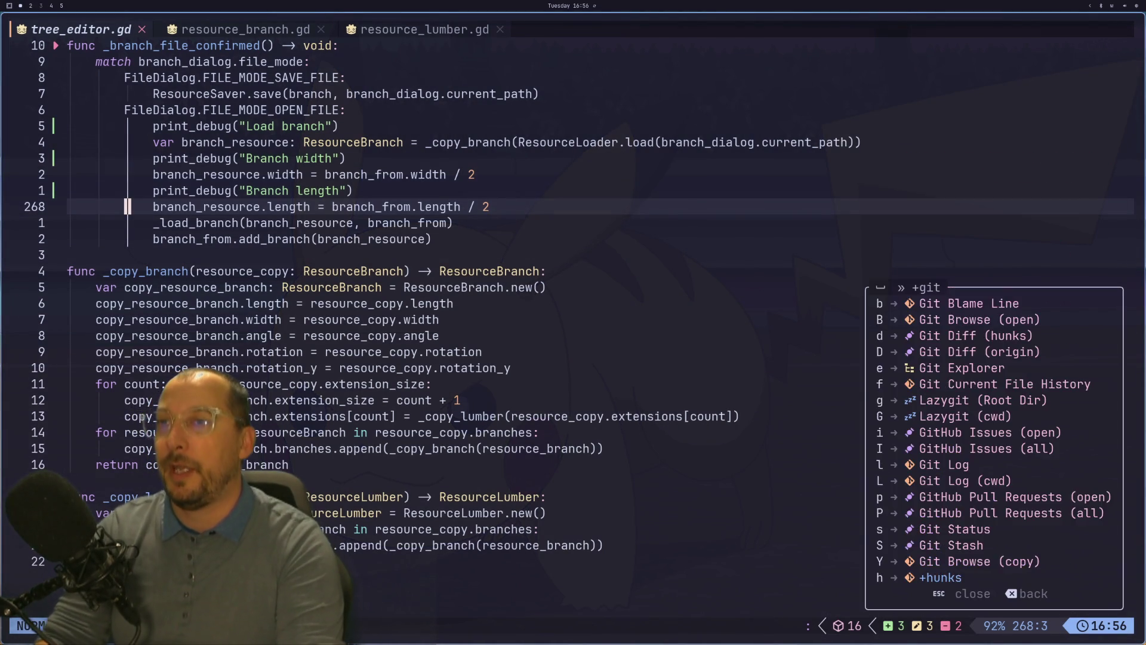
pyautogui.press('g')
pyautogui.press('j')
pyautogui.press('j')
pyautogui.press('j')
pyautogui.press('j')
pyautogui.press('j')
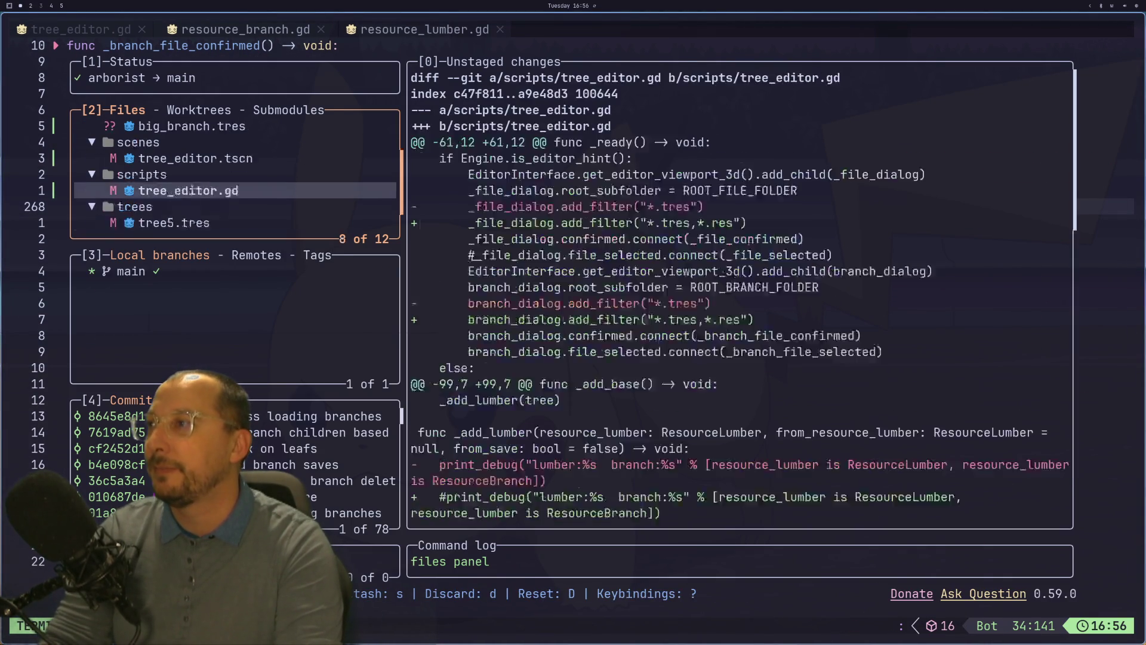
pyautogui.press('k')
pyautogui.press('k')
pyautogui.press('k')
pyautogui.press('j')
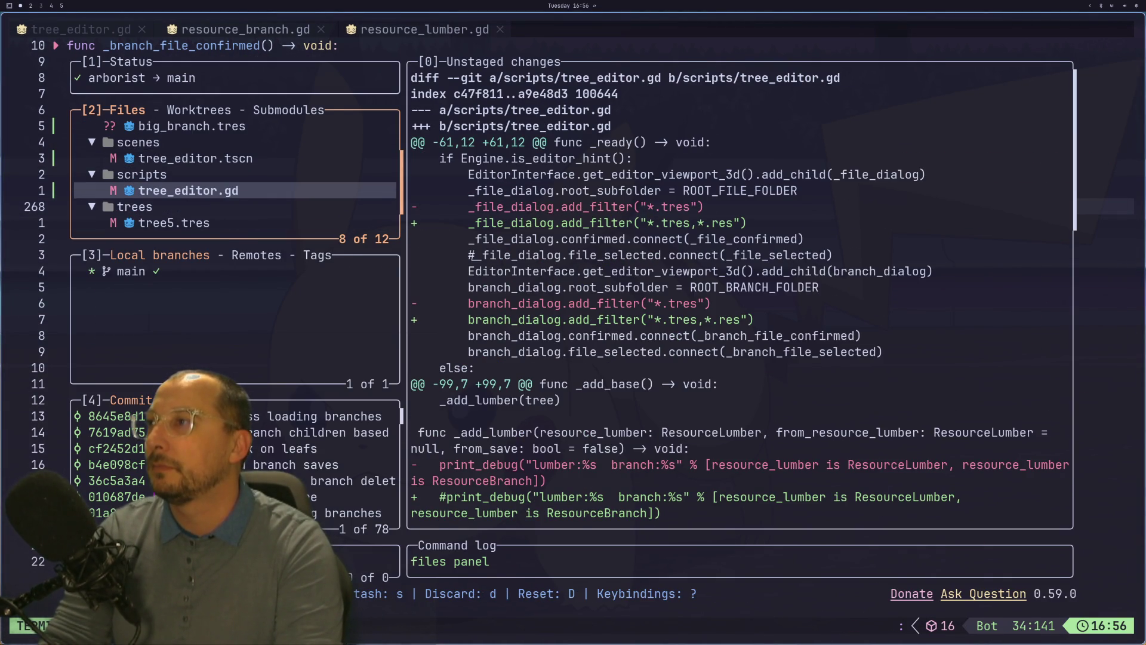
# Review the diffs for tree_editor.gd, tree5.tres and tree5_backup.tres, then quit Lazygit.
pyautogui.scroll(-2, 740, 292)
pyautogui.scroll(-8, 740, 292)
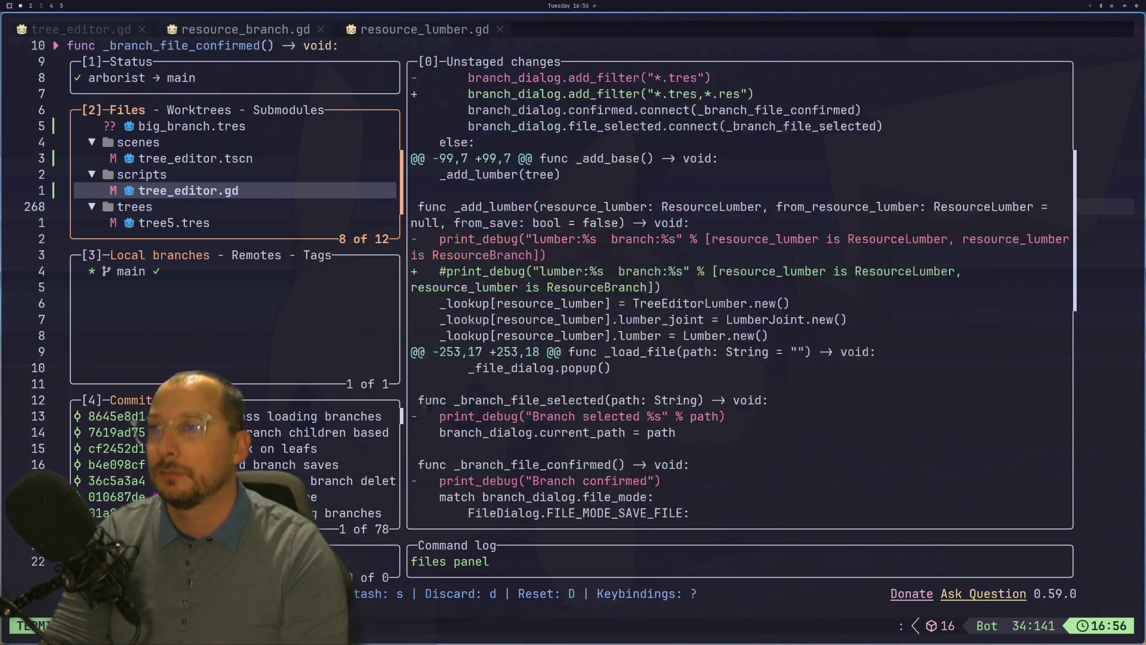
pyautogui.scroll(-15, 677, 325)
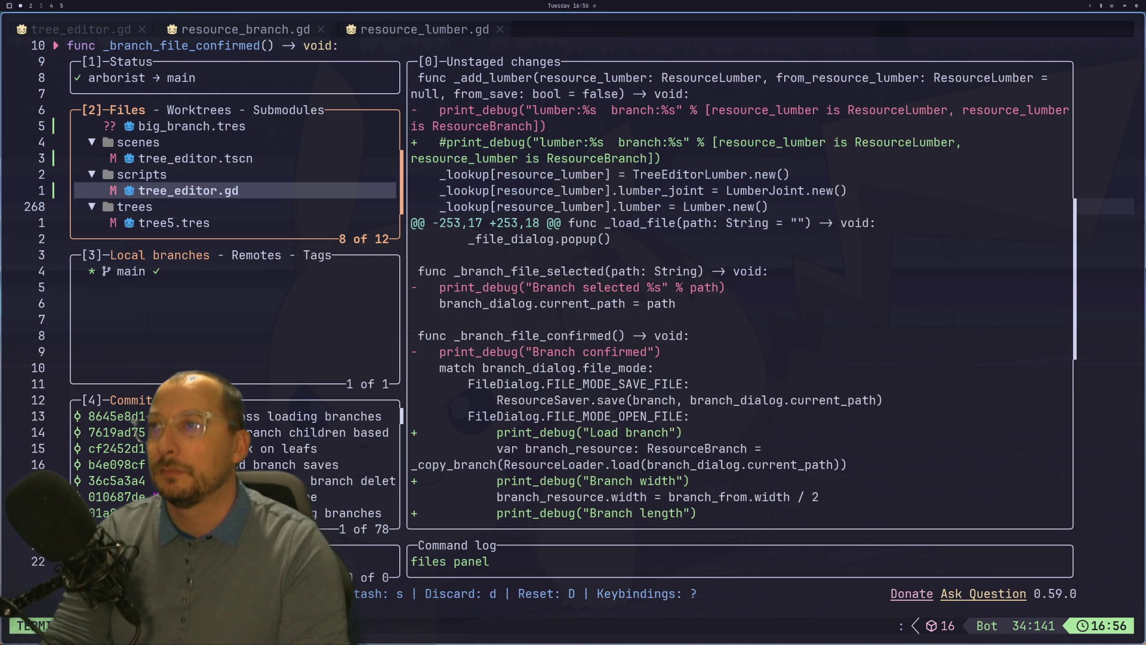
pyautogui.scroll(8, 677, 324)
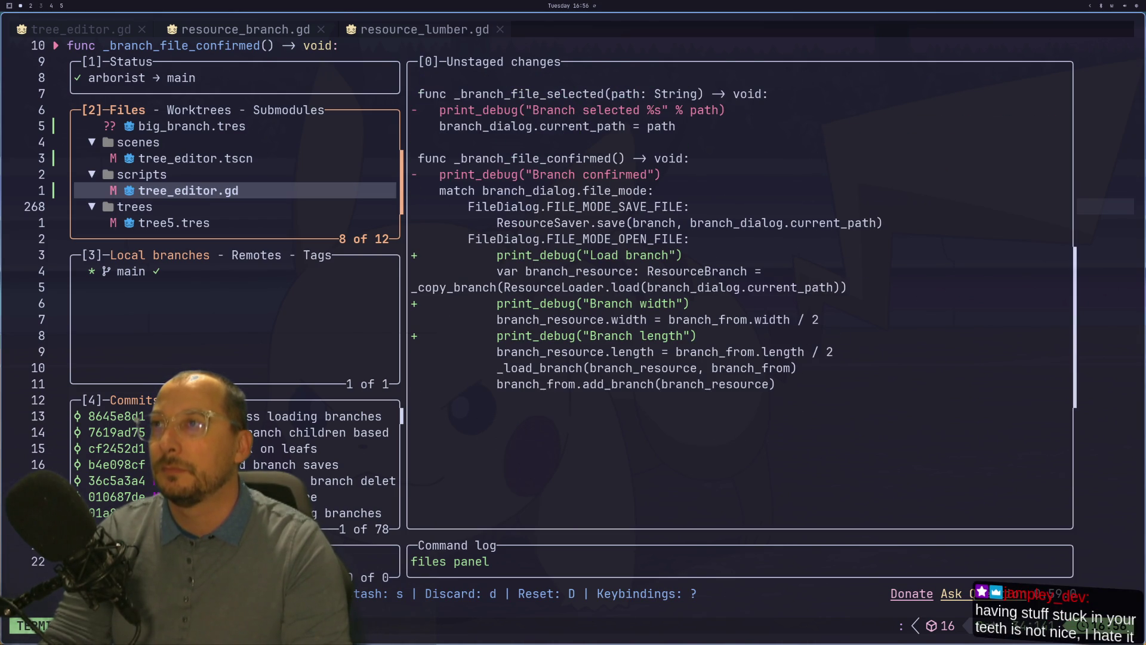
pyautogui.press('Down')
pyautogui.press('Down')
pyautogui.press('Down')
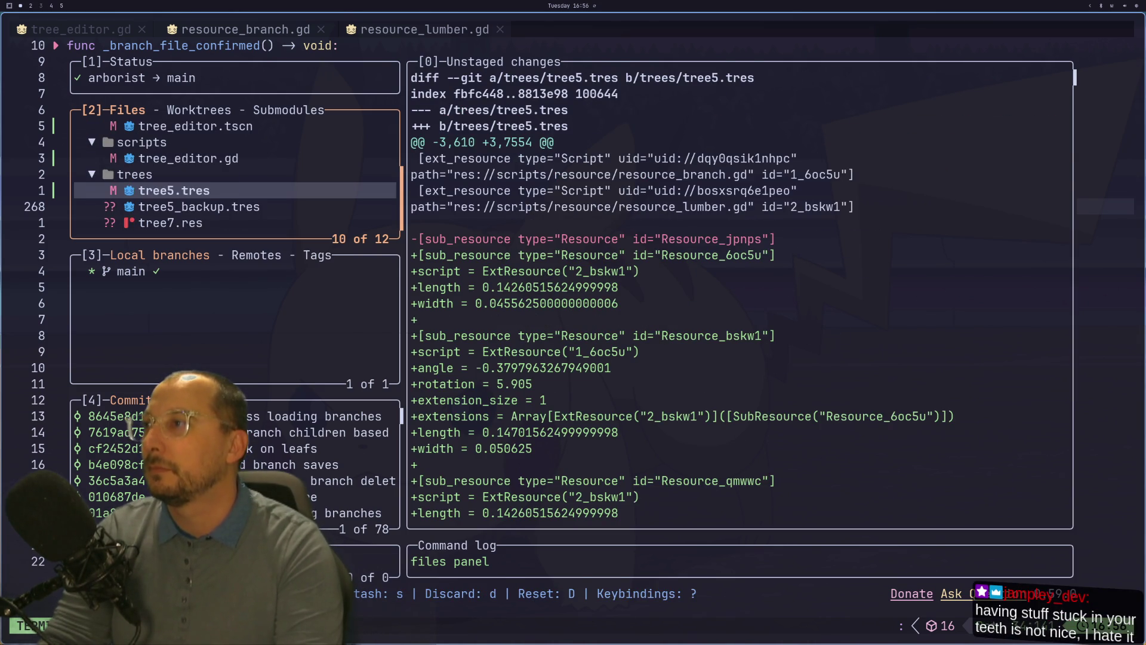
pyautogui.press('Up')
pyautogui.press('Up')
pyautogui.press('Down')
pyautogui.press('Down')
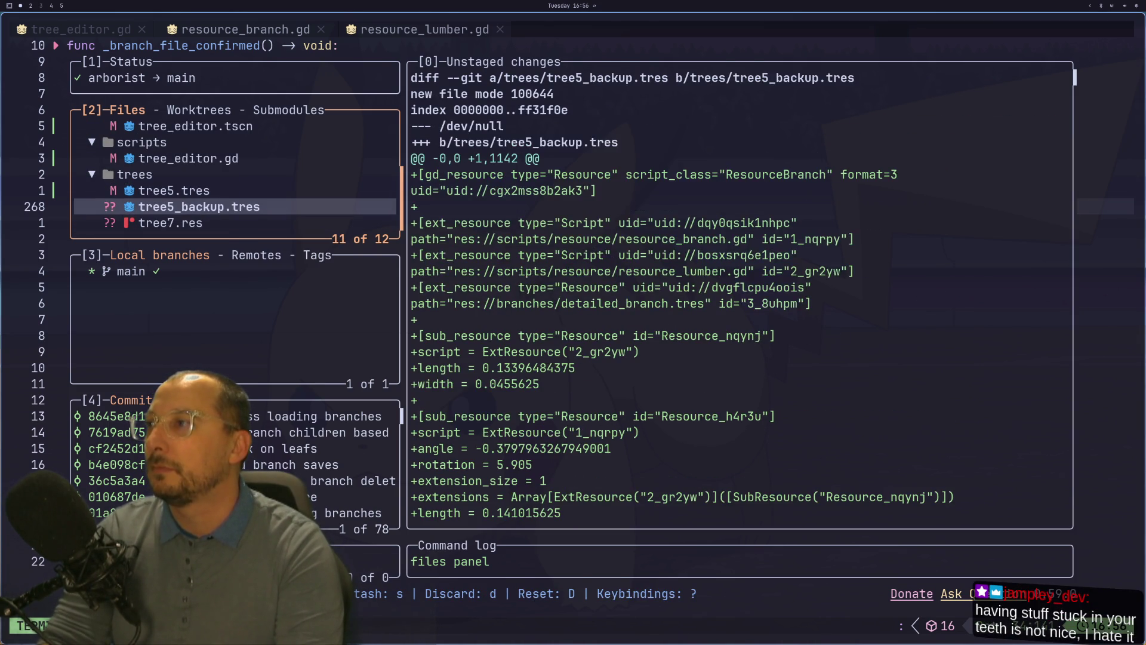
pyautogui.press('q')
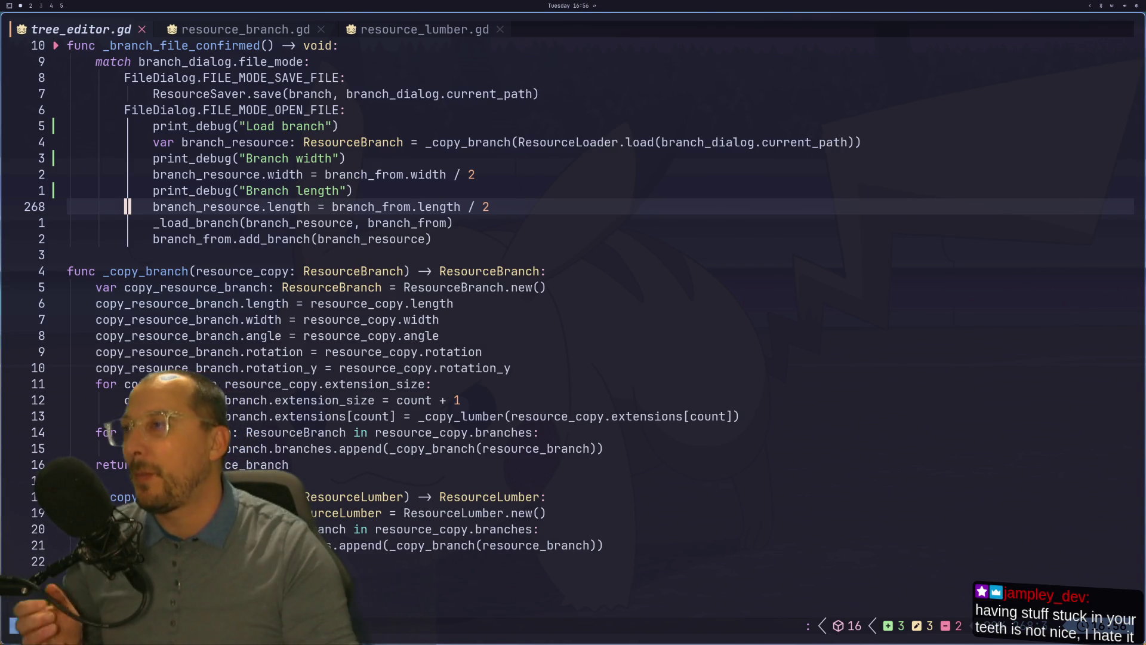
pyautogui.press('super+2')
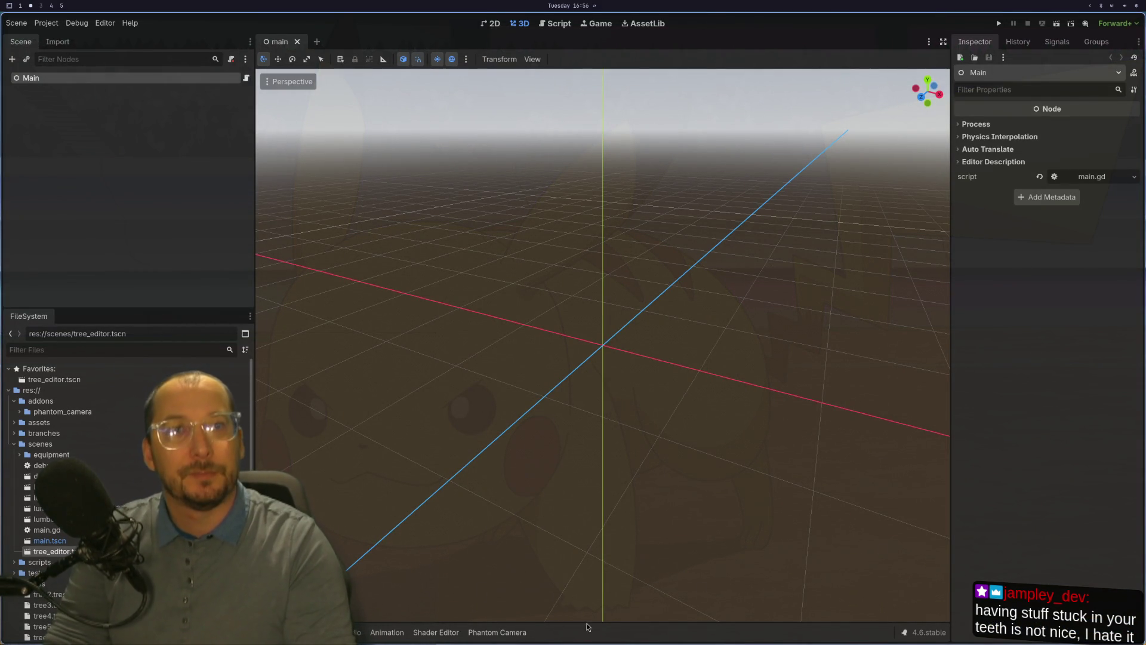
pyautogui.press('super+4')
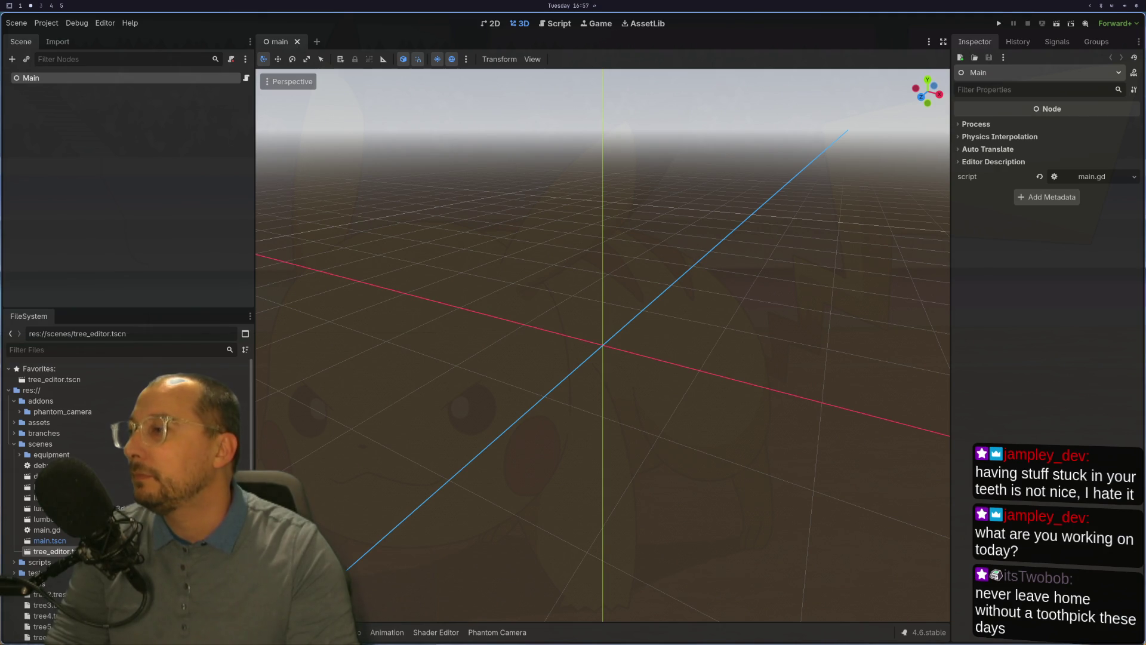
pyautogui.press('super+1')
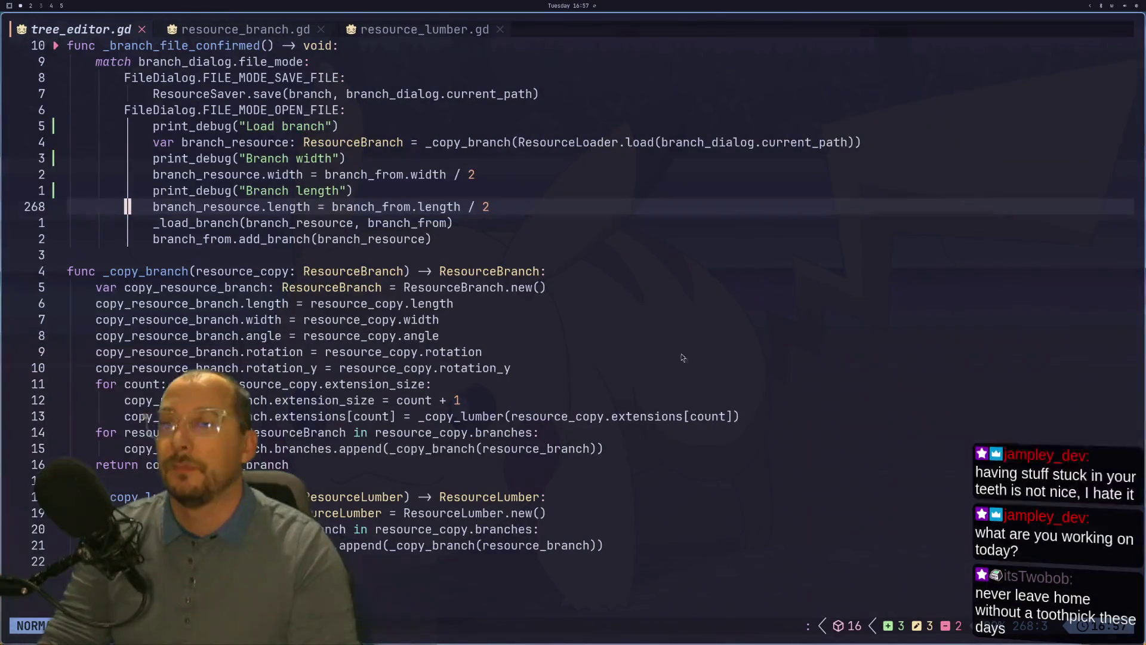
# Scroll through _branch_file_confirmed and _copy_branch in tree_editor.gd, then return to Godot.
pyautogui.scroll(-1, 501, 320)
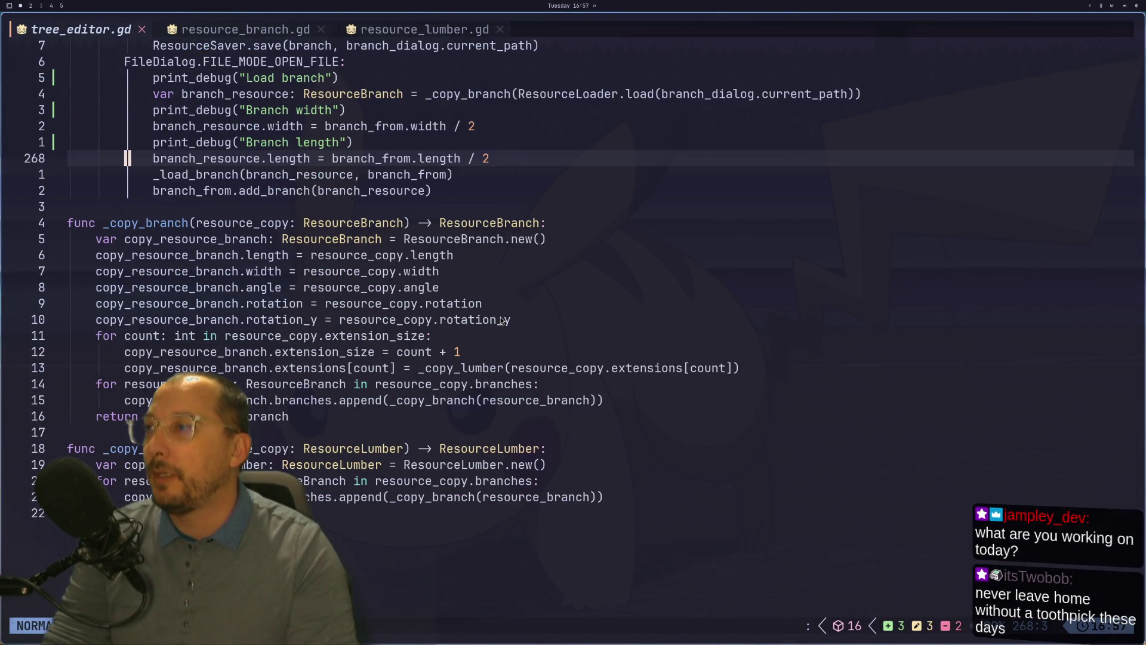
pyautogui.scroll(-1, 501, 320)
pyautogui.scroll(3, 502, 321)
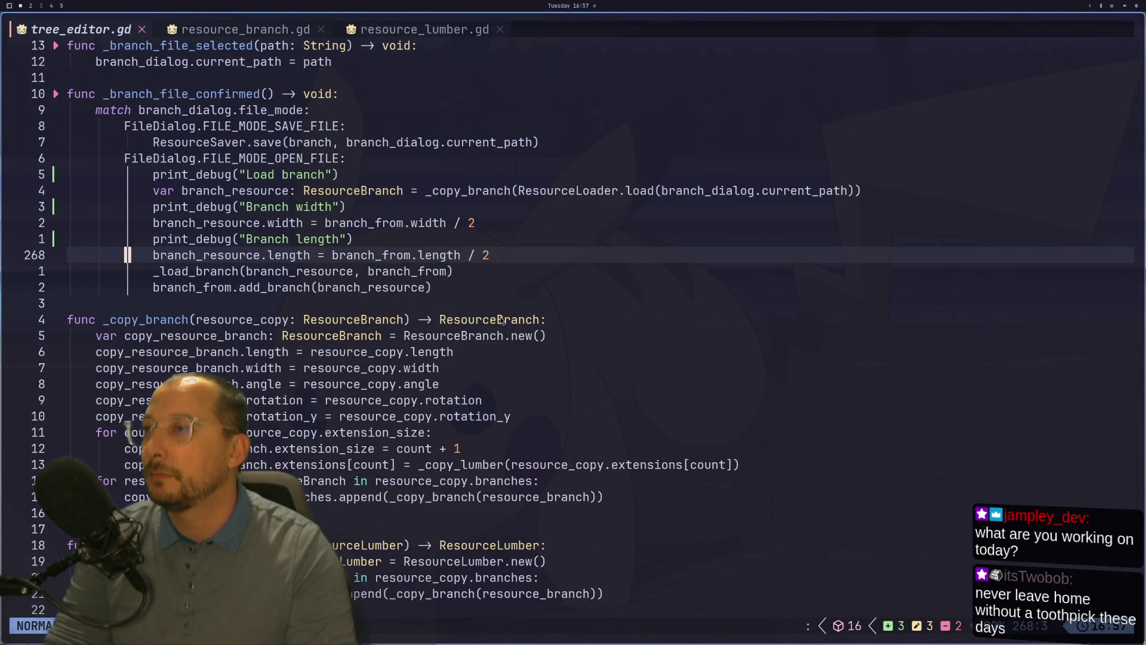
pyautogui.scroll(1, 502, 321)
pyautogui.scroll(-4, 502, 321)
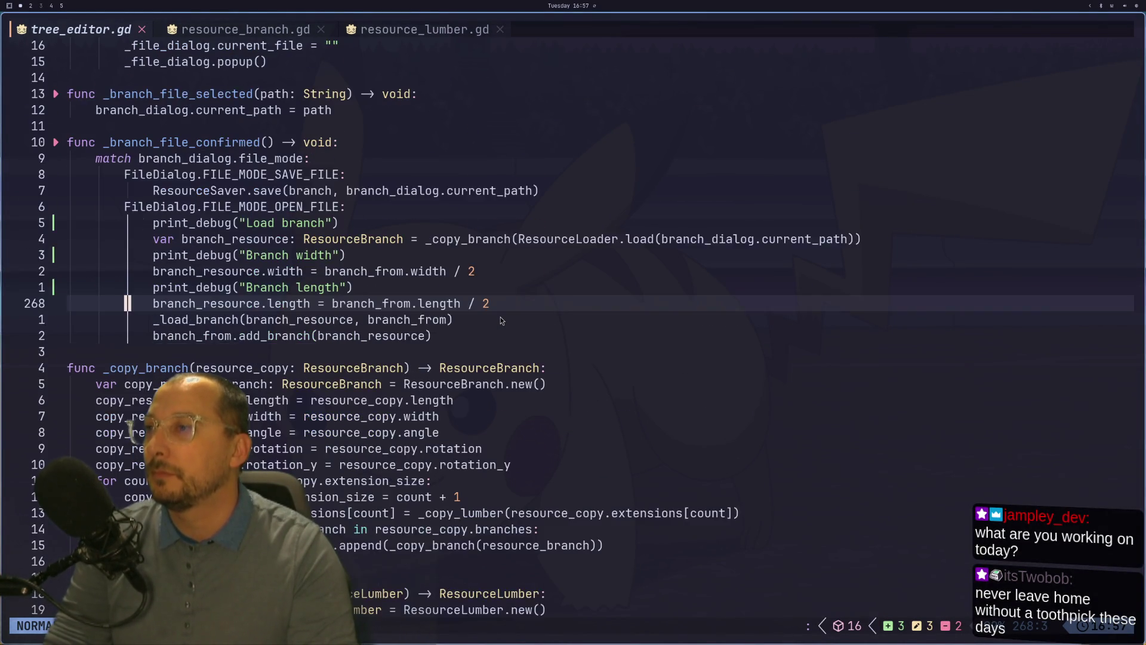
pyautogui.press('super+2')
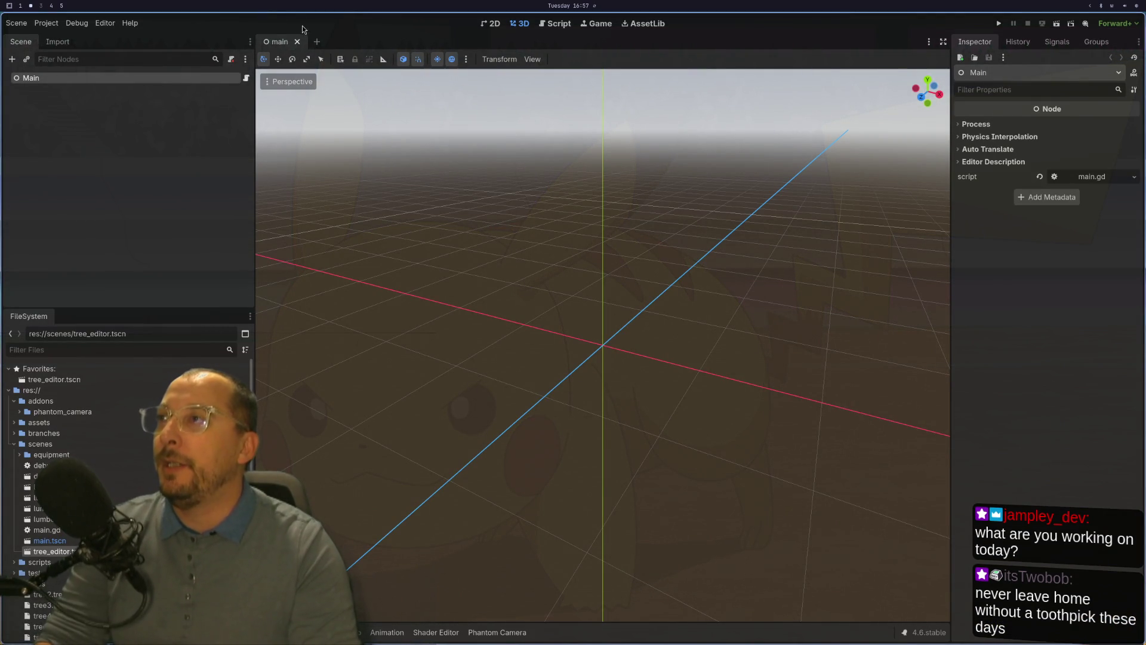
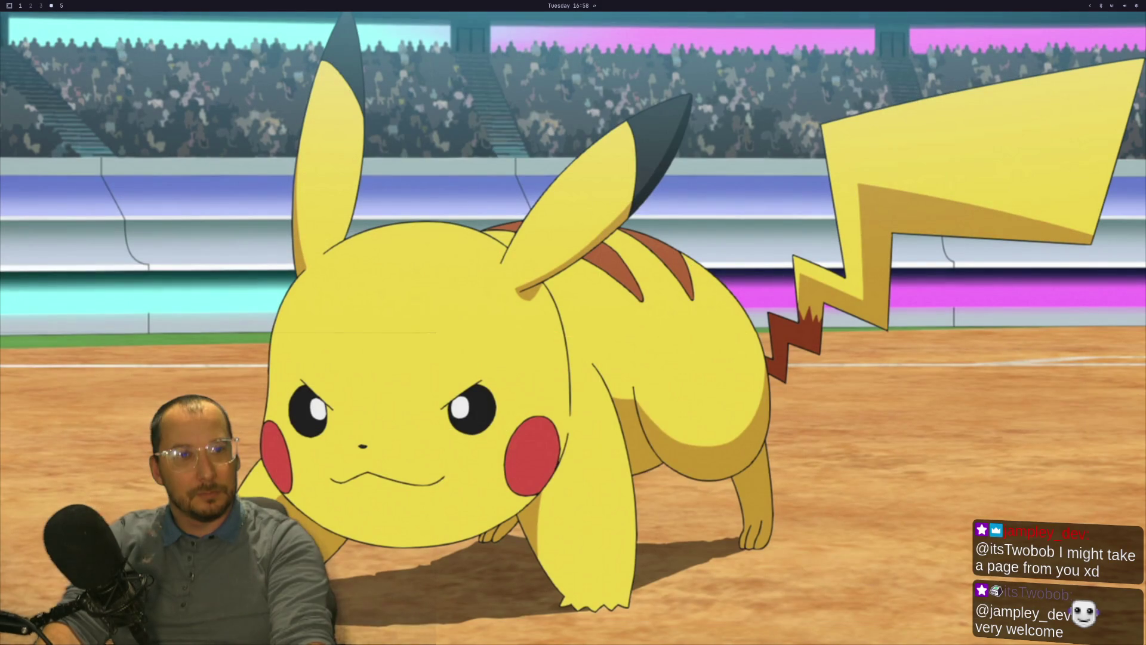
# Launch Godot 4.6 from the app launcher search 'godo' and open the Arborist project for editing.
pyautogui.press('super+space')
pyautogui.write('godo')
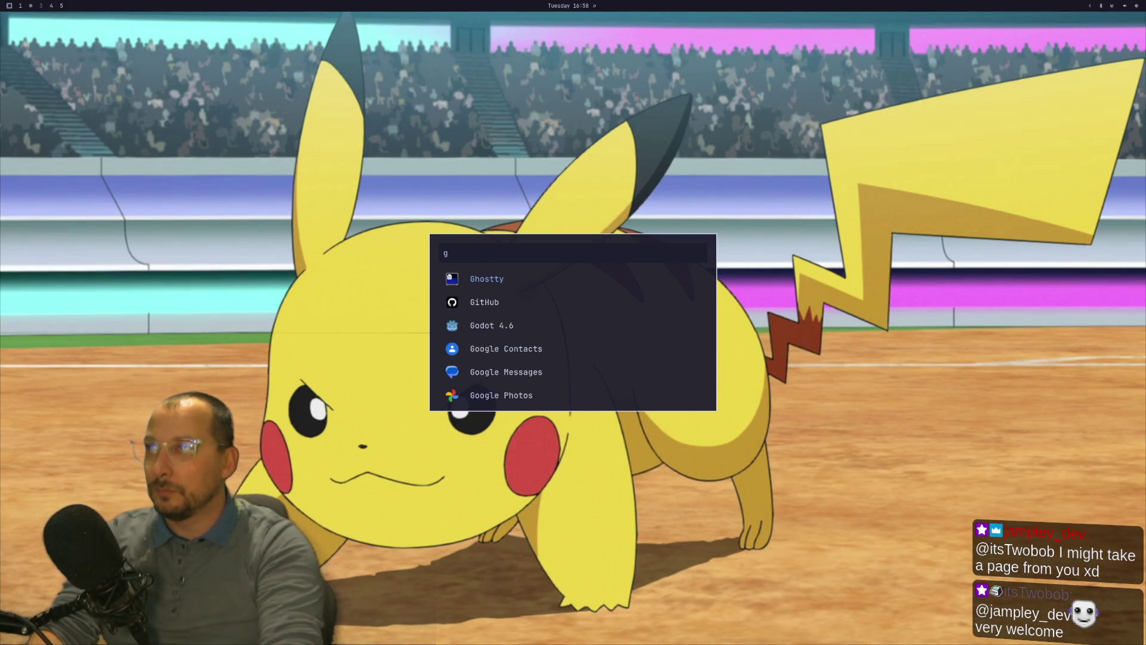
pyautogui.press('Return')
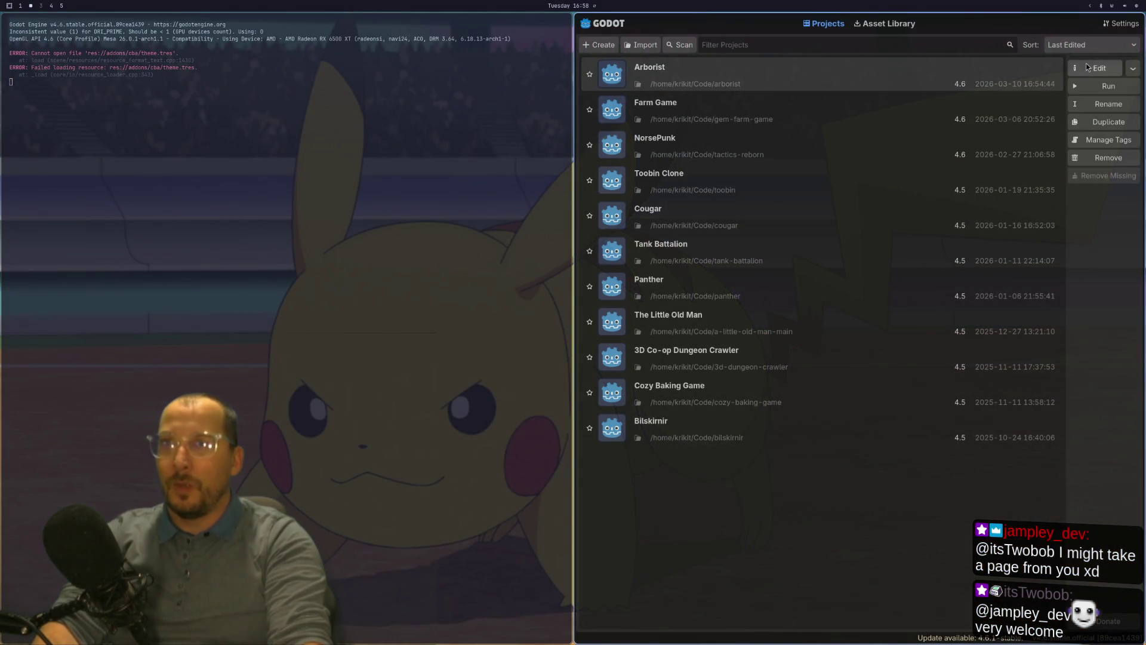
pyautogui.click(1089, 73)
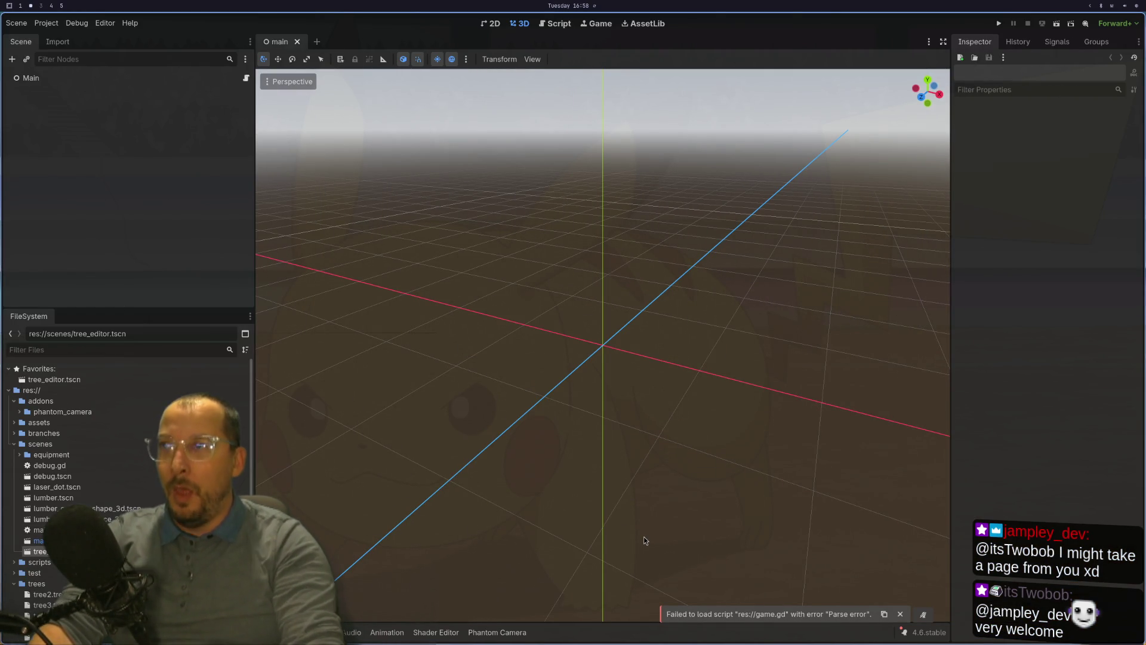
# Load tree7.res as the TreeEditor node's tree resource and run the tree_editor scene.
pyautogui.press('super+4')
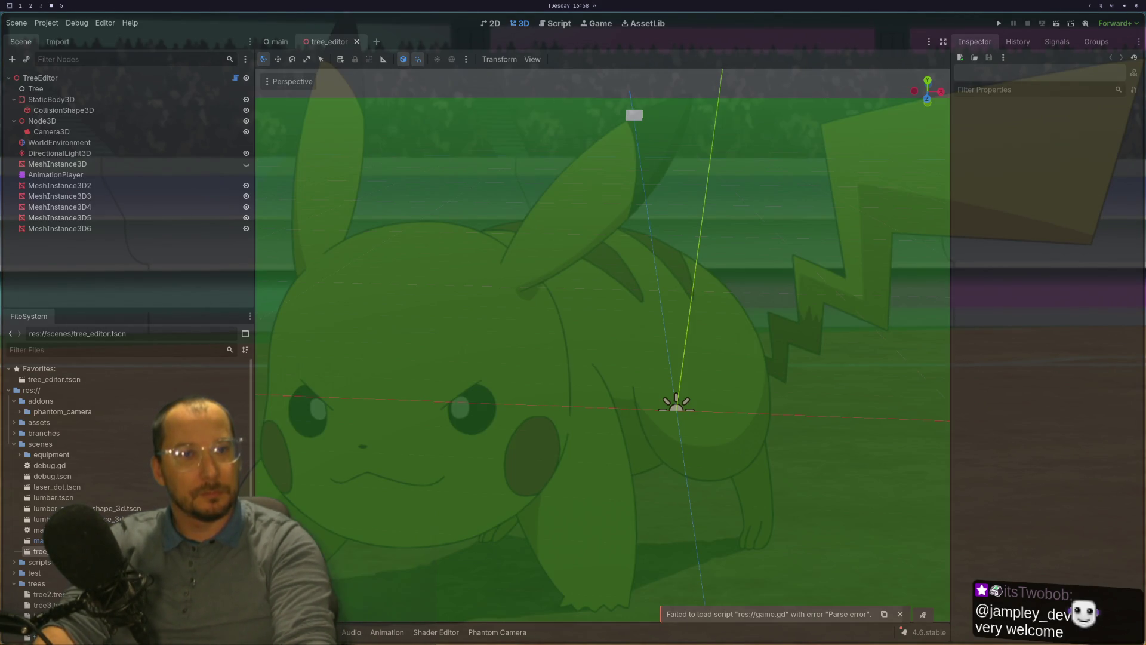
pyautogui.click(72, 78)
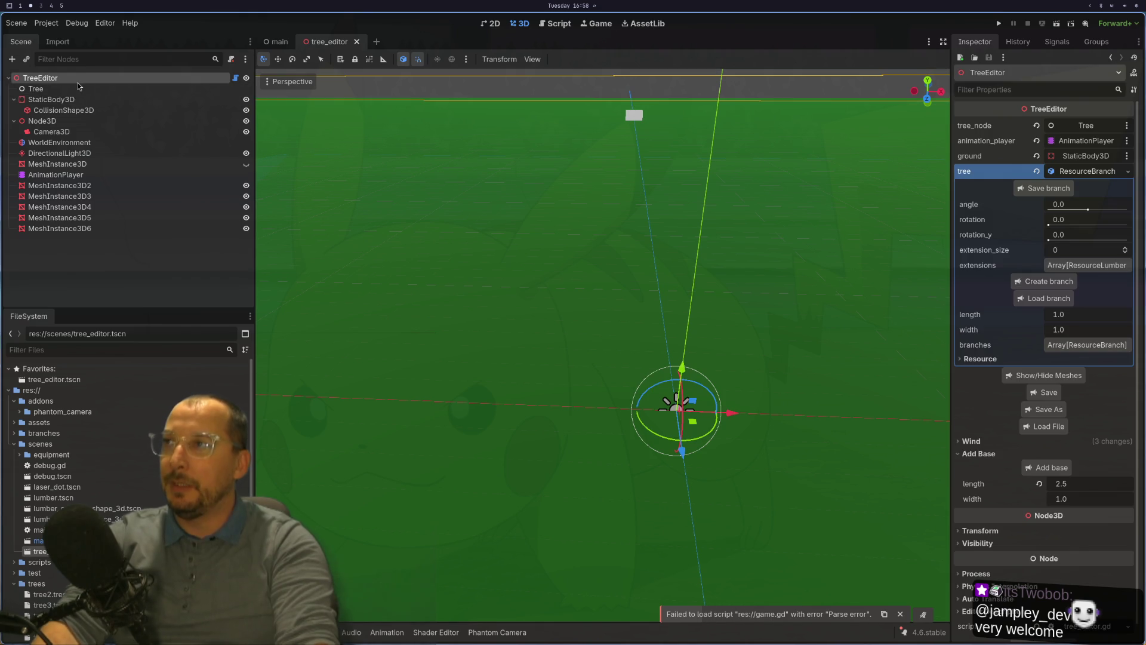
pyautogui.click(1038, 430)
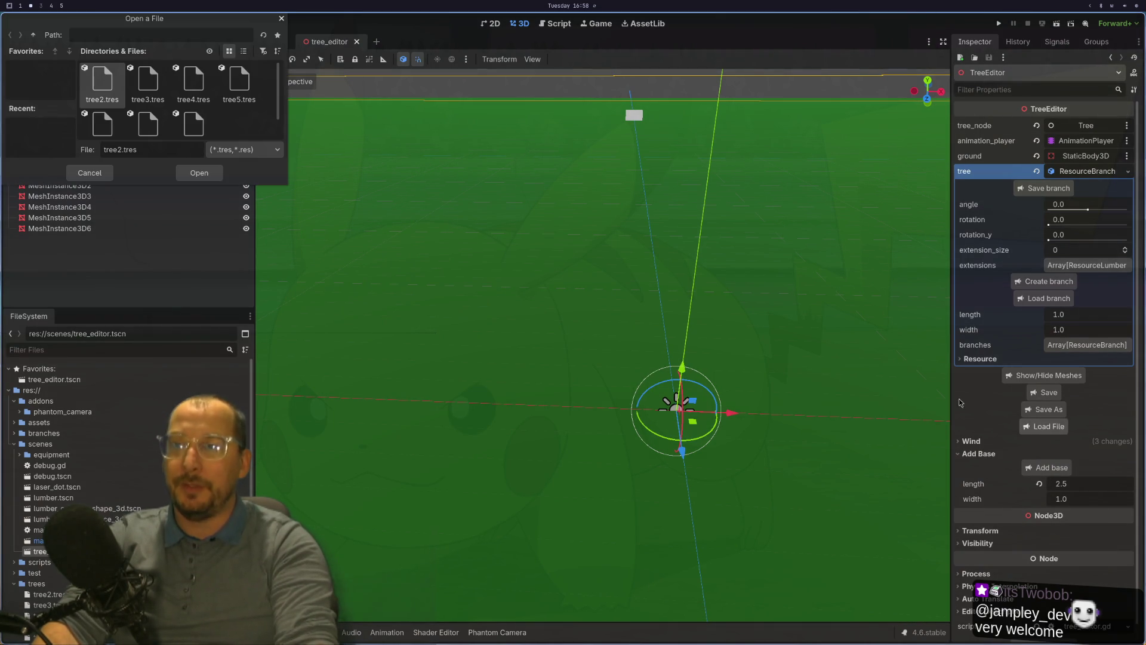
pyautogui.scroll(-1, 160, 105)
pyautogui.click(160, 106)
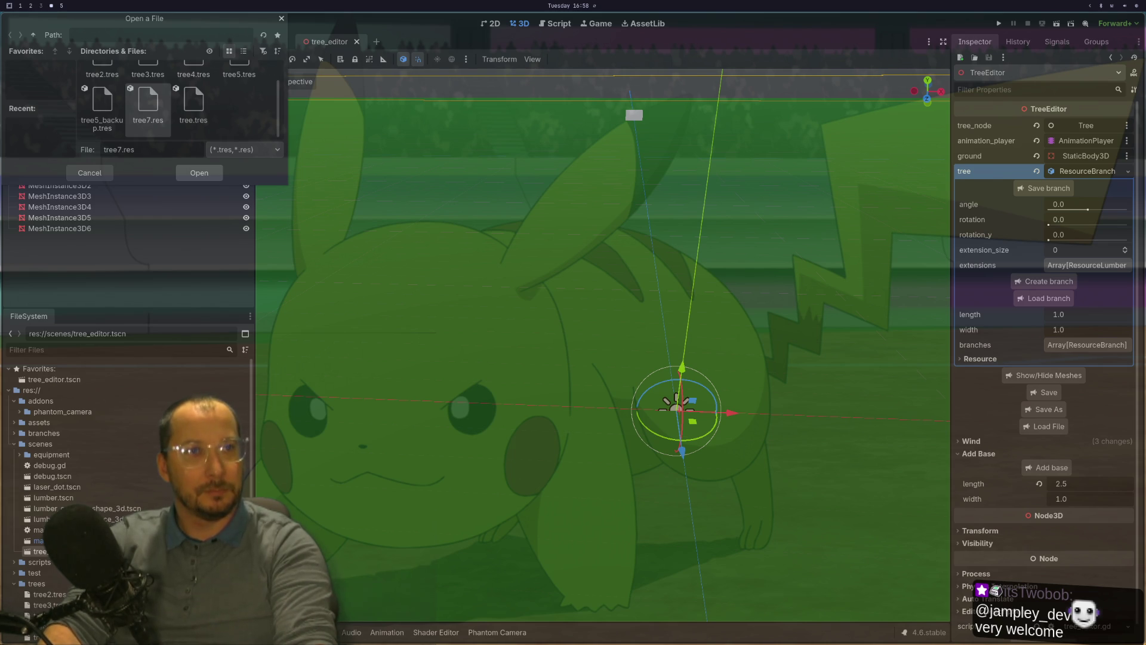
pyautogui.click(200, 173)
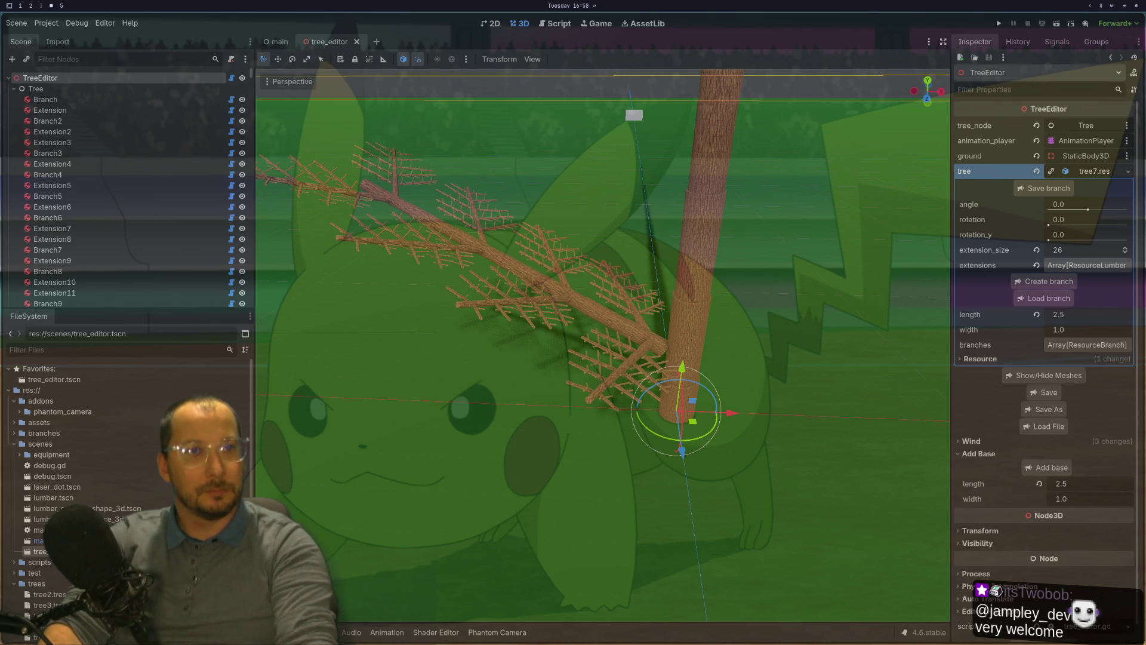
pyautogui.click(1056, 26)
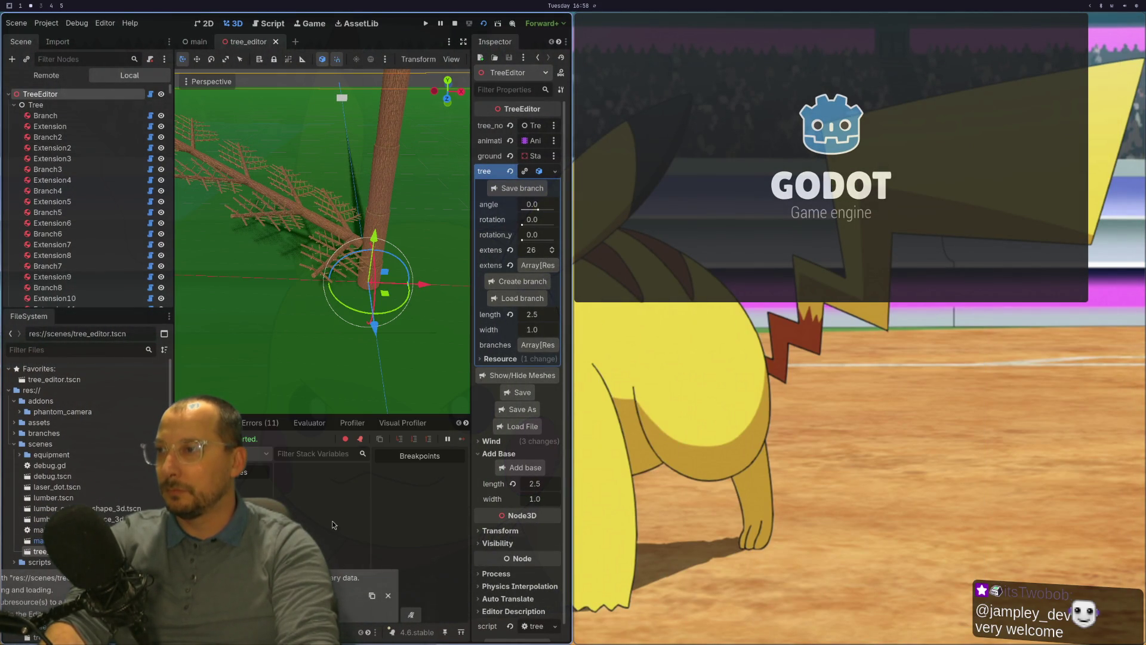
# Open the debugger's Visual Profiler, then scroll the debugger tabs over to the Monitors page.
pyautogui.click(404, 425)
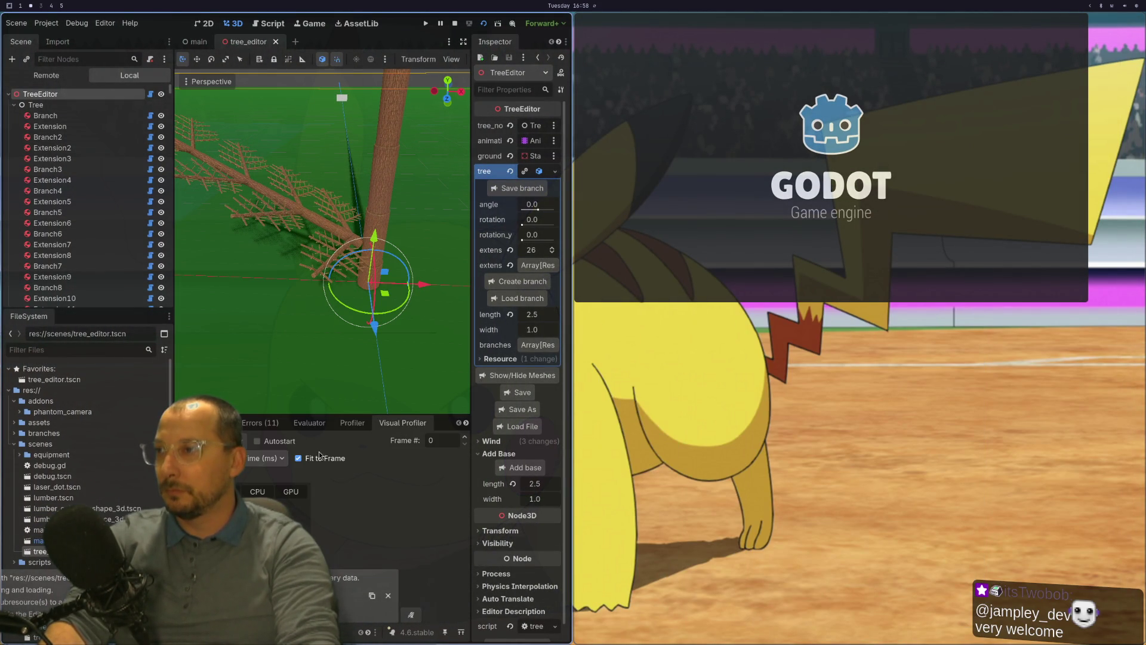
pyautogui.click(466, 423)
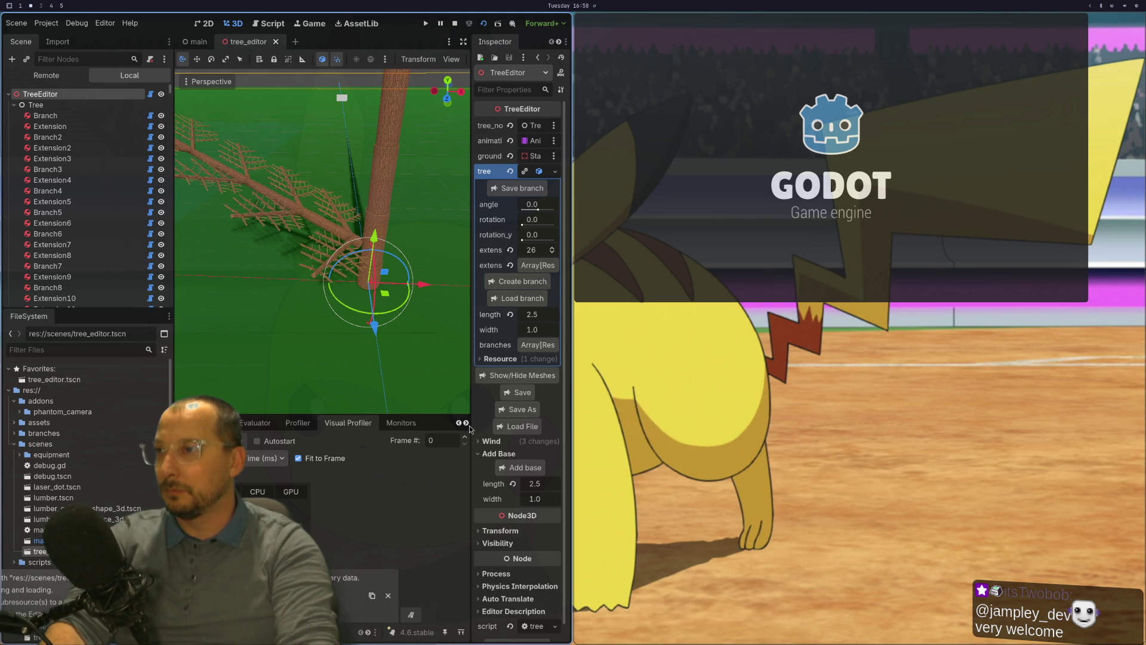
pyautogui.click(402, 422)
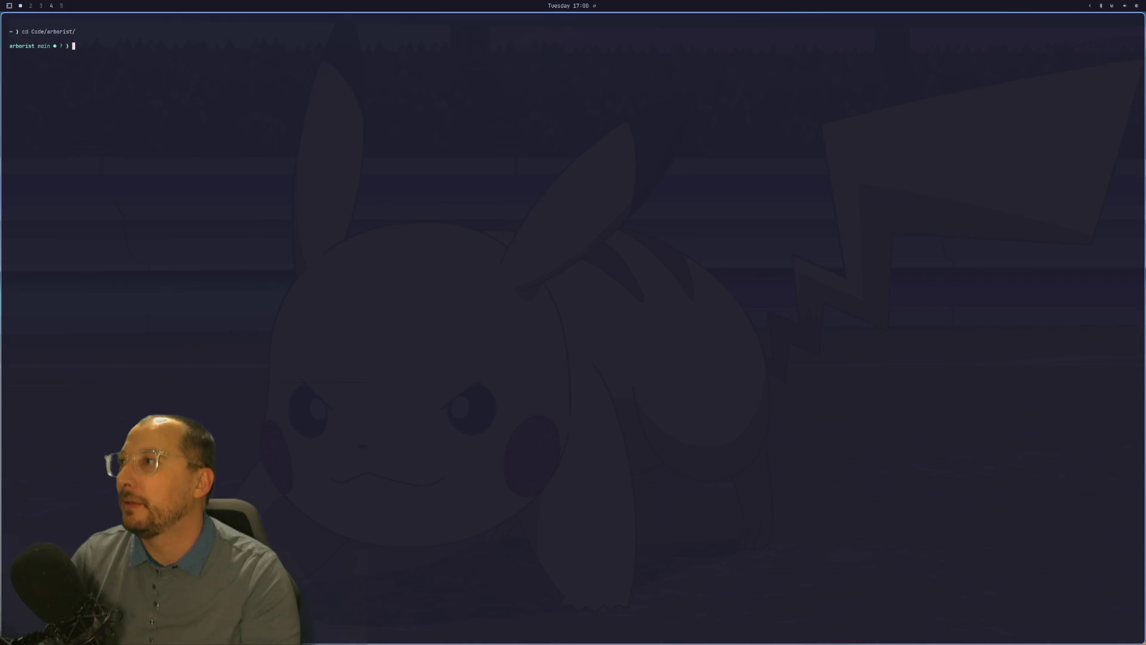
# Relaunch Godot via the launcher search 'godot' and open the Arborist project from the Project Manager.
pyautogui.press('super+2')
pyautogui.press('super+space')
pyautogui.write('godot')
pyautogui.press('Return')
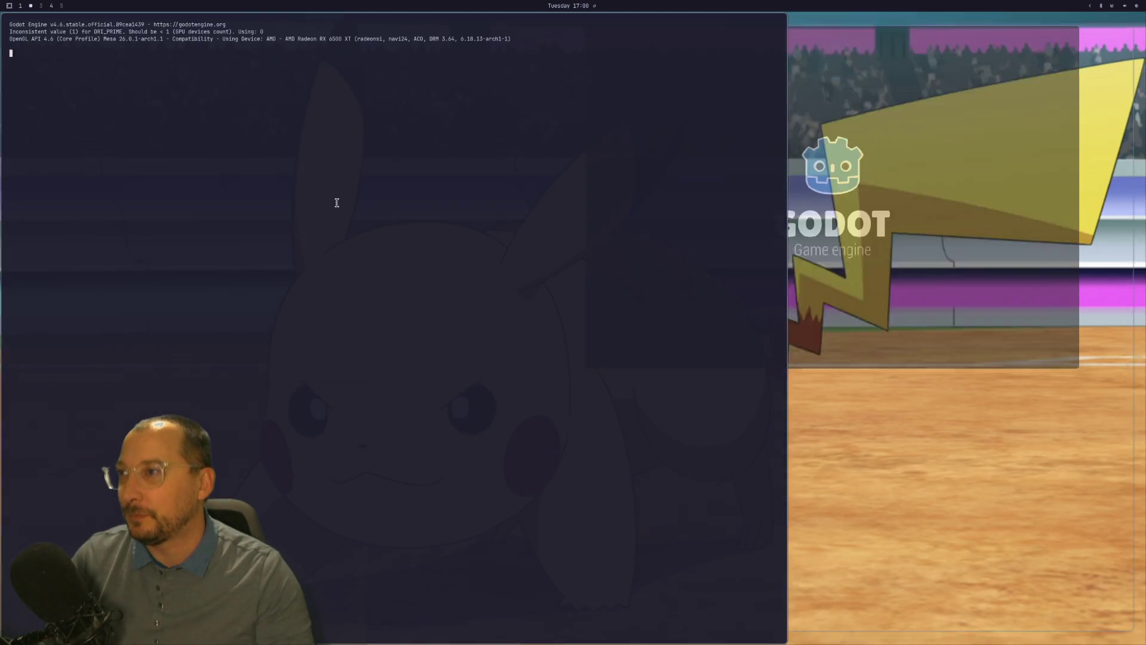
pyautogui.click(712, 75)
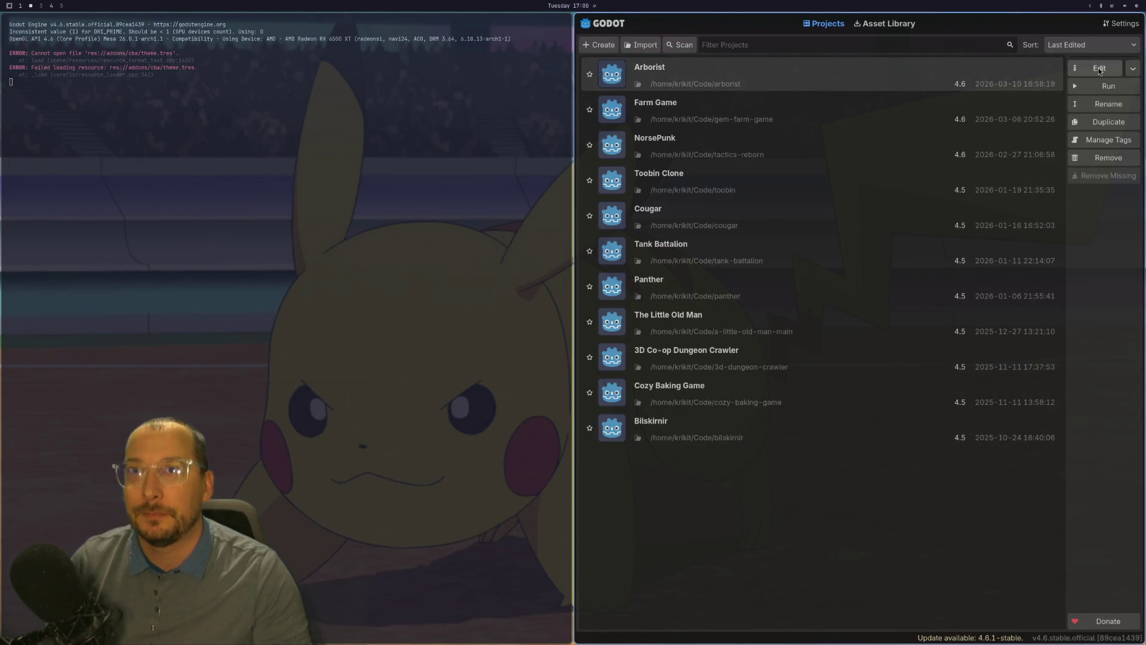
pyautogui.click(1100, 70)
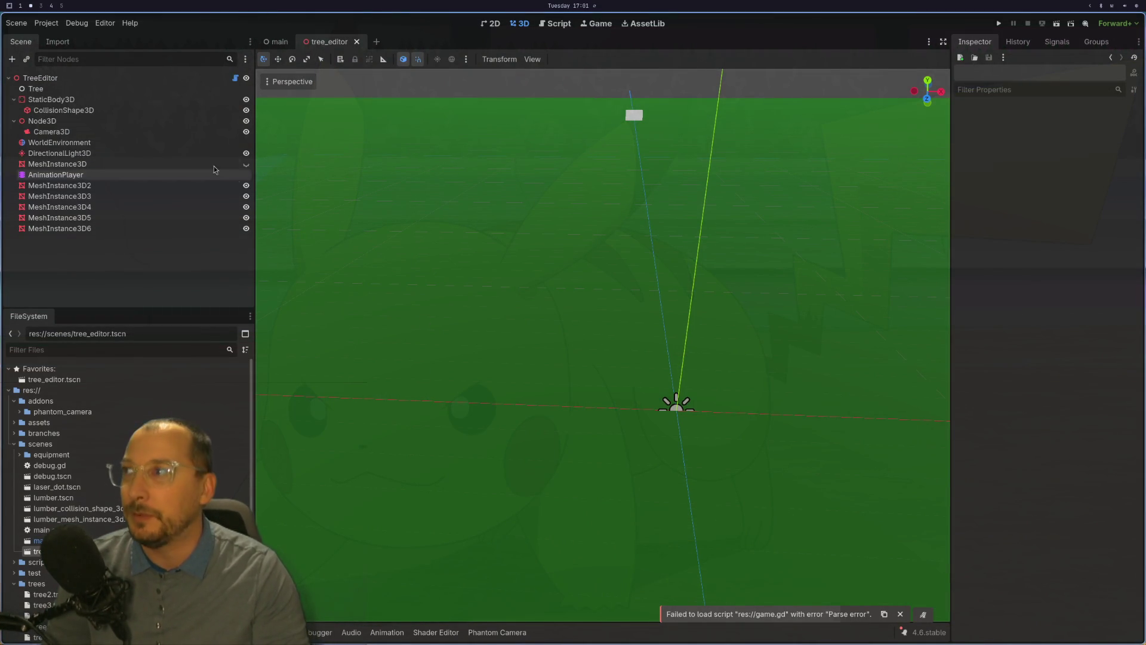
# Load tree7.res into the TreeEditor node and run the scene with the large tree.
pyautogui.click(81, 79)
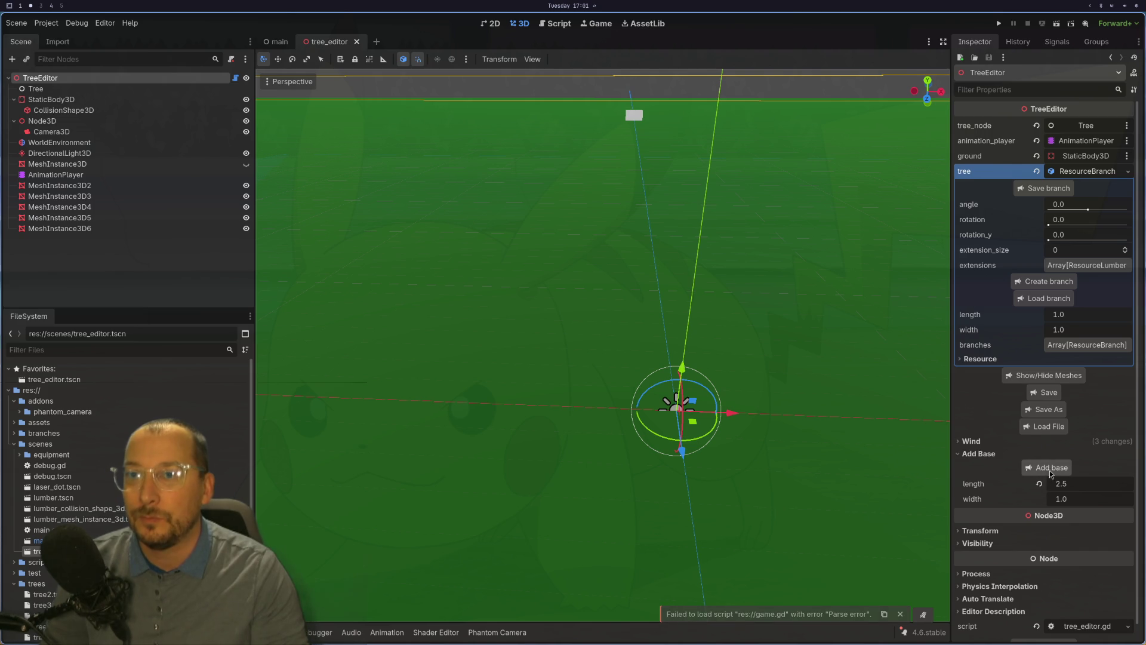
pyautogui.click(1045, 427)
pyautogui.scroll(-1, 238, 103)
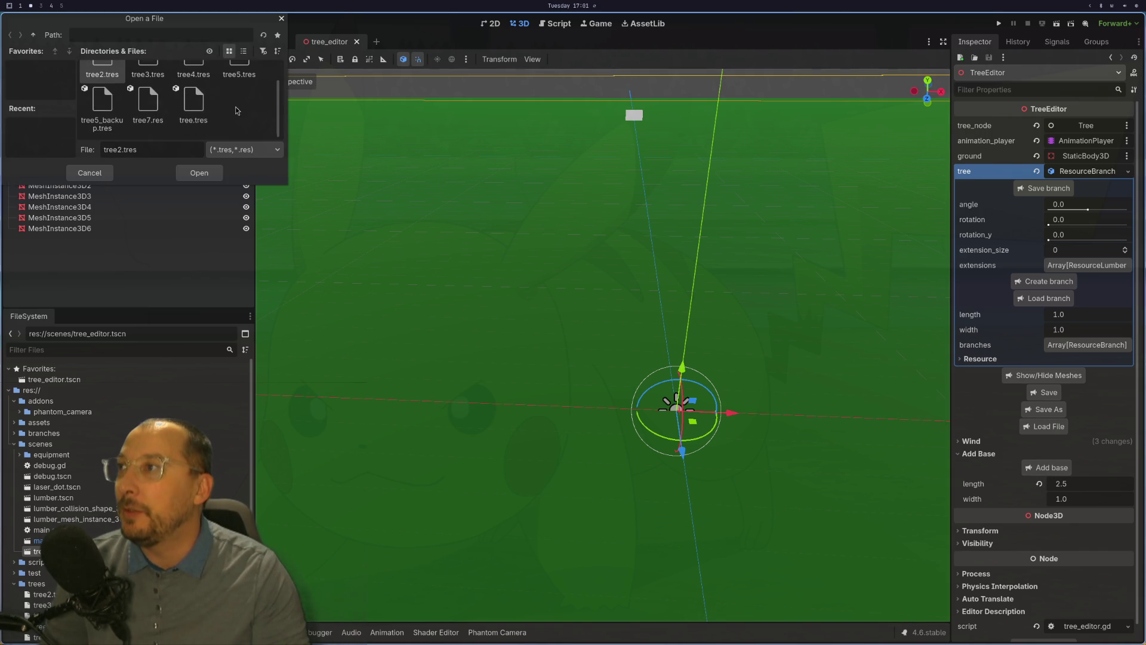
pyautogui.click(148, 105)
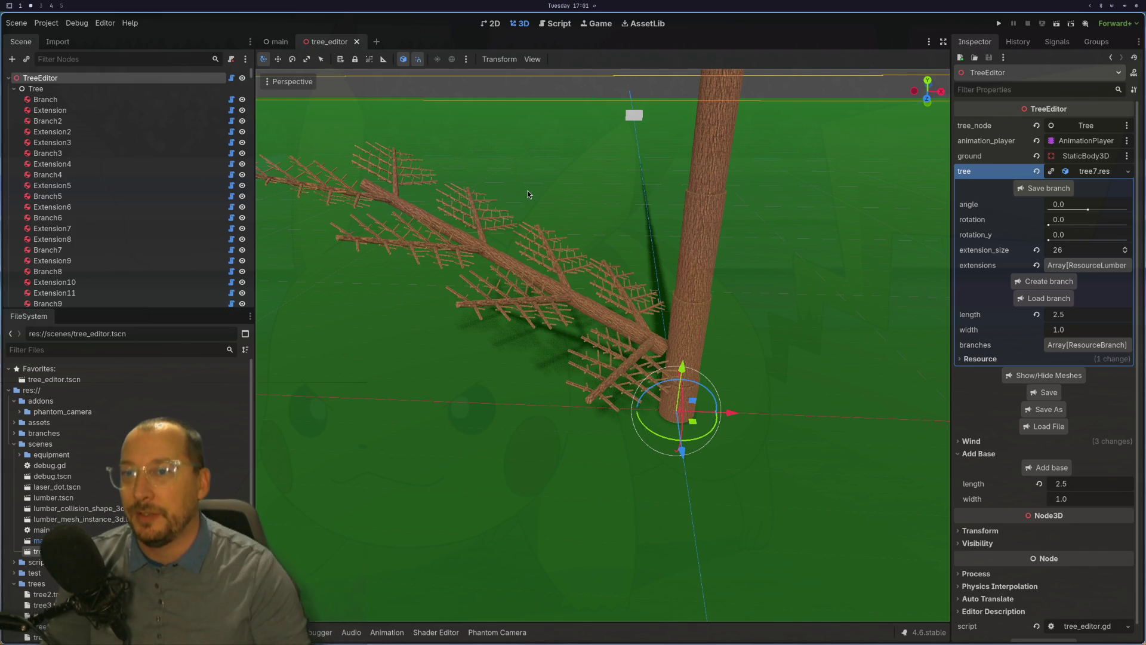
pyautogui.click(1057, 24)
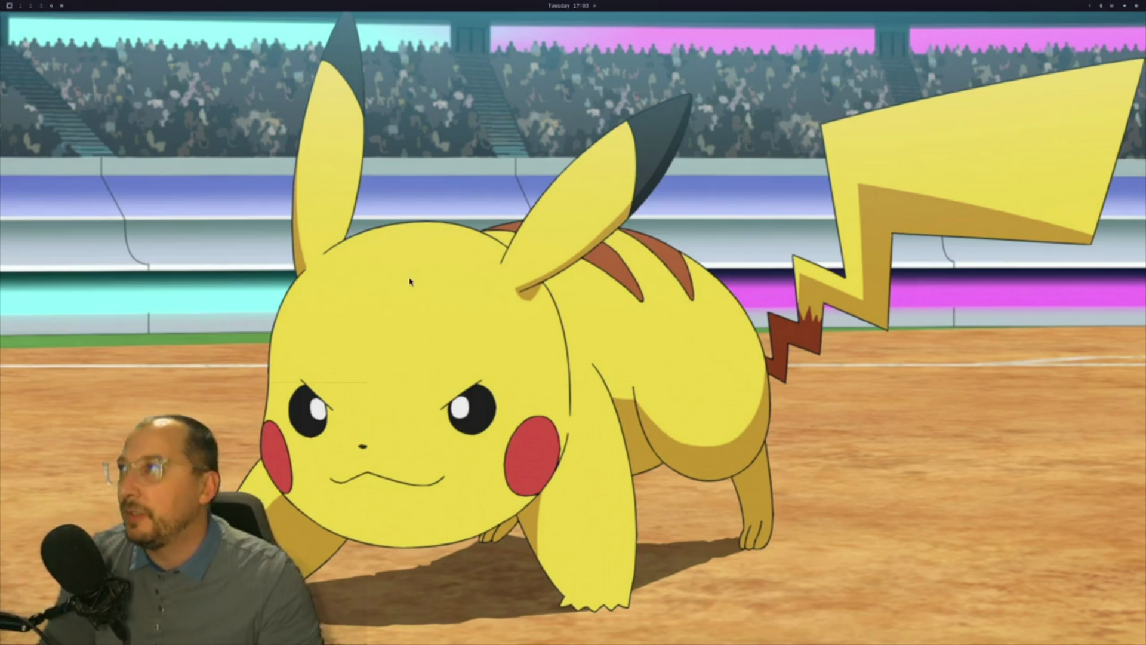
# Launch Godot from the launcher search 'godot' and open the Arborist project on the second workspace.
pyautogui.press('super+d')
pyautogui.write('godot')
pyautogui.press('Return')
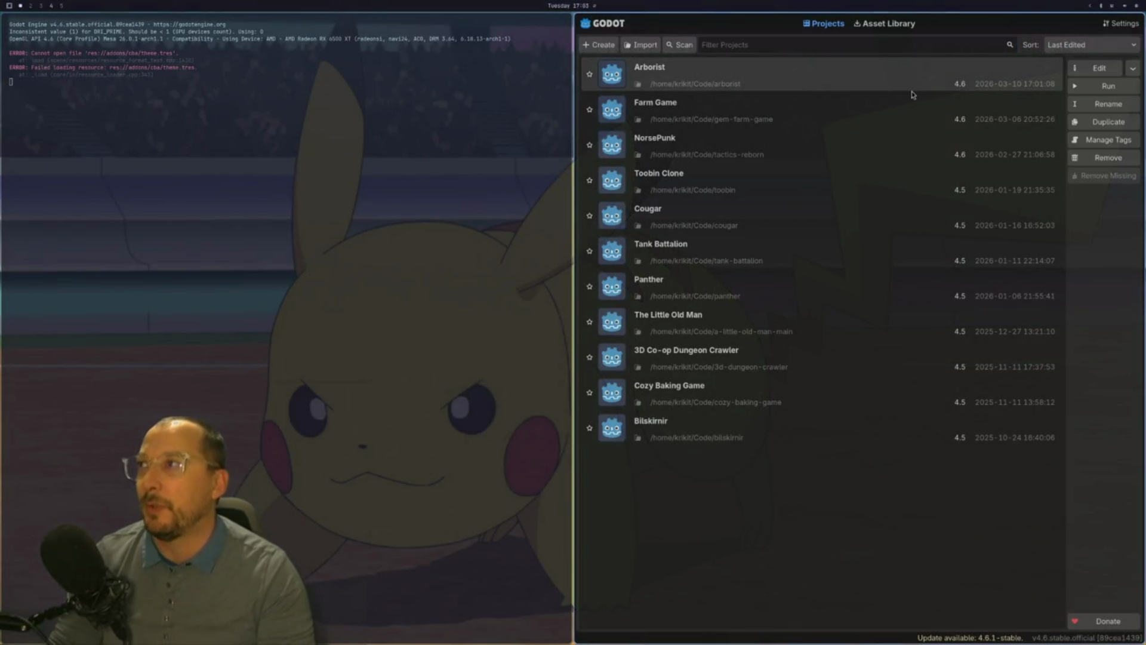
pyautogui.press('super+2')
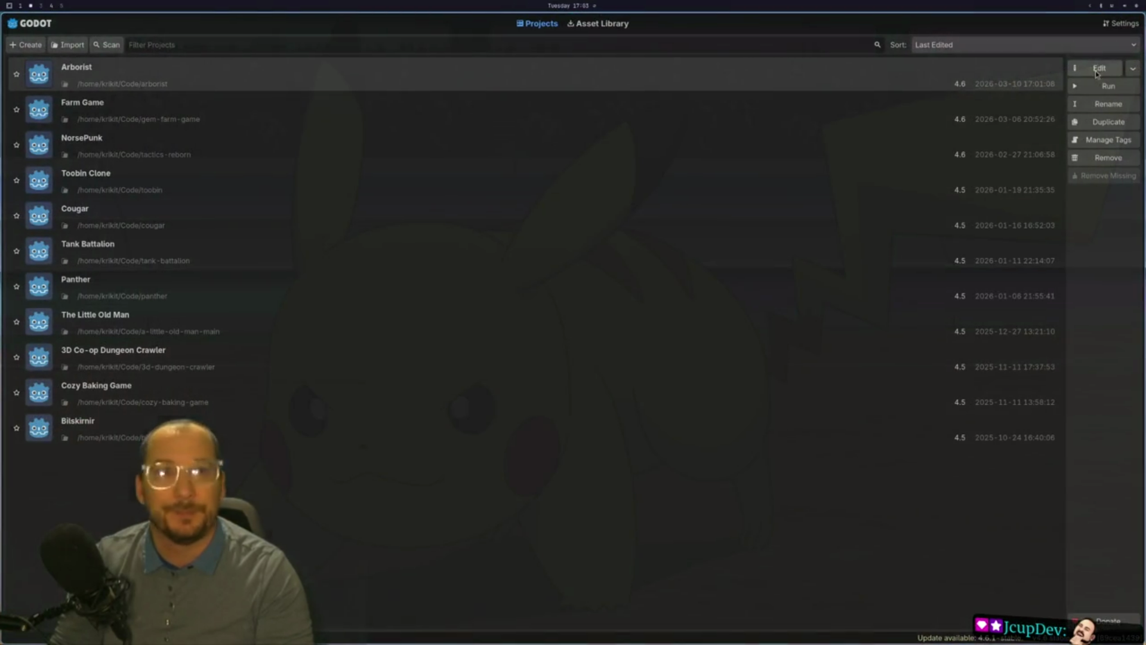
pyautogui.click(1098, 71)
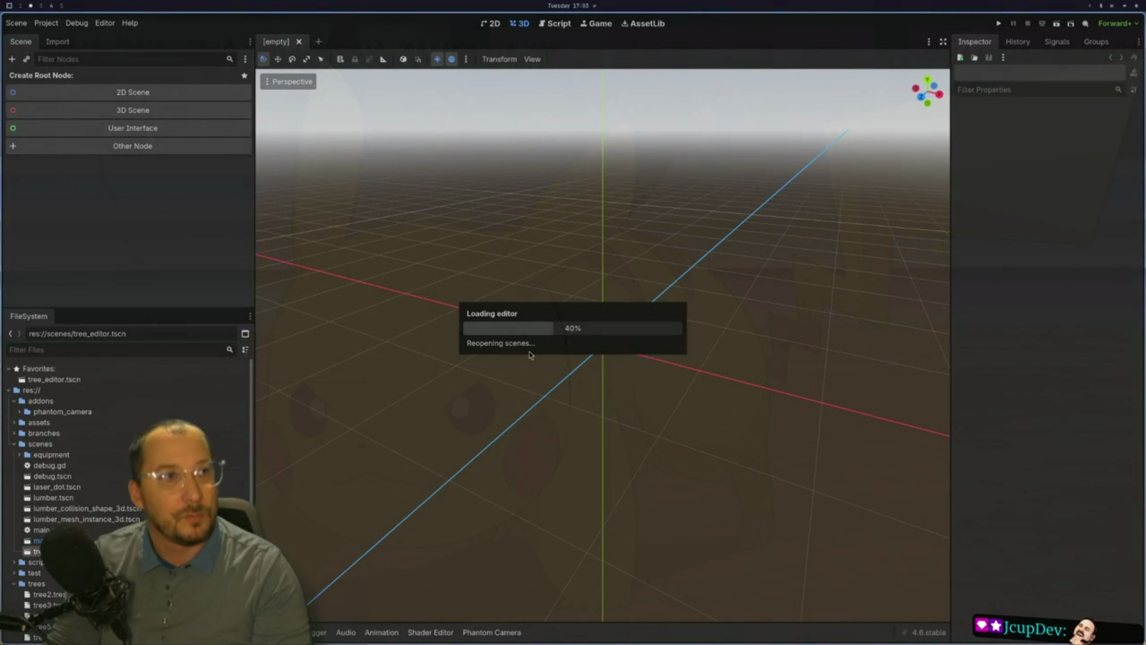
pyautogui.press('super+space')
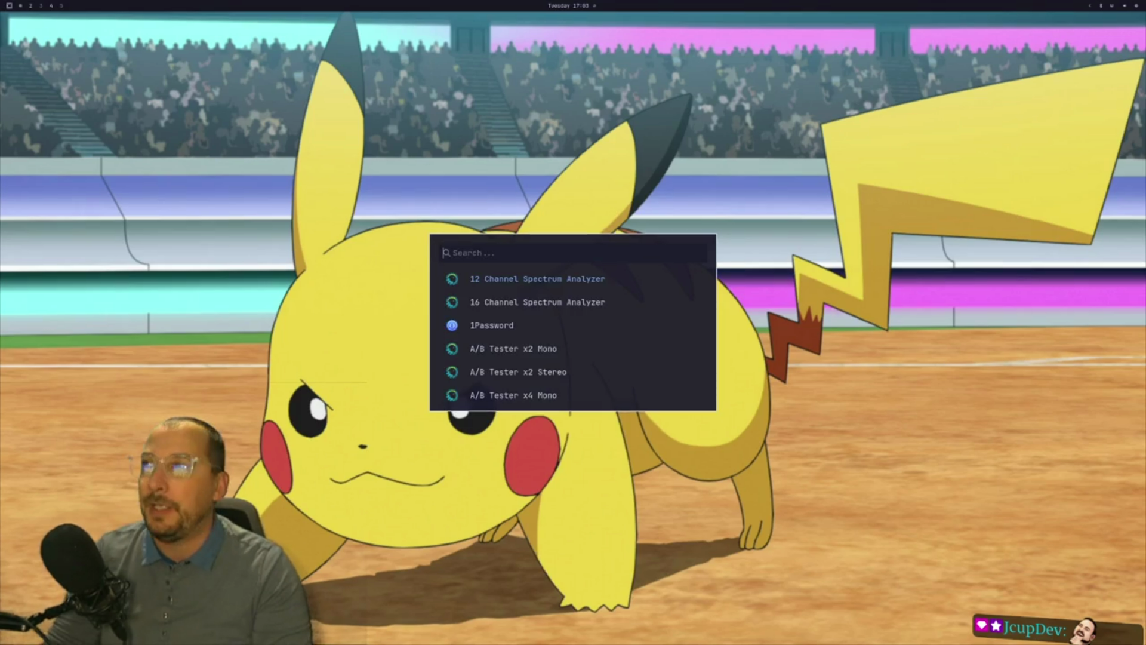
# Dismiss the app launcher and open a new terminal window.
pyautogui.write('g')
pyautogui.press('BackSpace')
pyautogui.write('g')
pyautogui.press('BackSpace')
pyautogui.press('Escape')
pyautogui.press('super+Return')
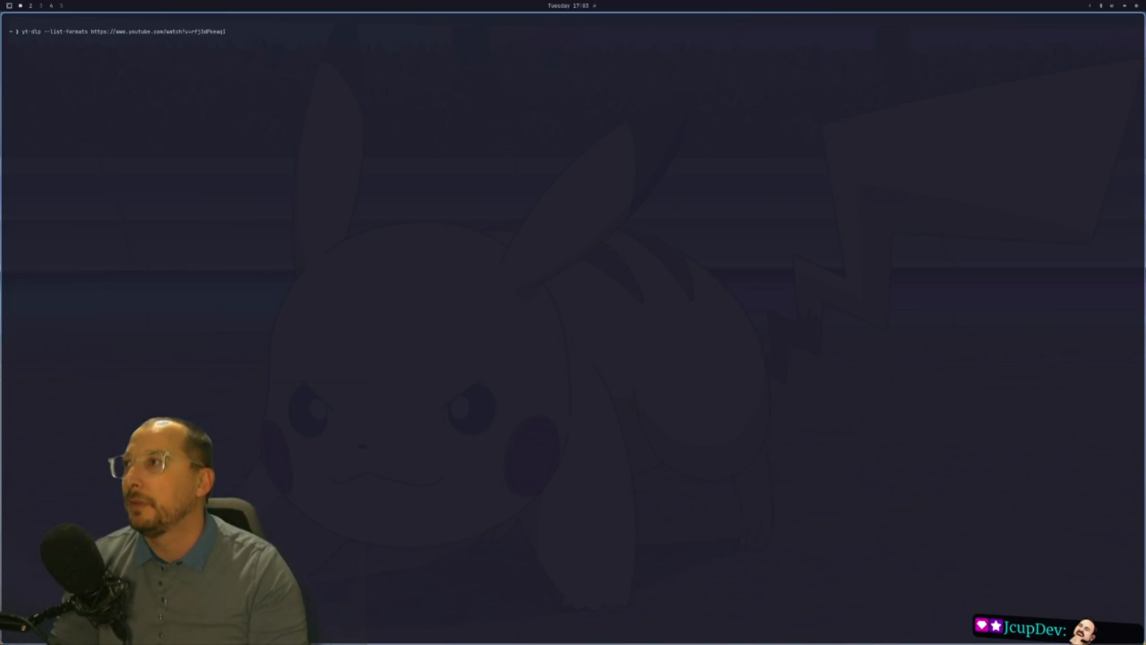
# In Code/arborist, run ~/gdvim, quit Neovim, then run ~/gdvim again.
pyautogui.write('cd a')
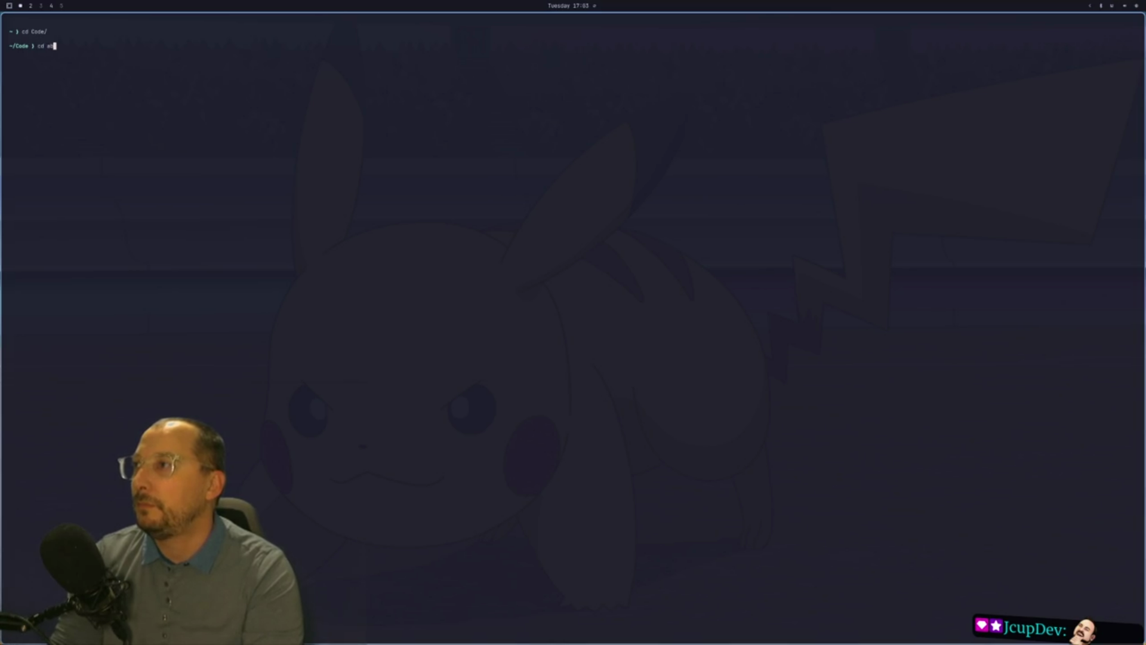
pyautogui.press('Tab')
pyautogui.write('r')
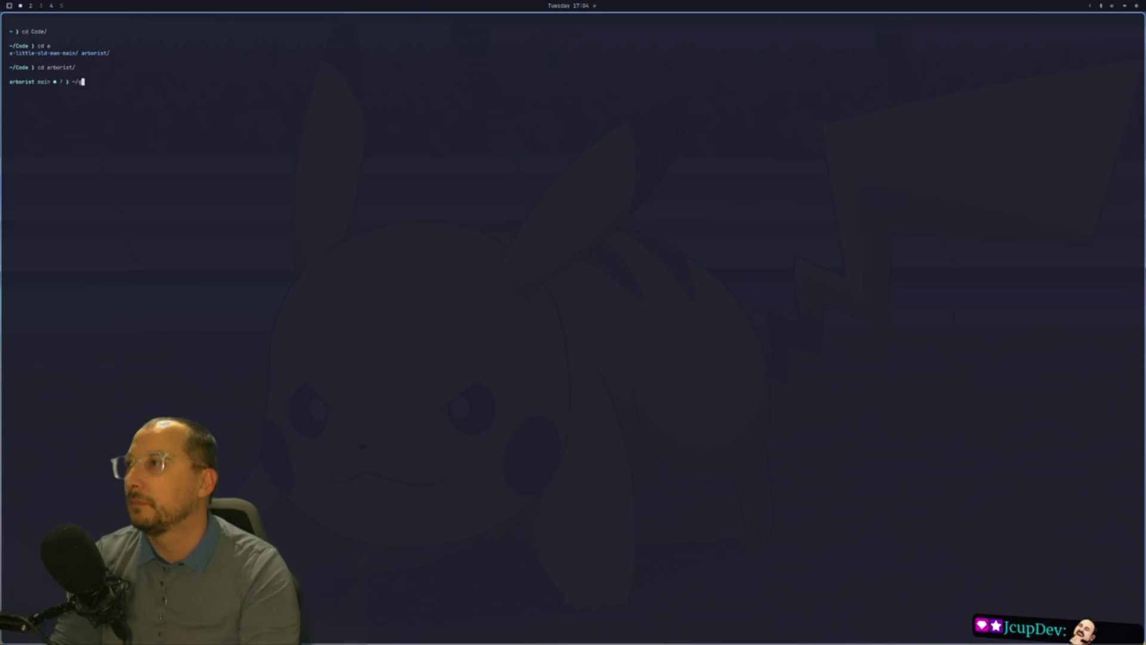
pyautogui.press('Return')
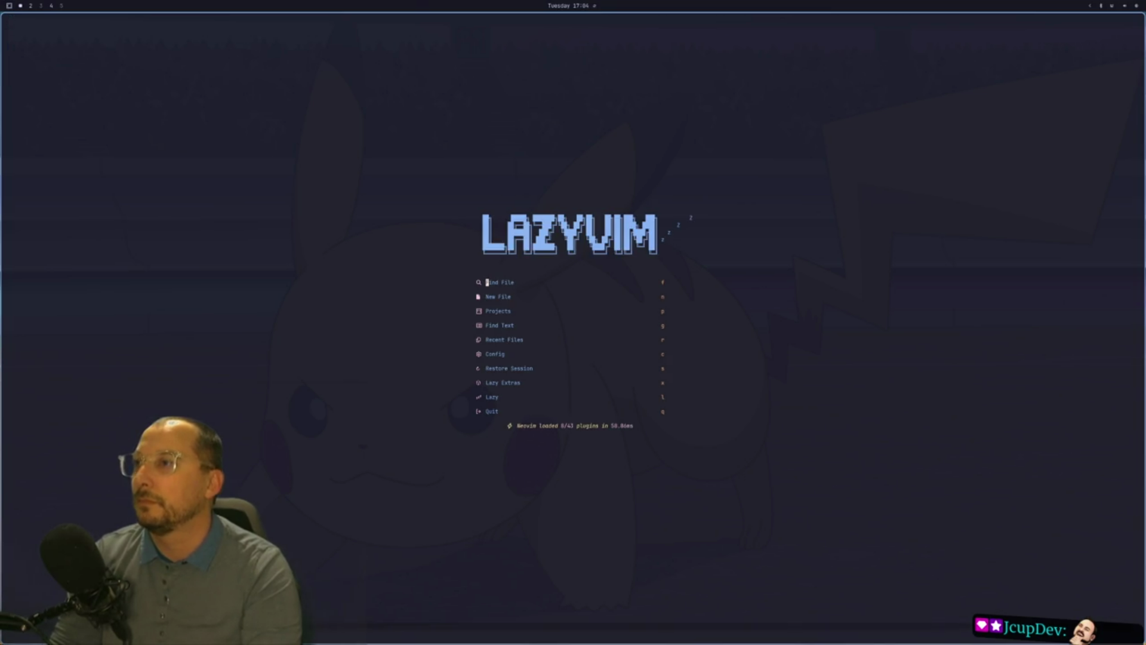
pyautogui.press('space')
pyautogui.press('q')
pyautogui.press('q')
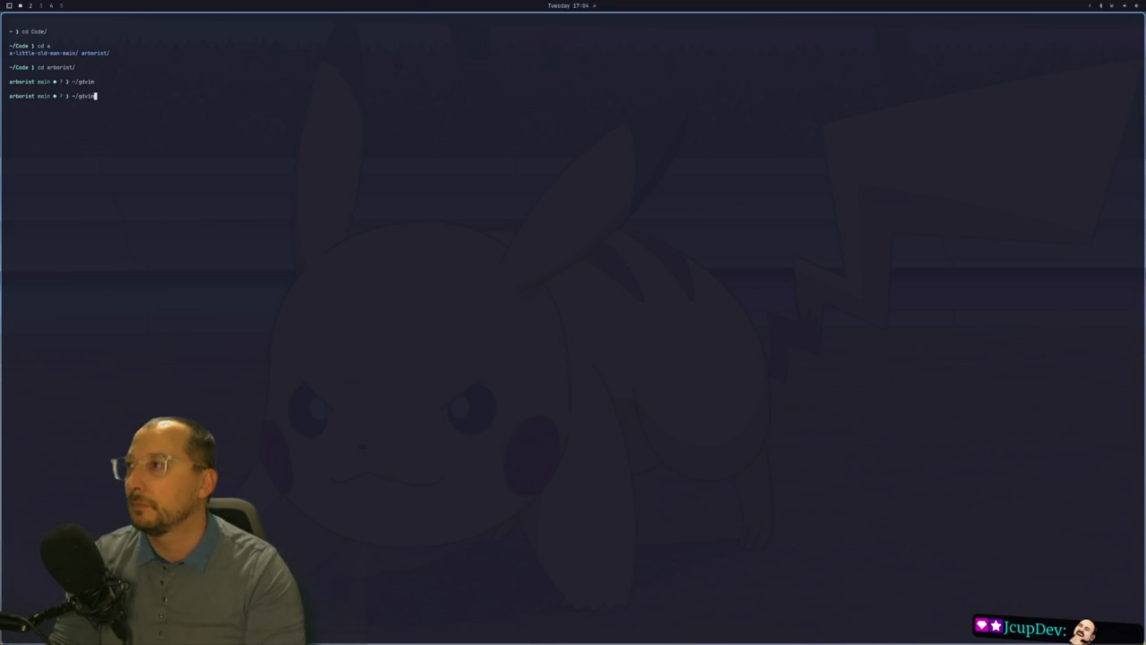
pyautogui.press('Return')
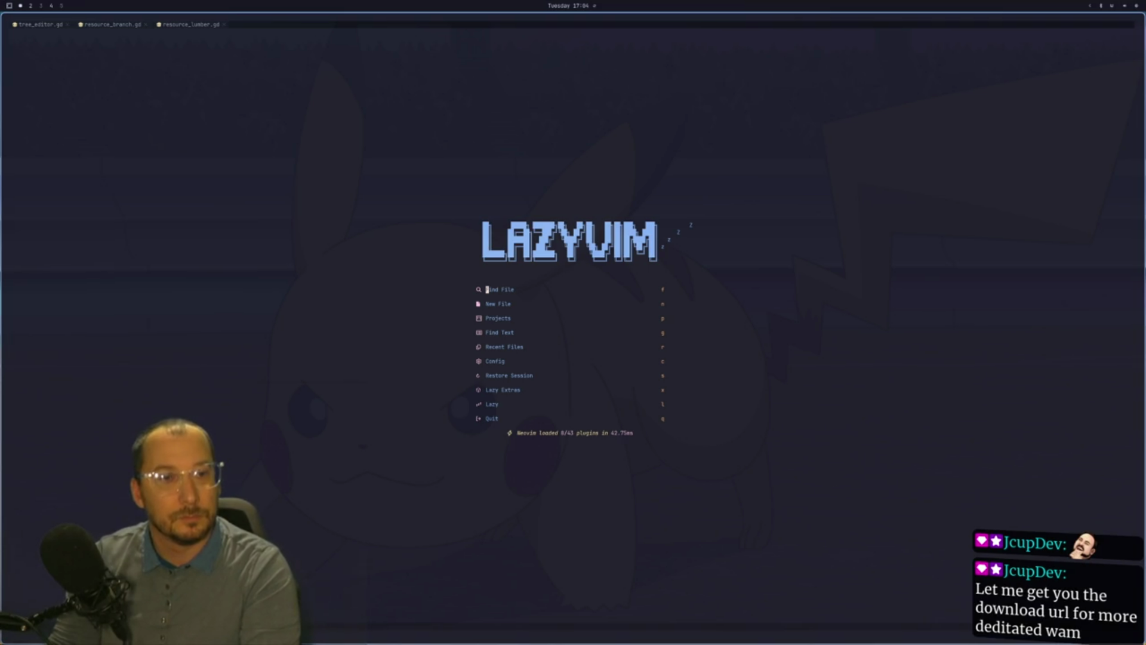
# Enlarge the Neovim terminal's text two steps.
pyautogui.press('super+2')
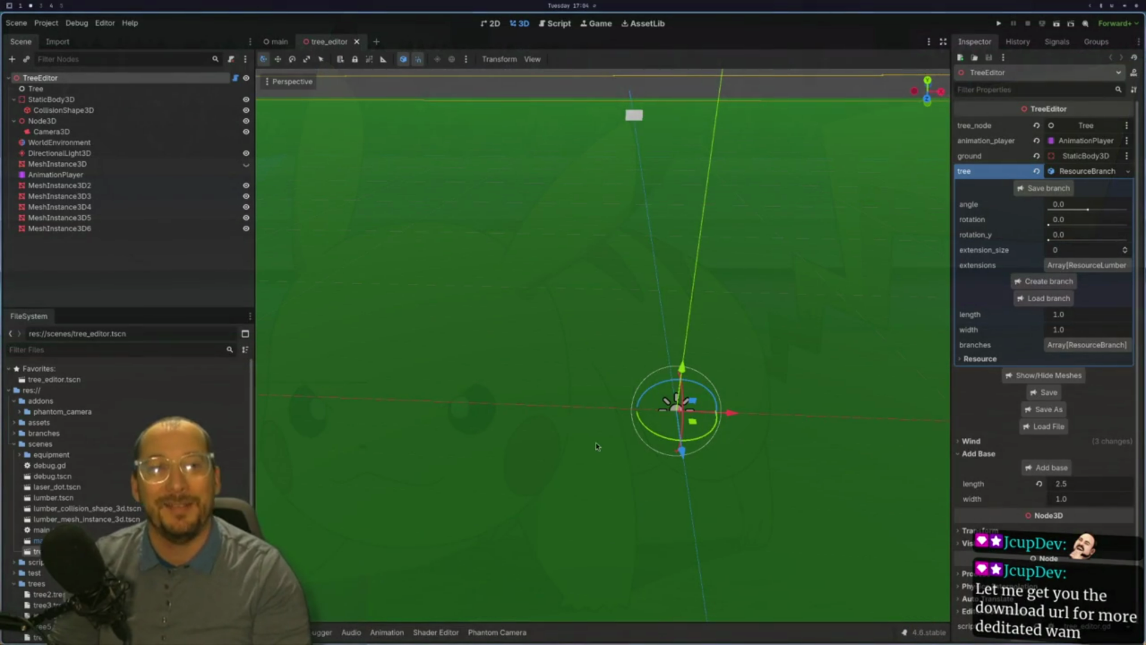
pyautogui.scroll(10, 540, 389)
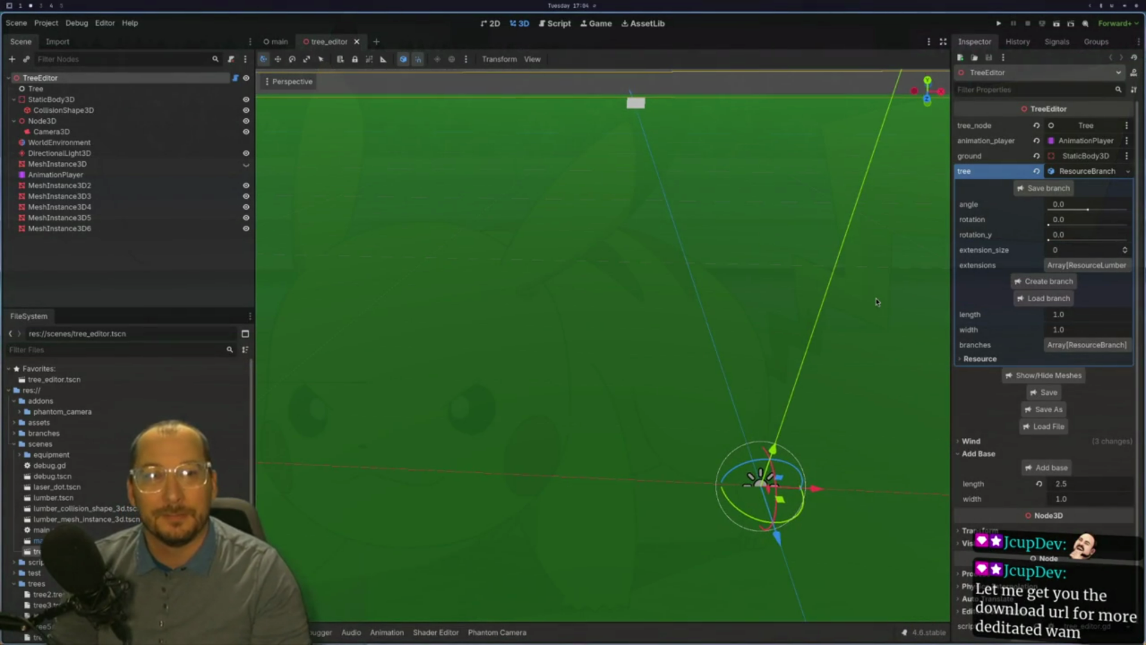
pyautogui.press('super+1')
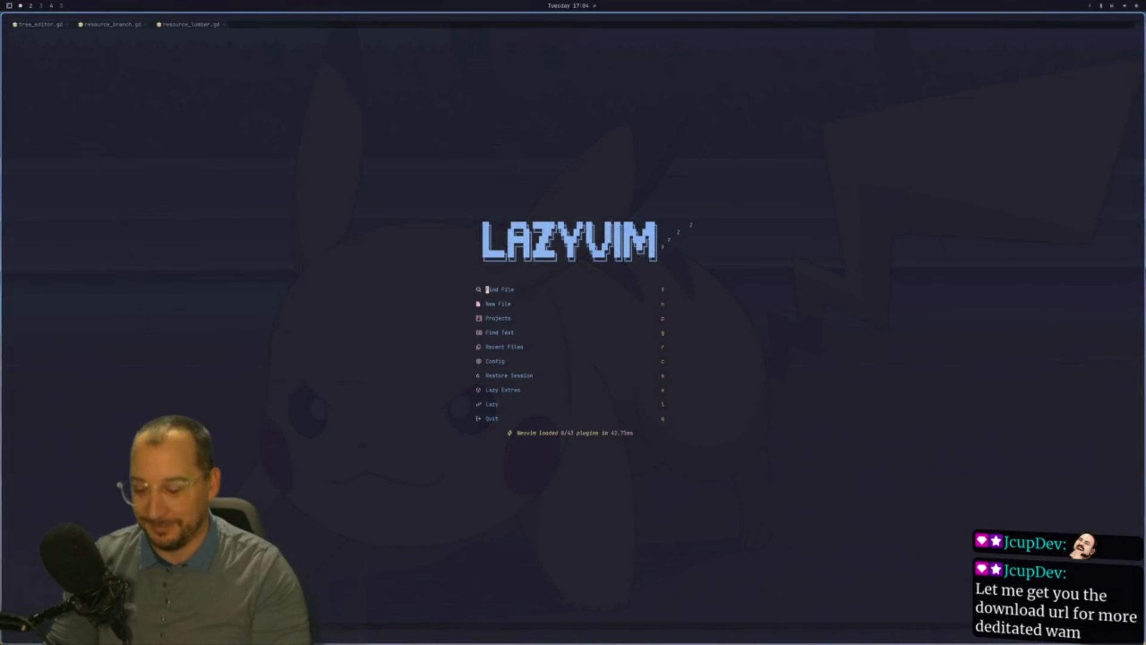
pyautogui.hotkey('ctrl', '+')
pyautogui.hotkey('ctrl', '+')
pyautogui.hotkey('ctrl', '+')
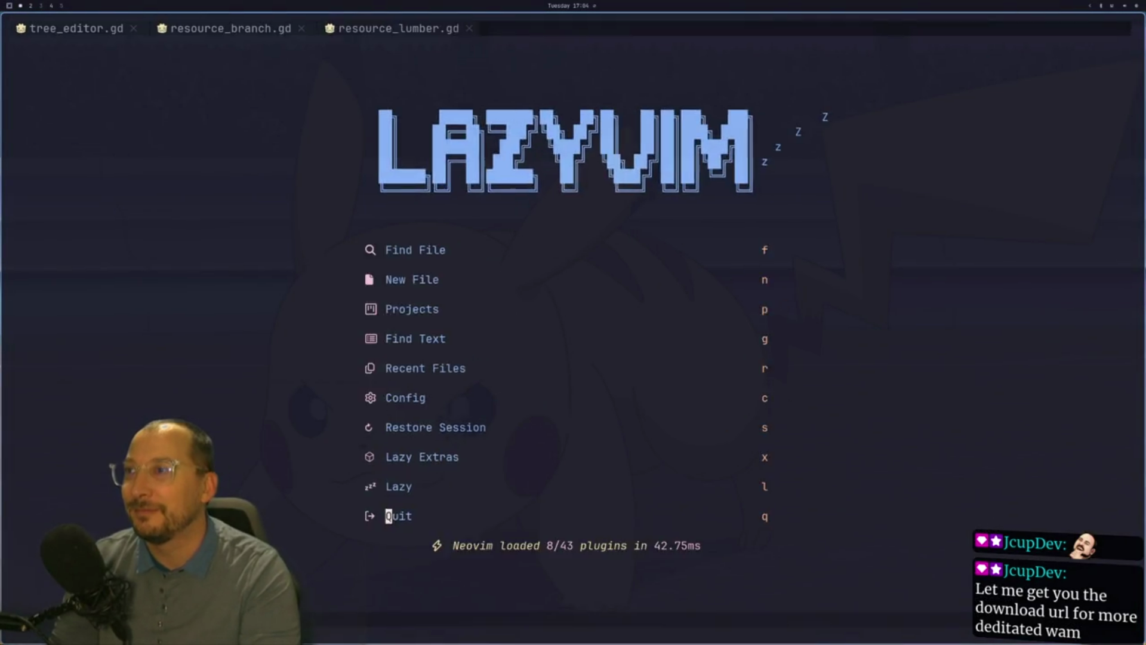
pyautogui.hotkey('ctrl', '+')
pyautogui.hotkey('ctrl', '+')
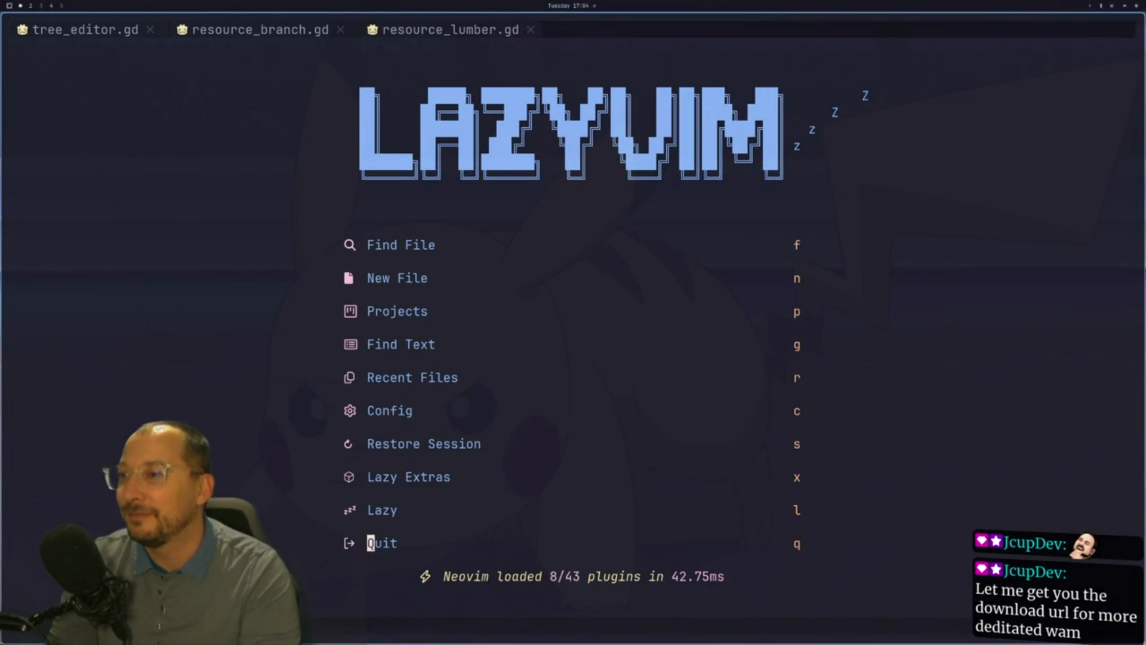
# Frame Godot's 3D view on the TreeEditor node's origin above the green ground.
pyautogui.press('super+2')
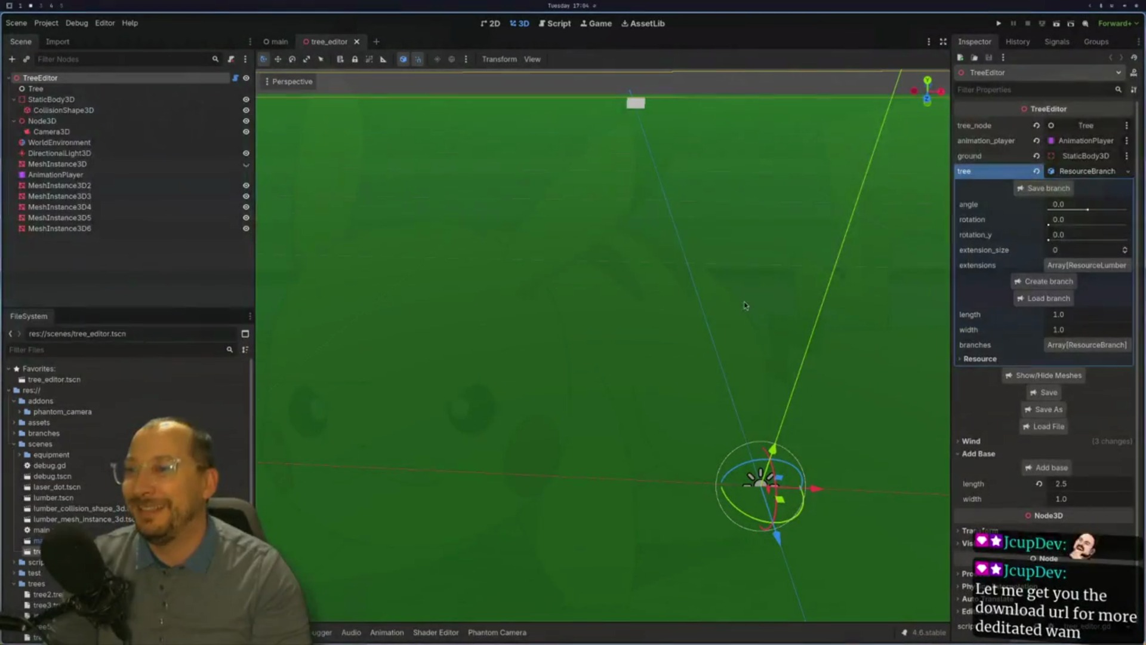
pyautogui.press('f')
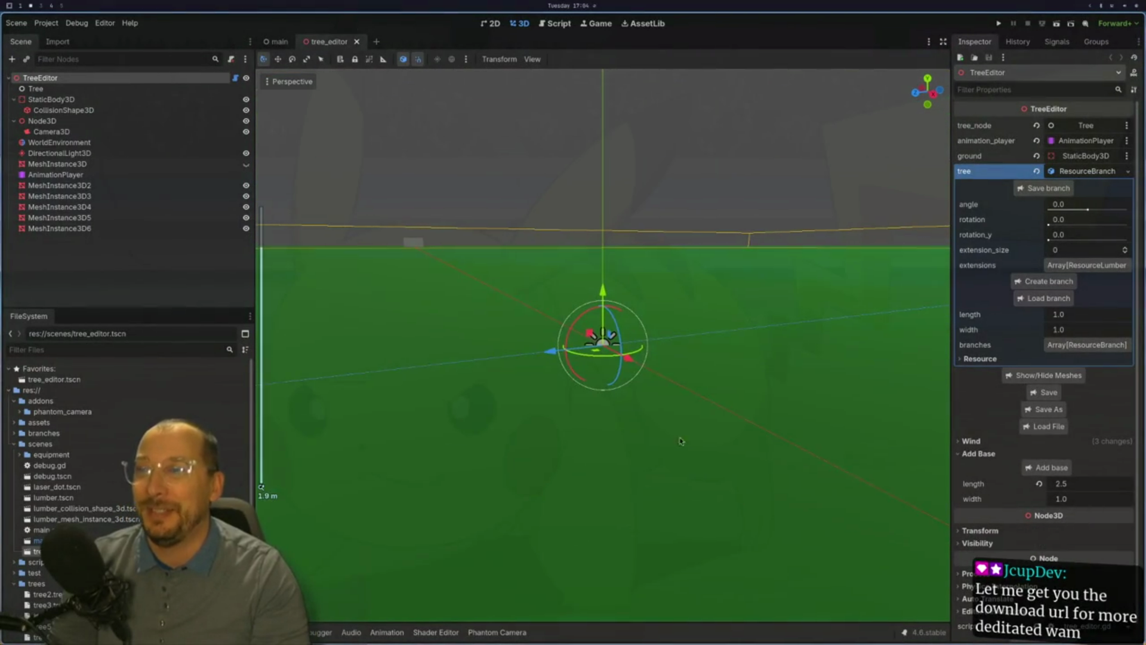
pyautogui.scroll(-10, 710, 291)
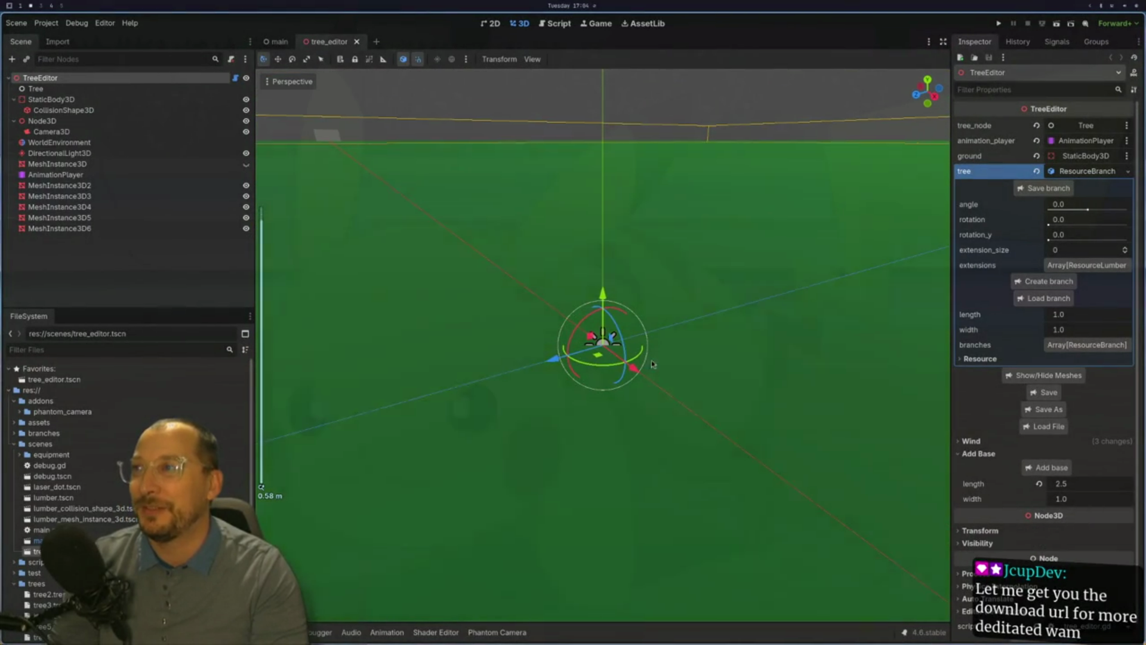
pyautogui.moveTo(657, 353)
pyautogui.mouseDown()
pyautogui.moveTo(742, 485)
pyautogui.moveTo(686, 486)
pyautogui.moveTo(668, 269)
pyautogui.mouseUp()
pyautogui.scroll(3, 693, 488)
pyautogui.scroll(-3, 609, 294)
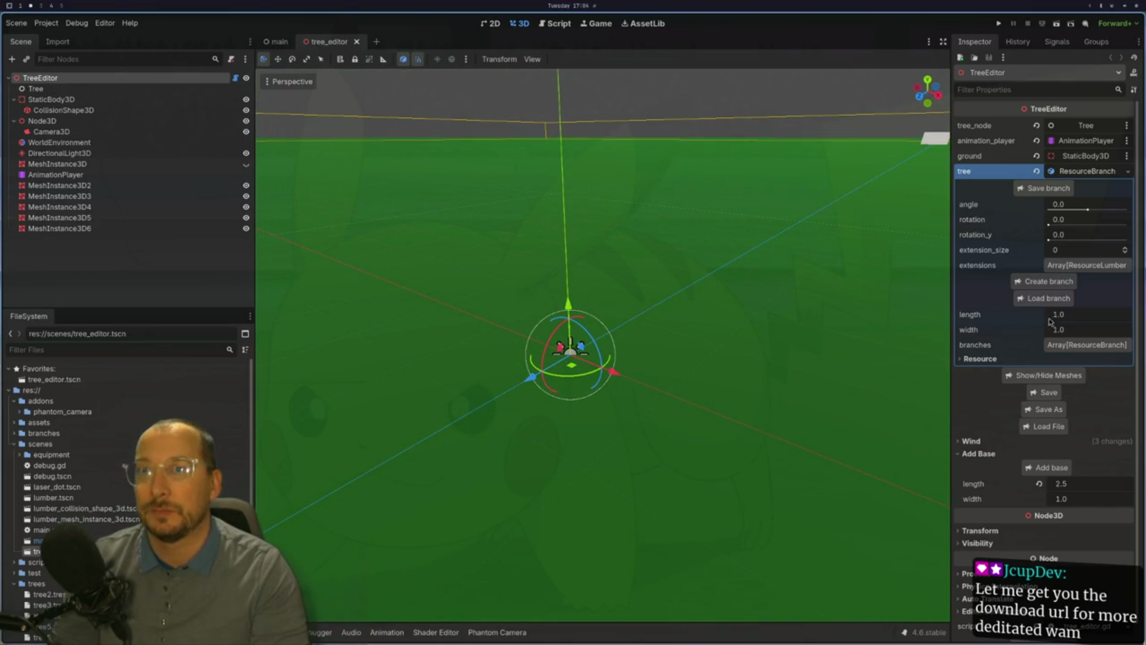
pyautogui.click(1048, 298)
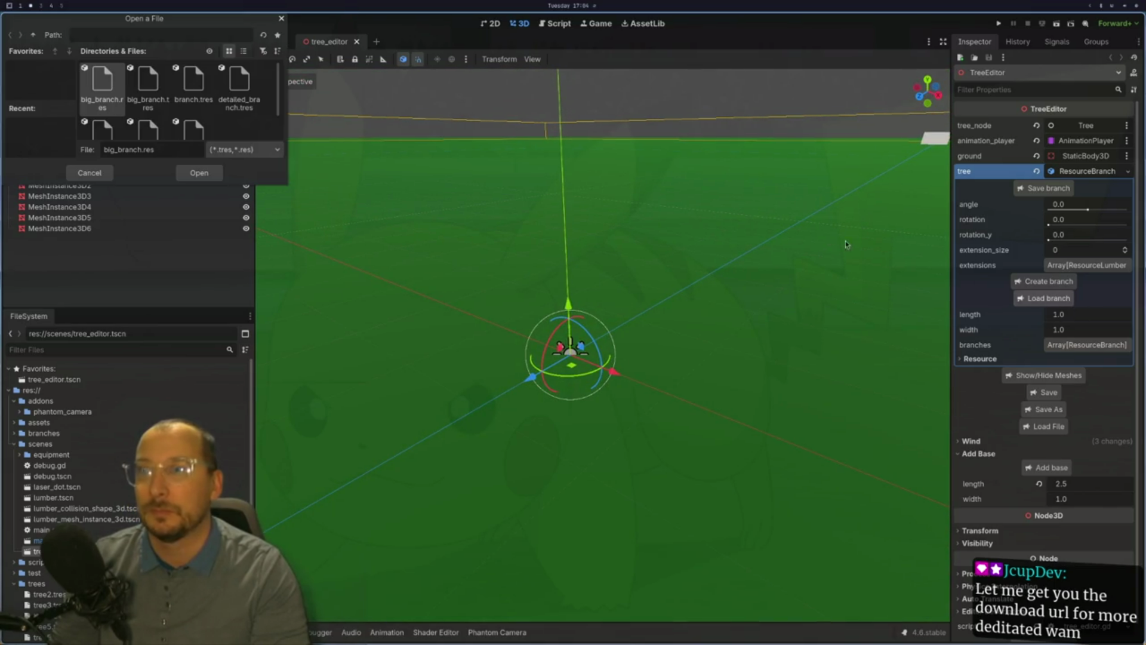
# Cancel the branch-load and Save As pickers, then open the tree Load File picker and scroll its list.
pyautogui.click(154, 99)
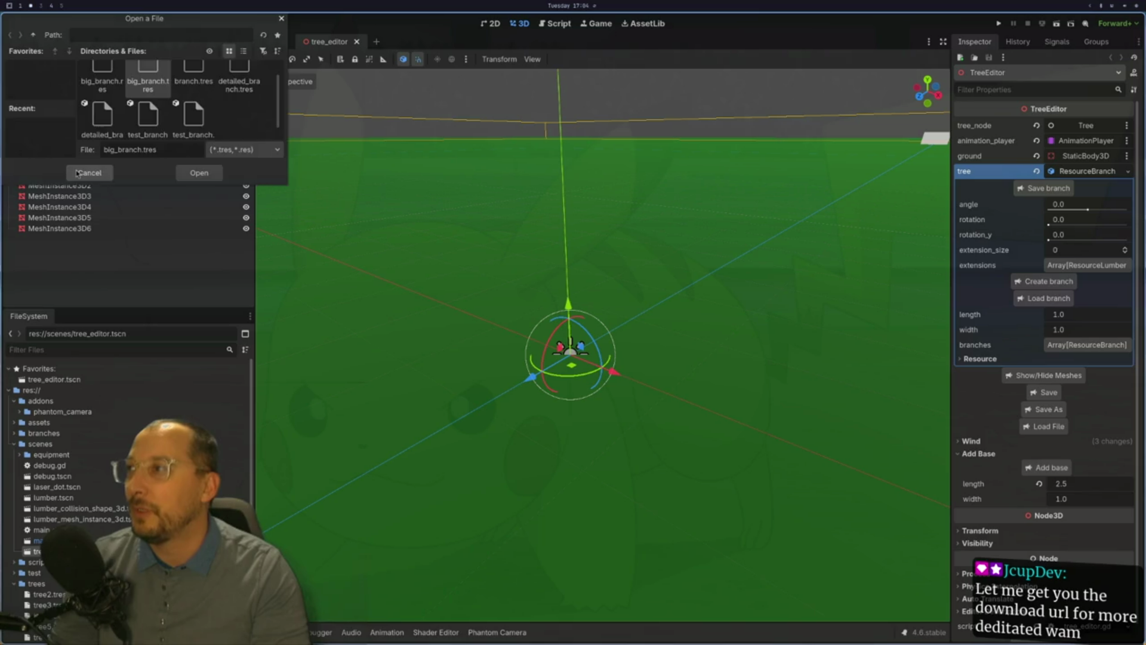
pyautogui.click(90, 173)
pyautogui.click(1049, 409)
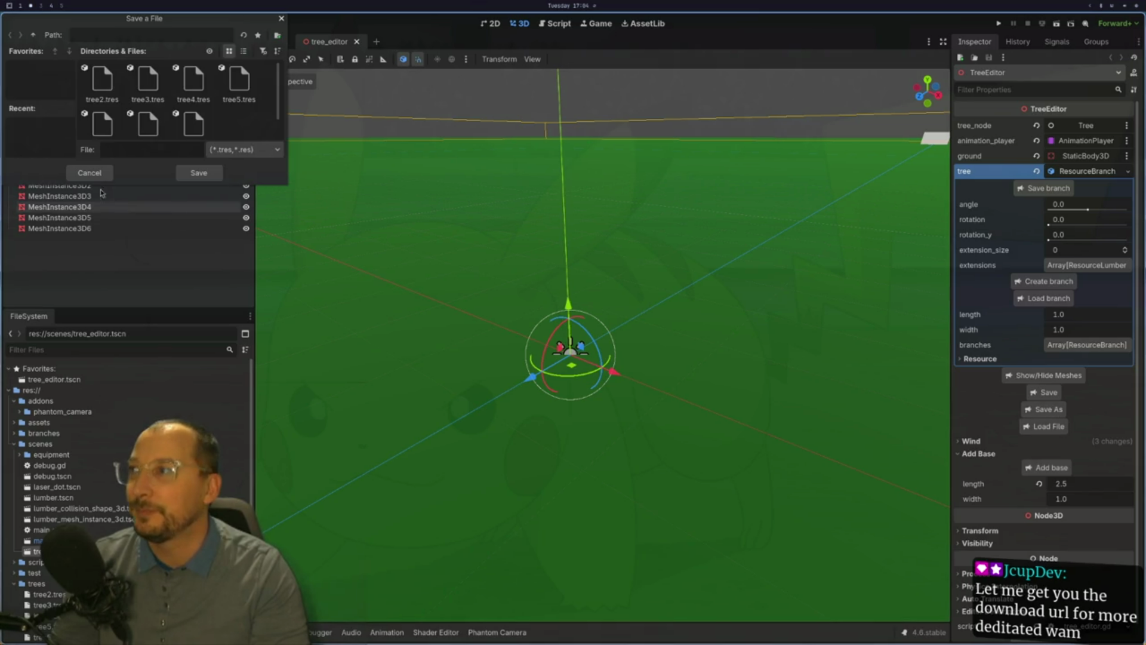
pyautogui.click(89, 173)
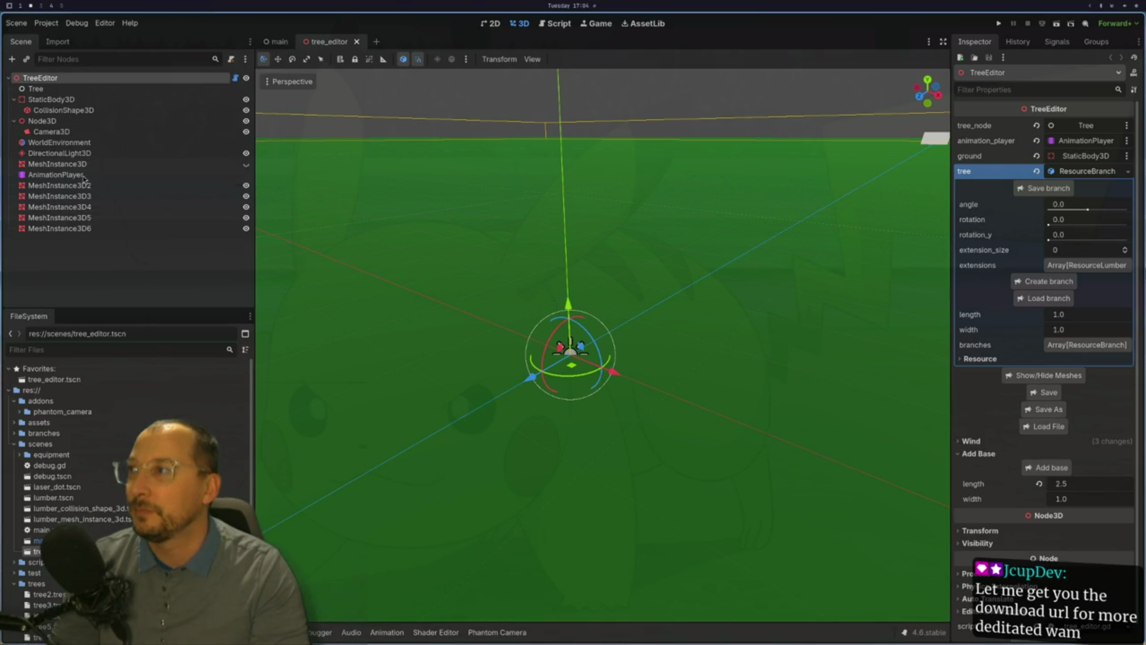
pyautogui.click(1050, 426)
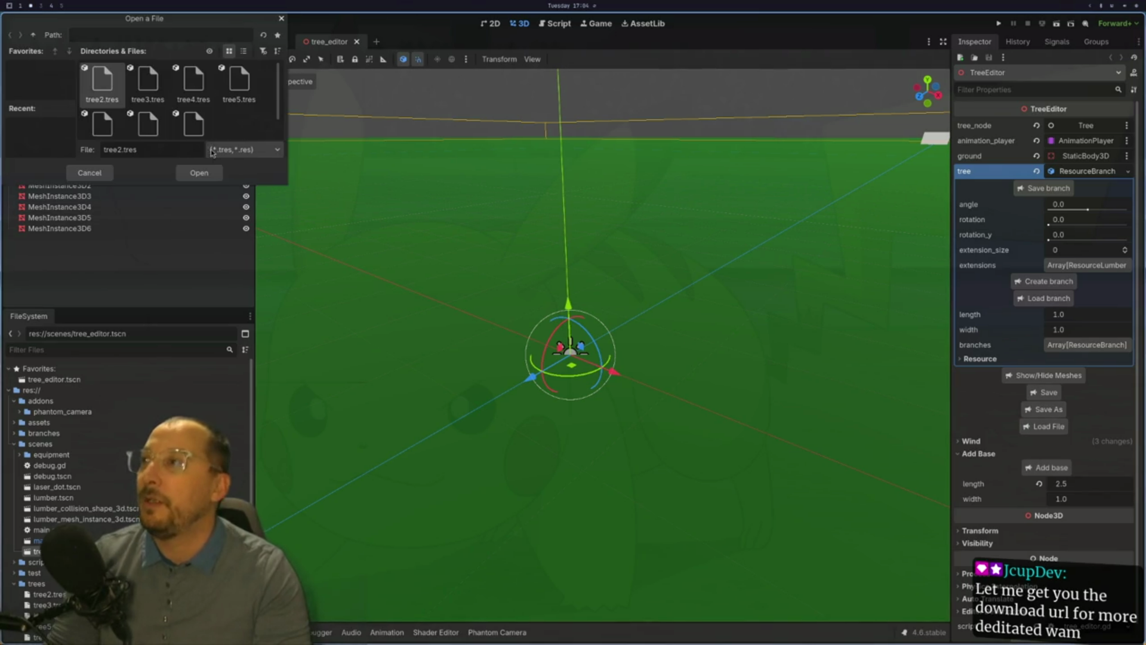
pyautogui.scroll(-2, 161, 129)
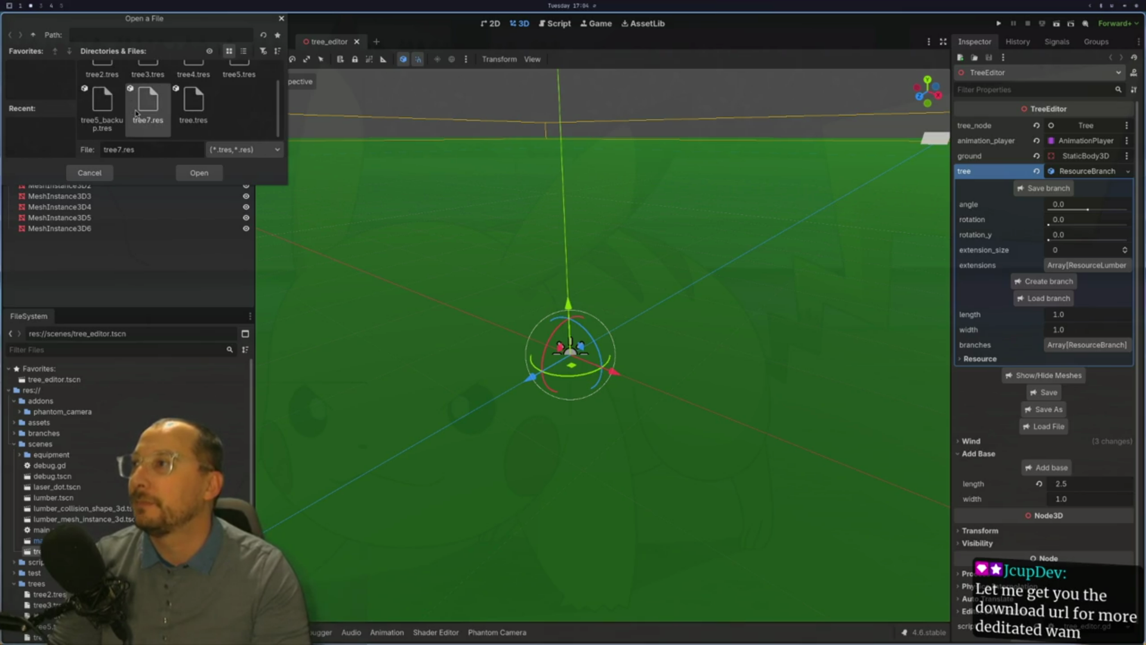
# In tree_editor.gd, change the _ready path from tree5.tres to tree7.res on line 75 and save.
pyautogui.click(72, 177)
pyautogui.press('super+1')
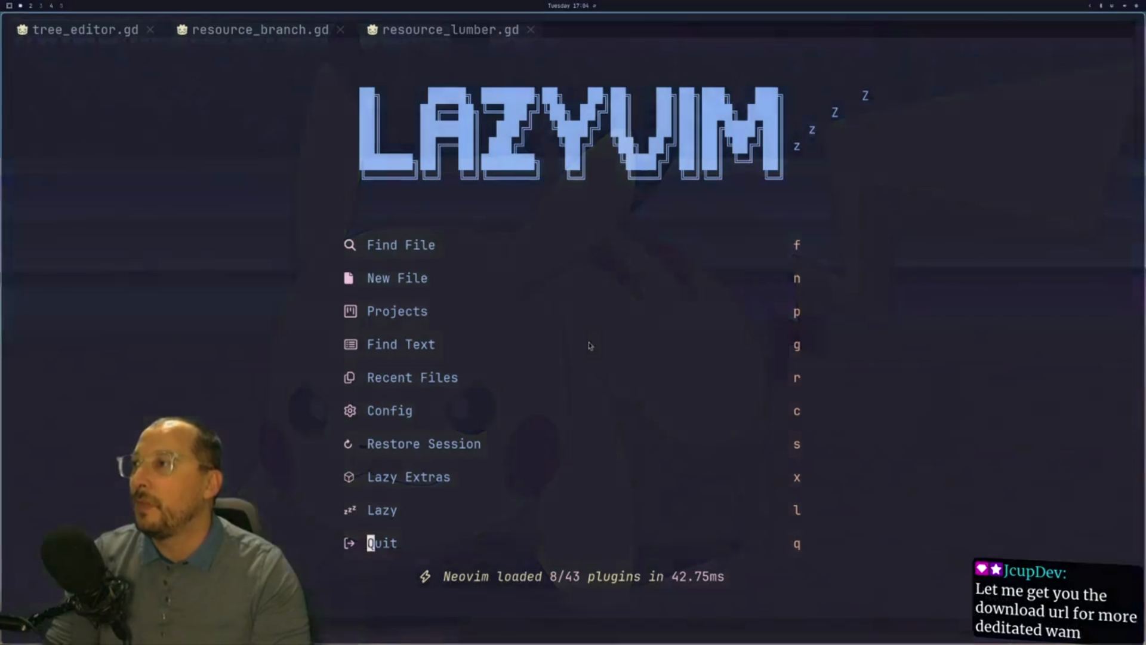
pyautogui.click(111, 33)
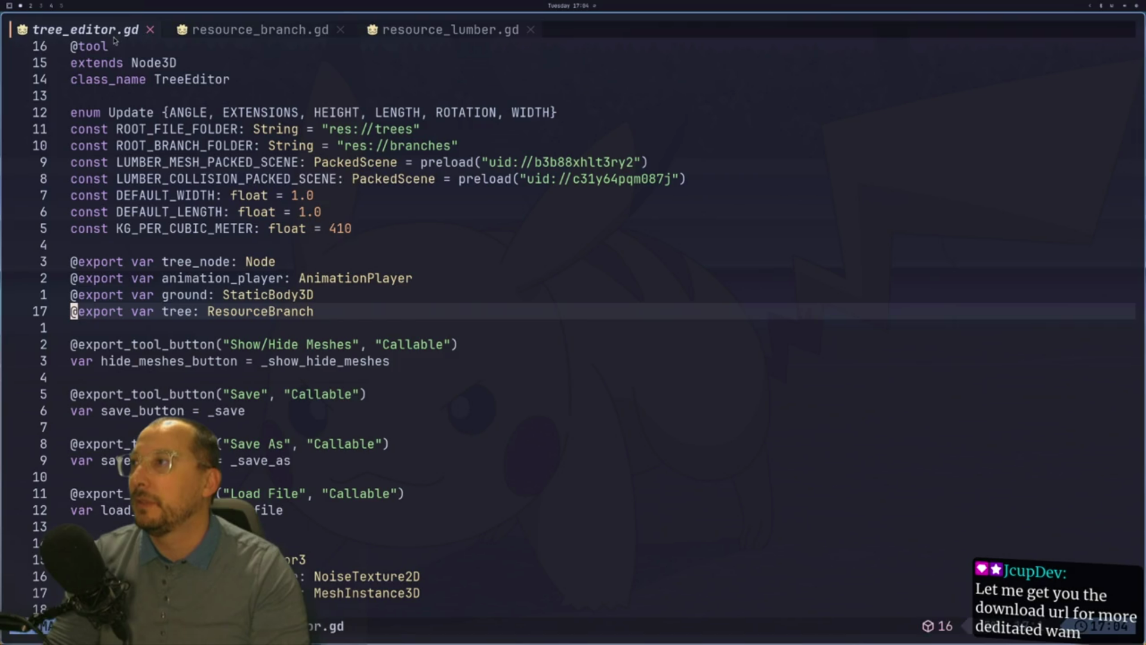
pyautogui.scroll(-14, 328, 284)
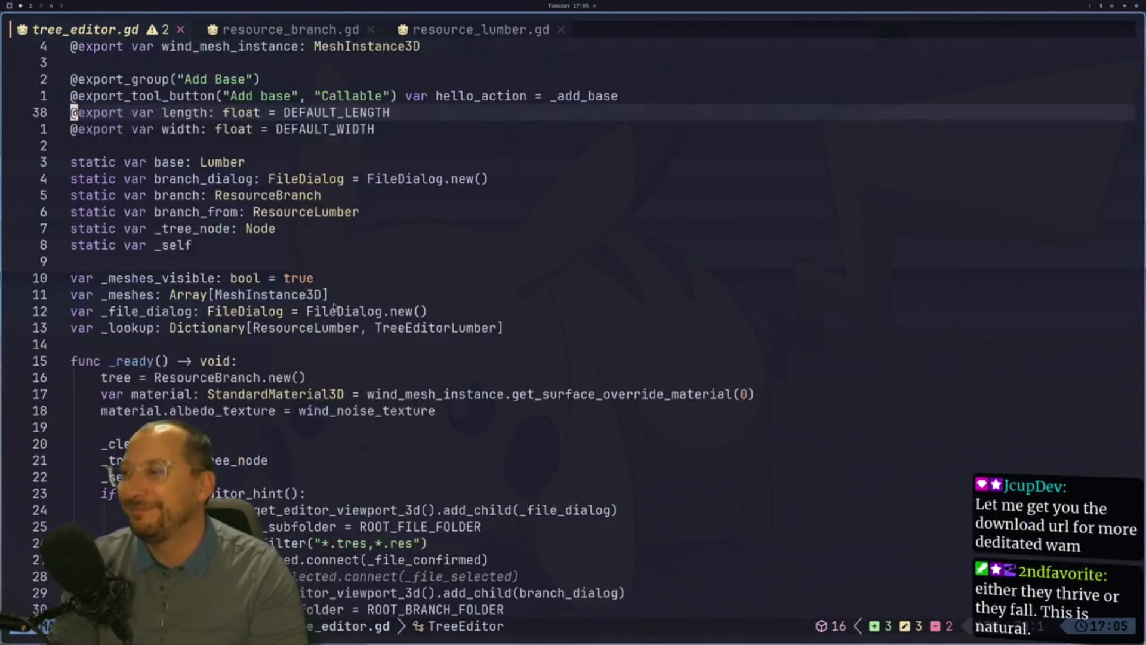
pyautogui.click(348, 477)
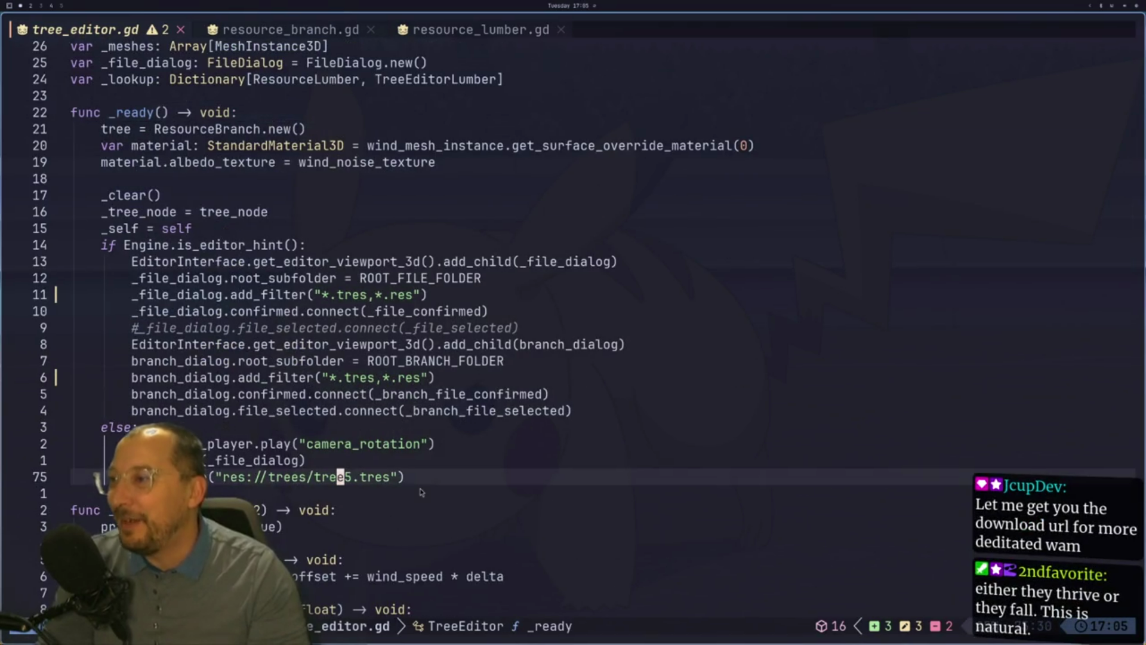
pyautogui.write('r7')
pyautogui.press('l')
pyautogui.press('l')
pyautogui.write('x:w')
pyautogui.press('Return')
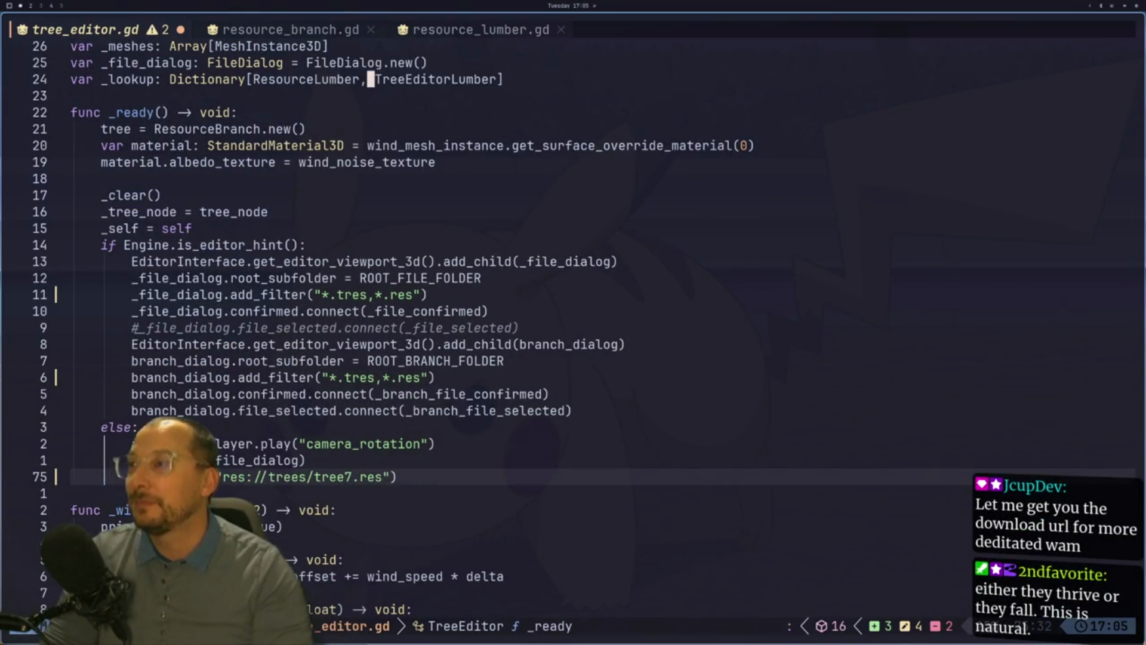
pyautogui.press('super+2')
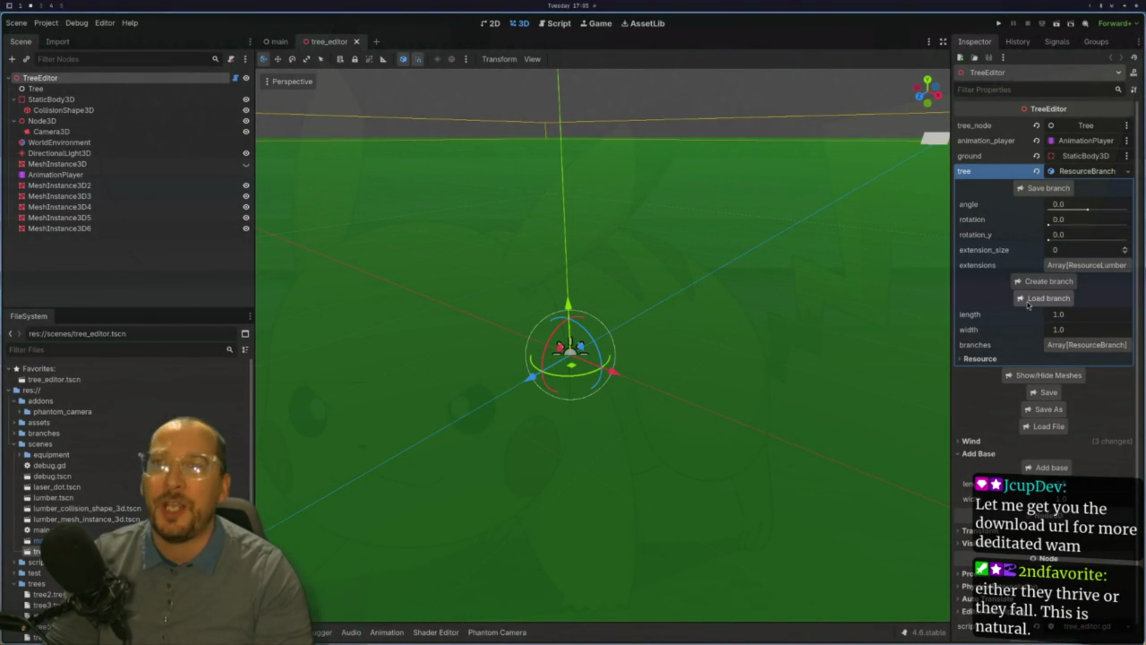
# Pick tree7.res in the tree file picker and bring tree_editor.gd back in Neovim.
pyautogui.click(1046, 424)
pyautogui.scroll(-1, 172, 94)
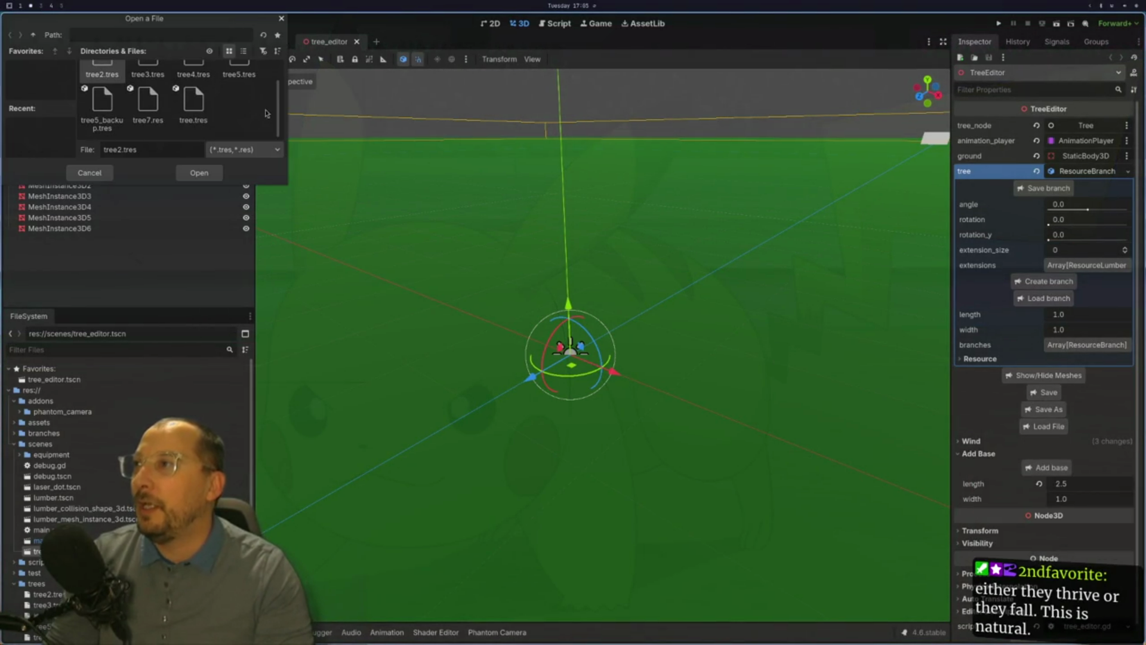
pyautogui.click(148, 103)
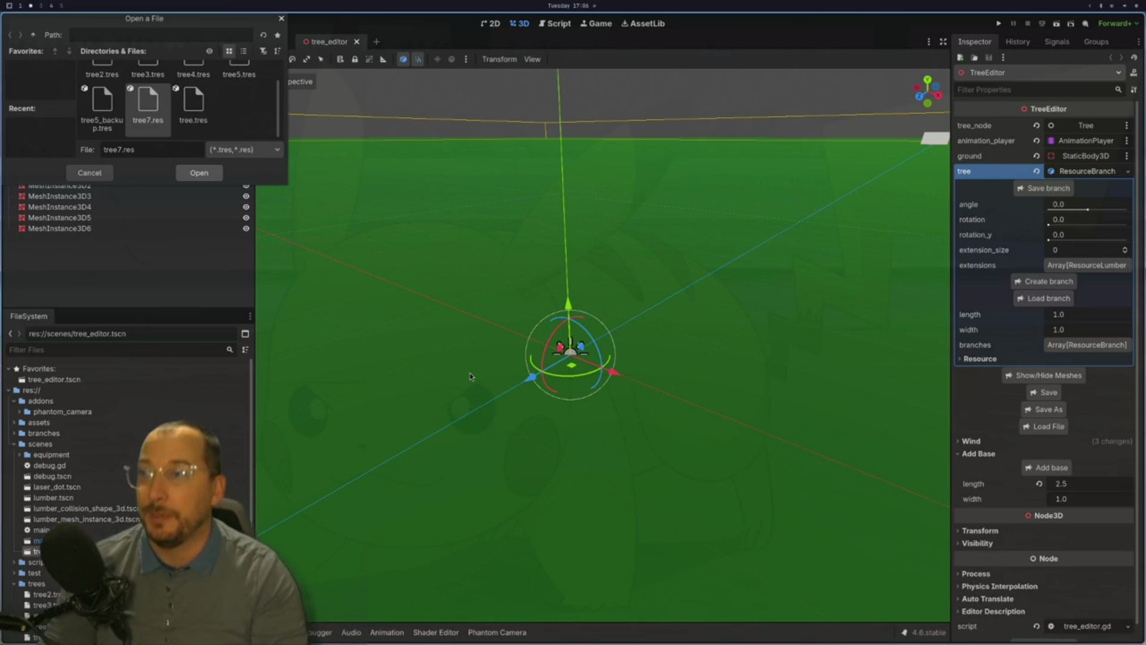
pyautogui.press('super+1')
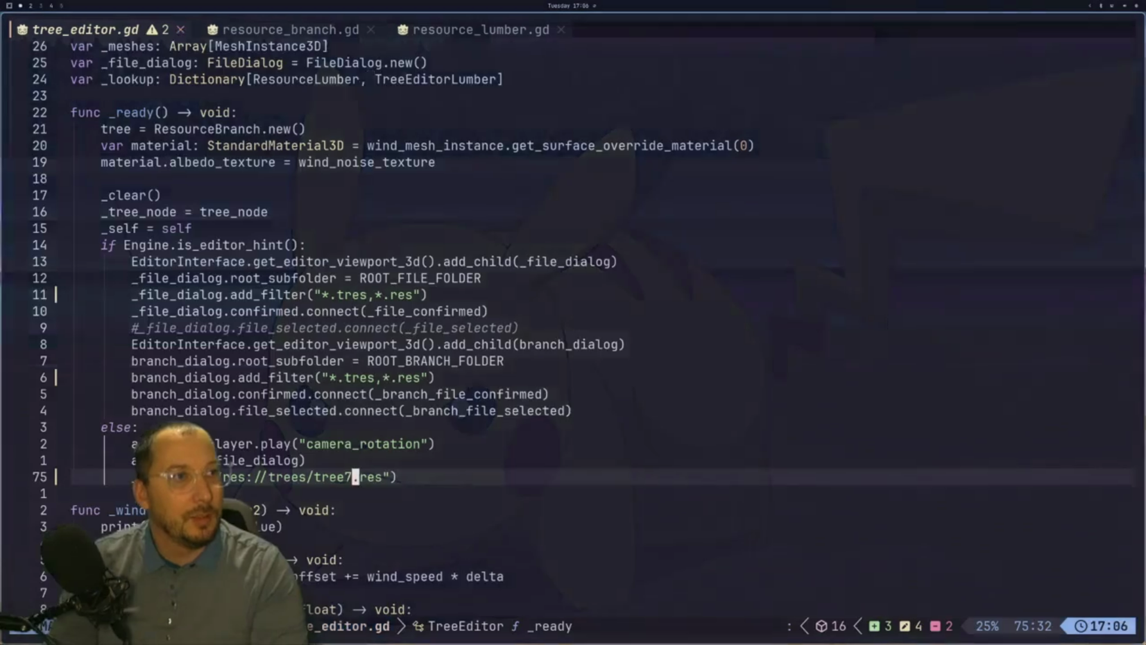
pyautogui.press('super+2')
pyautogui.press('super+1')
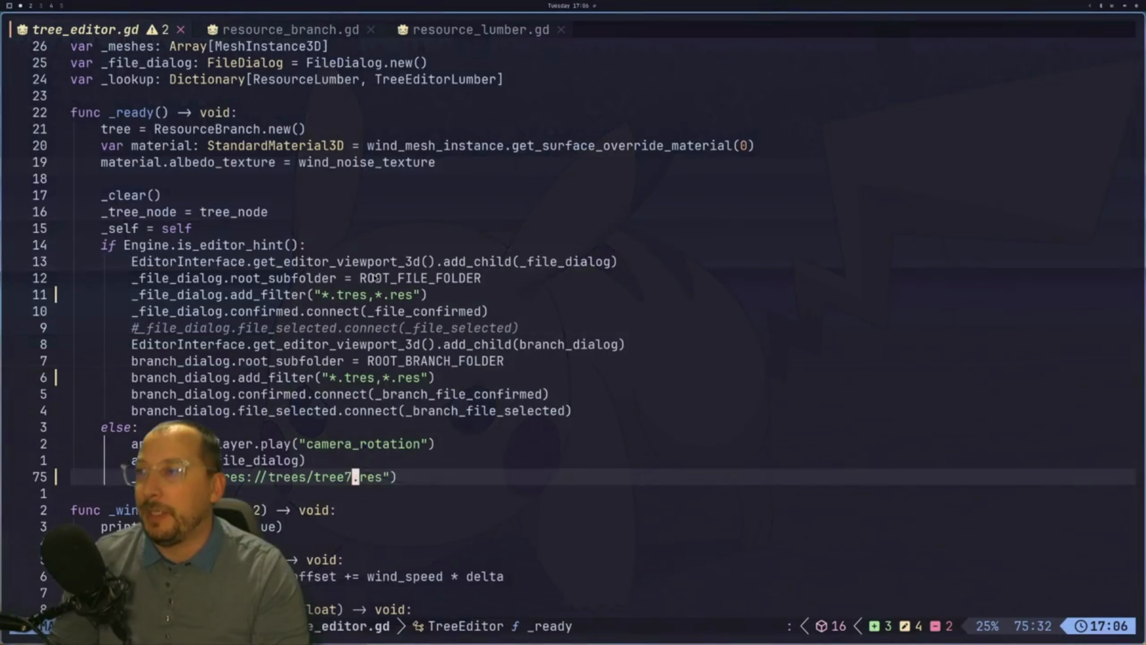
pyautogui.press('super+2')
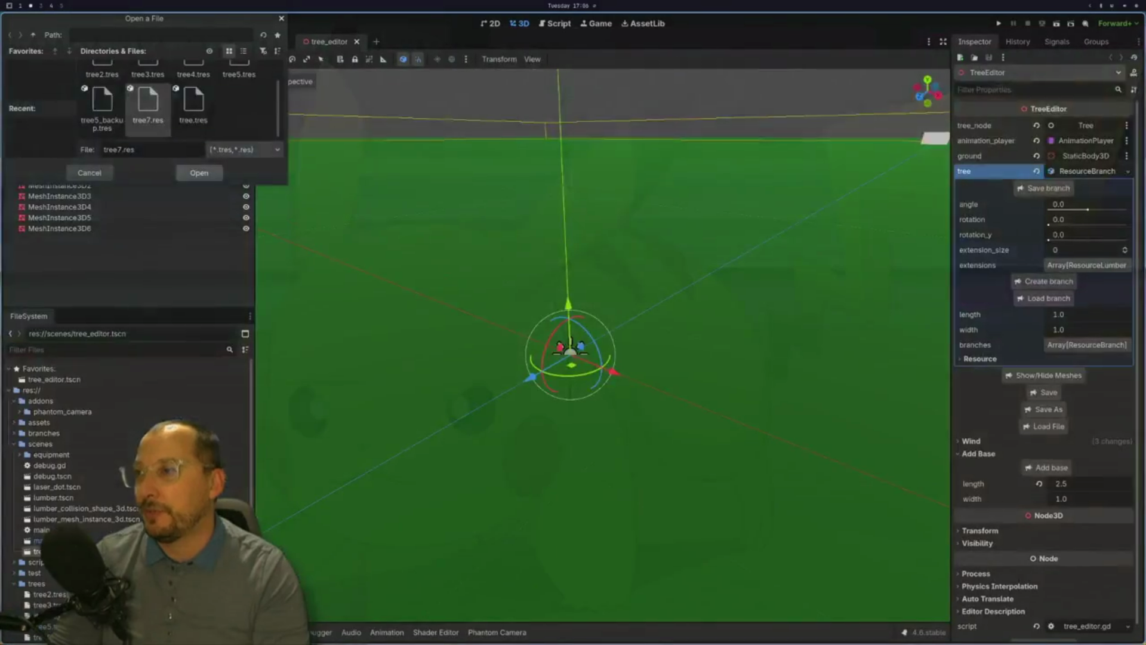
pyautogui.press('super+1')
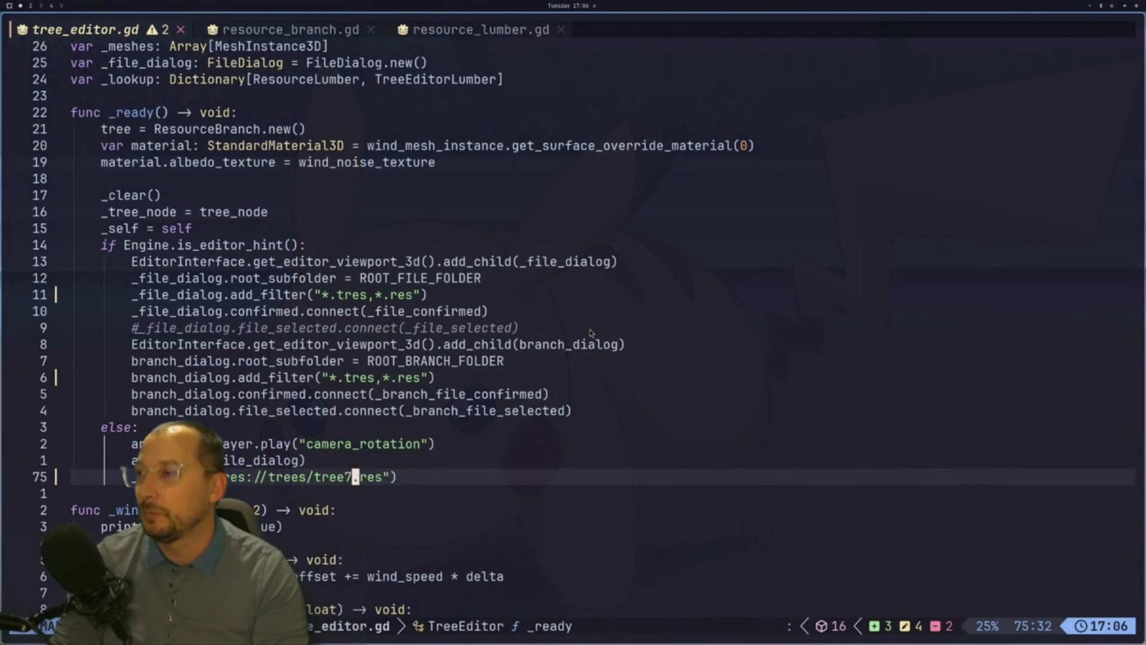
pyautogui.click(537, 382)
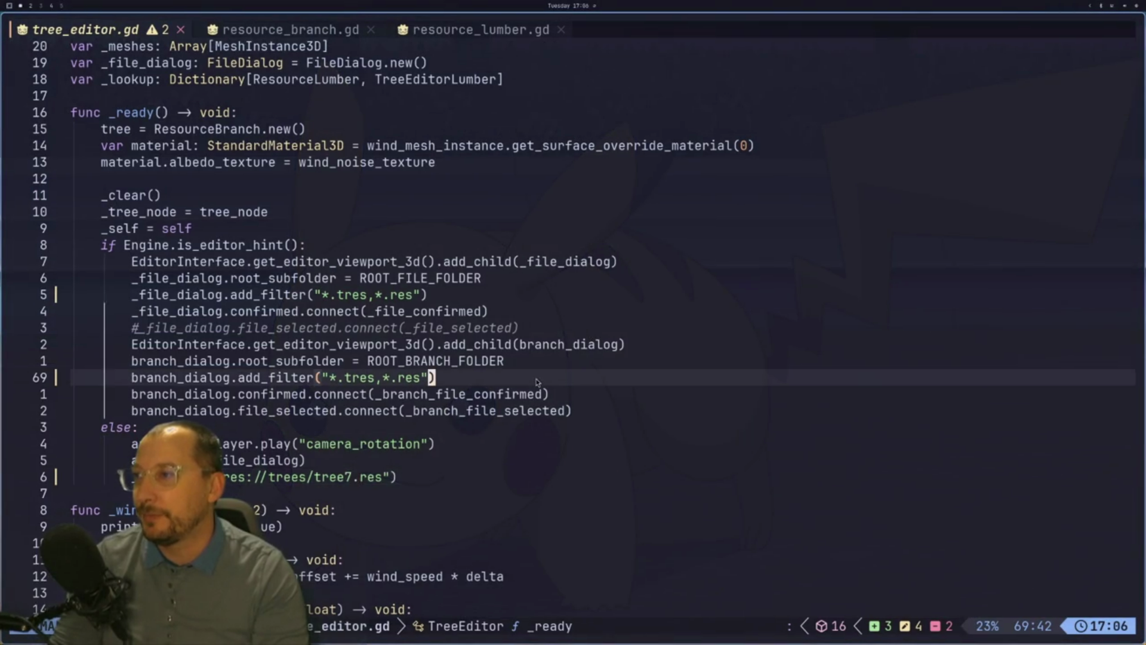
pyautogui.scroll(-1, 557, 427)
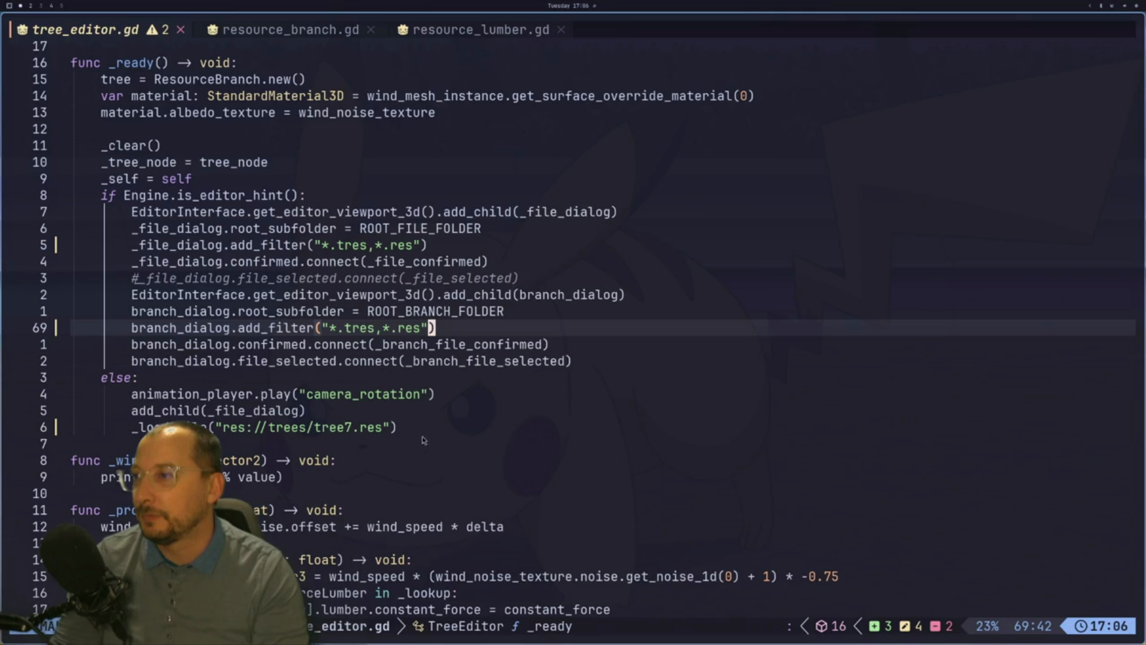
pyautogui.scroll(-1, 414, 433)
pyautogui.scroll(-2, 451, 424)
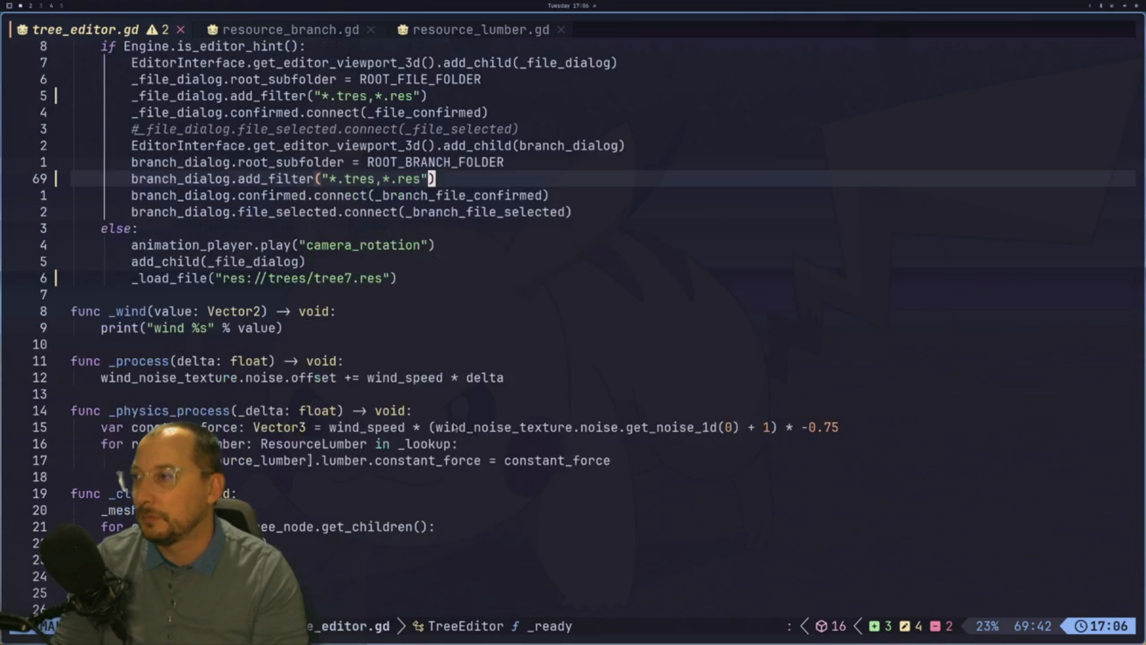
pyautogui.scroll(-11, 461, 426)
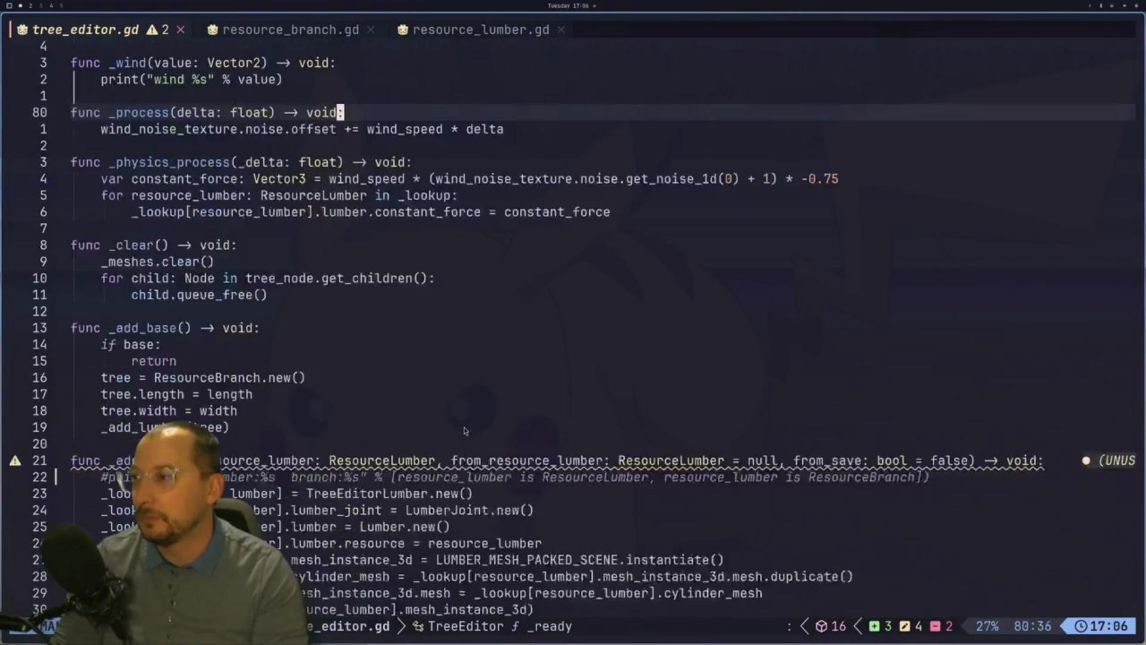
pyautogui.scroll(-5, 464, 428)
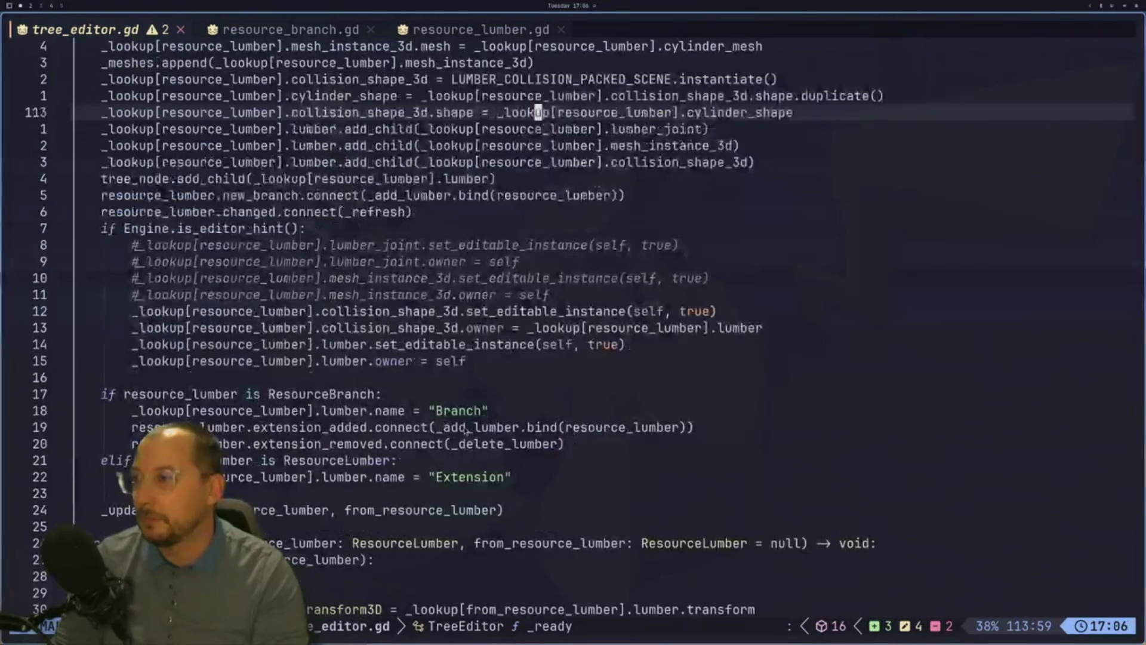
pyautogui.scroll(-9, 515, 440)
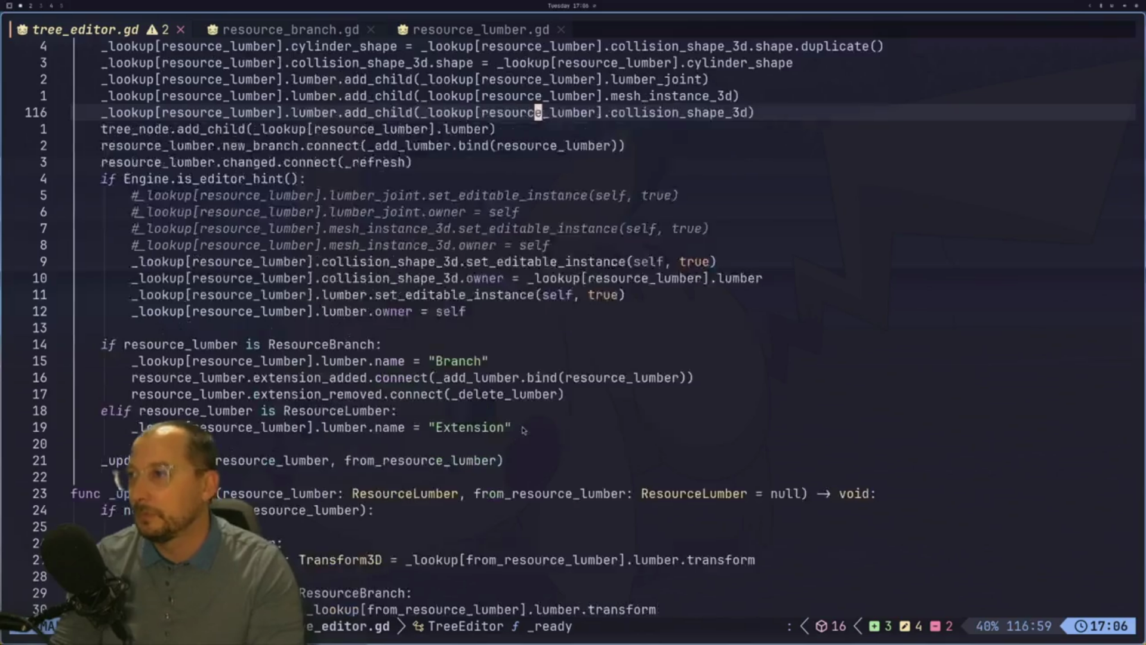
pyautogui.scroll(-2, 525, 421)
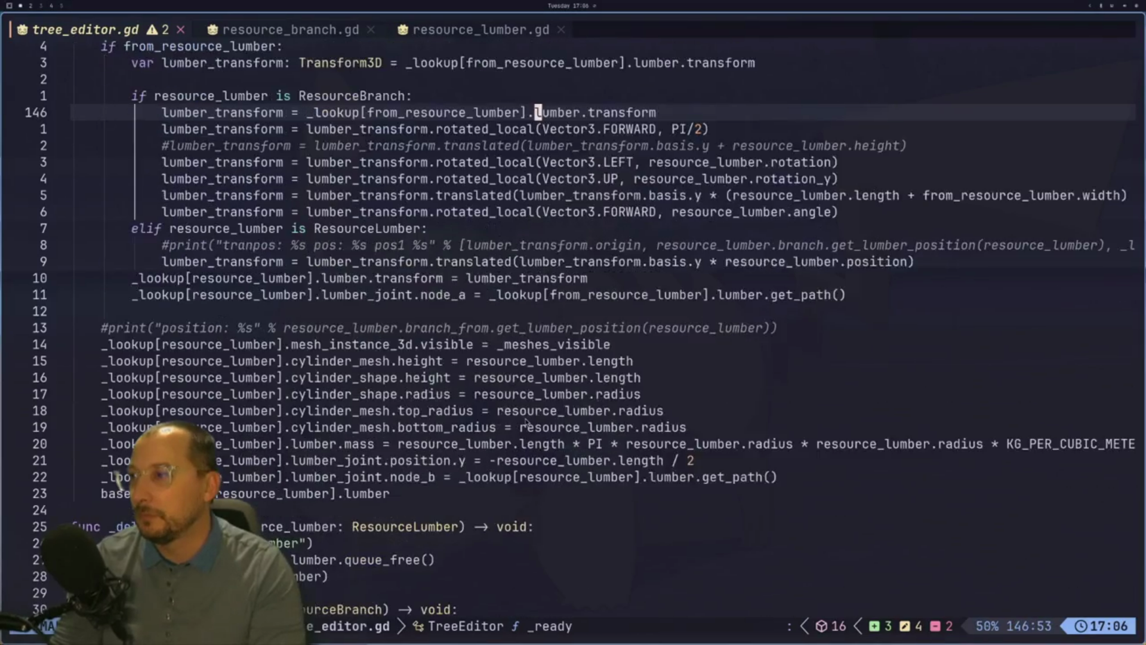
pyautogui.scroll(-7, 525, 422)
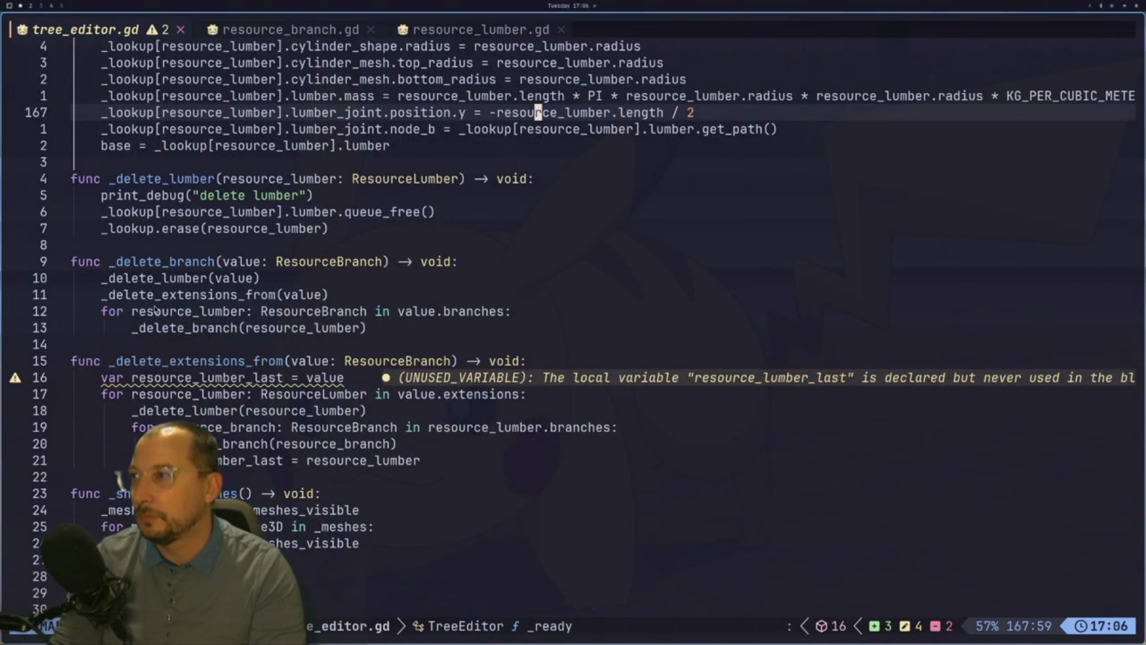
pyautogui.scroll(-6, 166, 221)
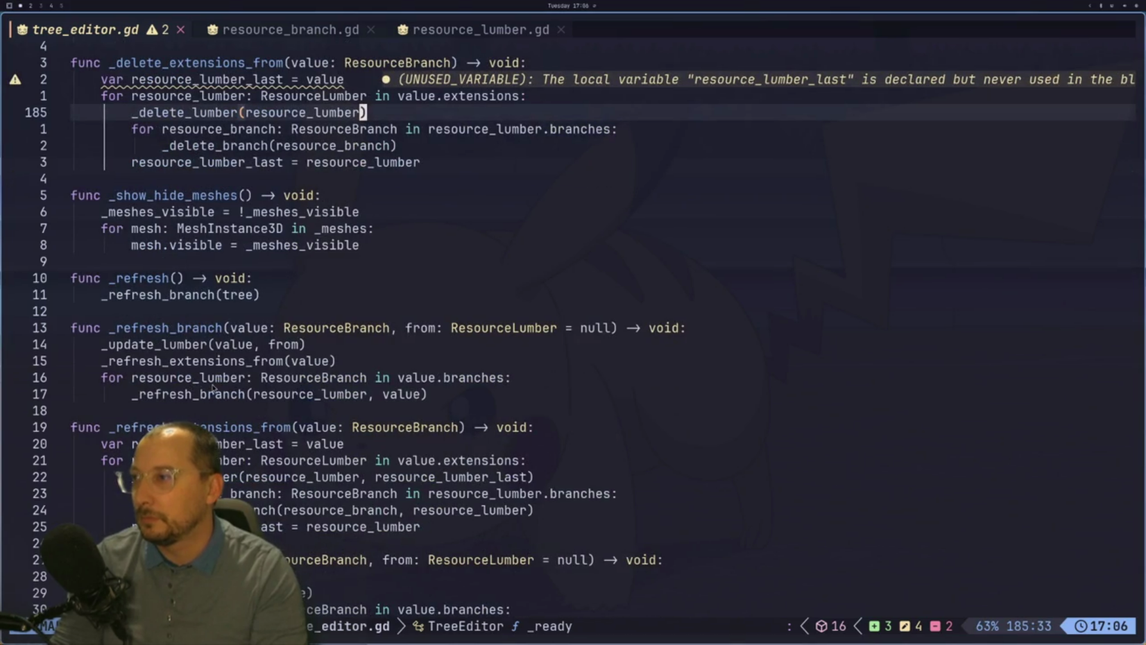
# Search tree_editor.gd for every use of _refresh_branch, then of _refresh.
pyautogui.click(190, 332)
pyautogui.press('*')
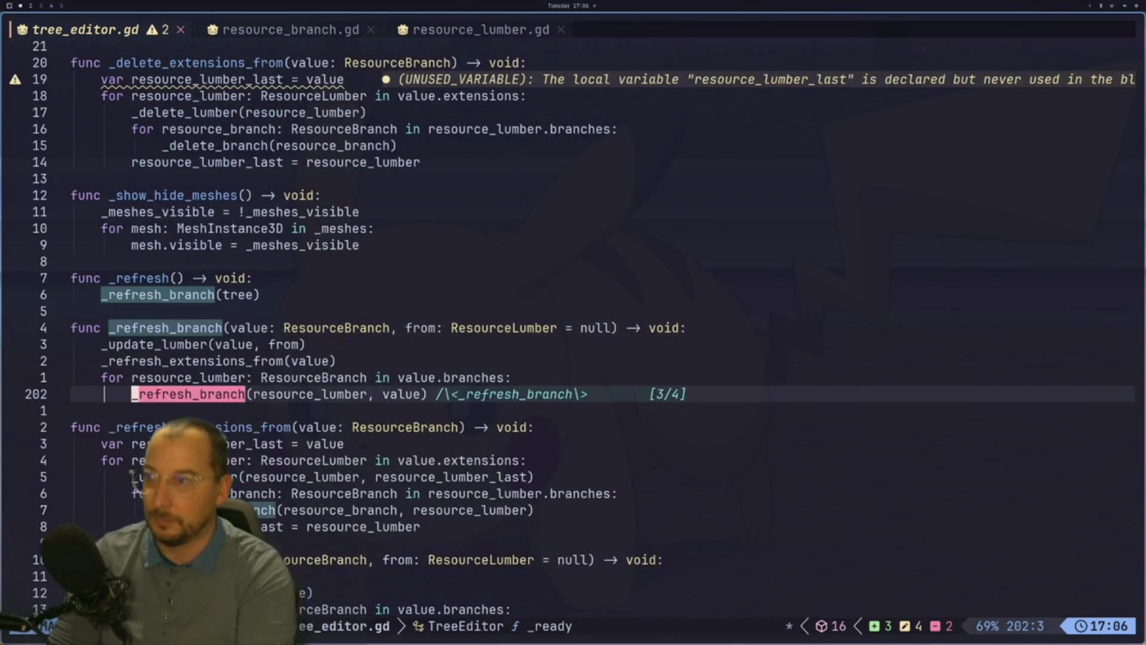
pyautogui.press('n')
pyautogui.press('n')
pyautogui.press('n')
pyautogui.press('n')
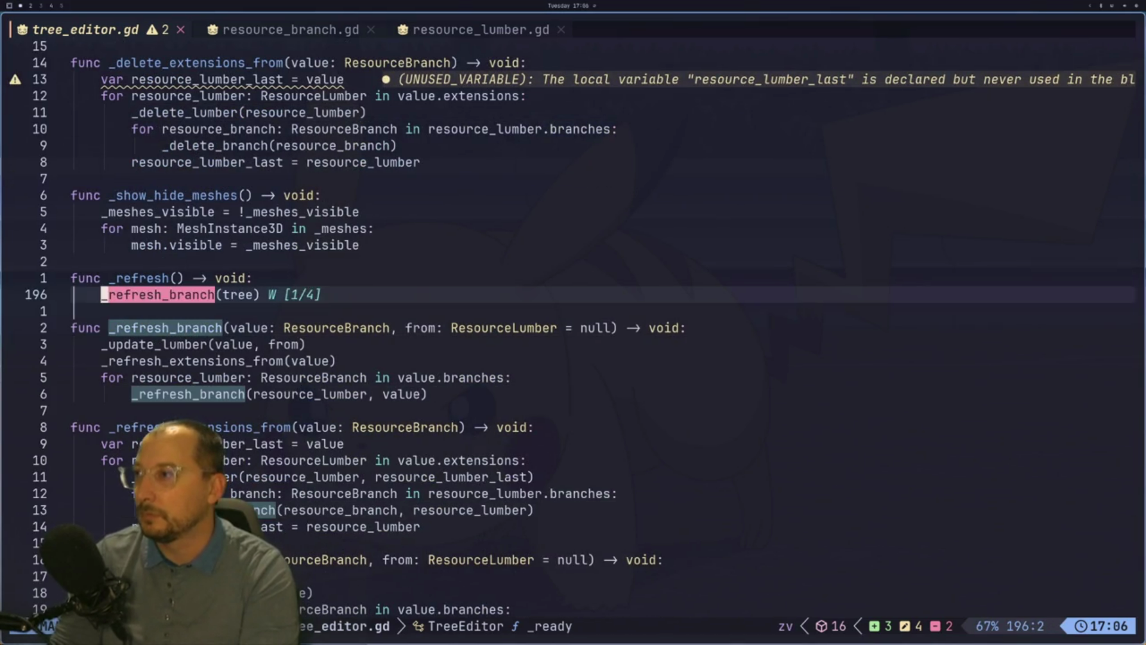
pyautogui.press('k')
pyautogui.press('w')
pyautogui.press('*')
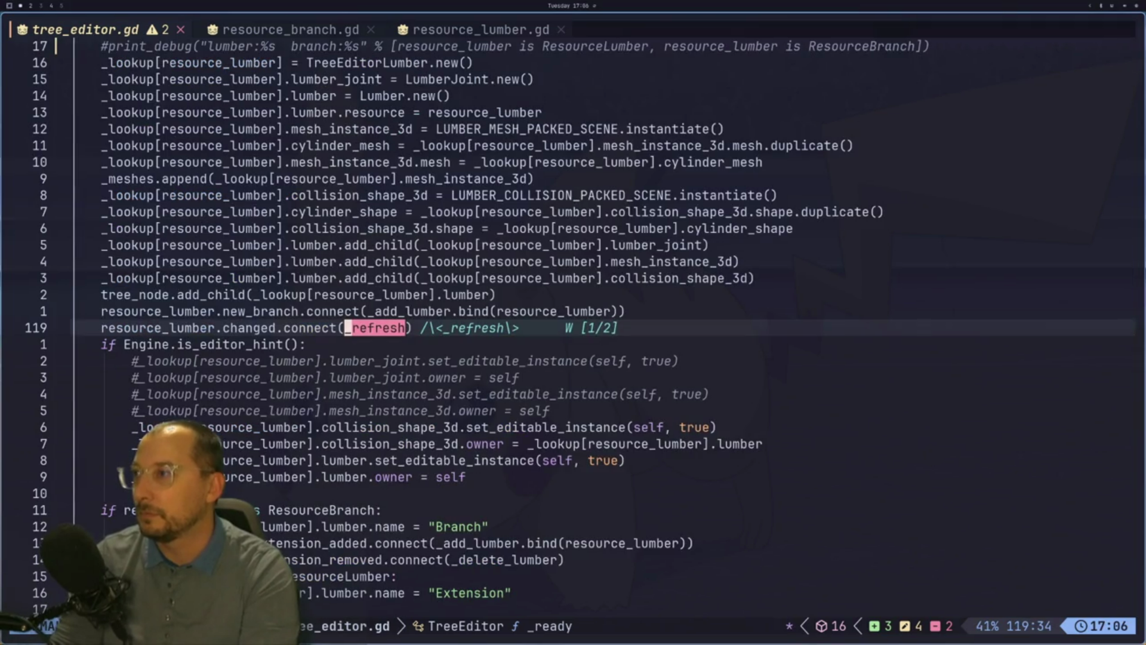
# Briefly comment out the changed-signal connection on line 119, then revert it.
pyautogui.press('h')
pyautogui.press('h')
pyautogui.press('h')
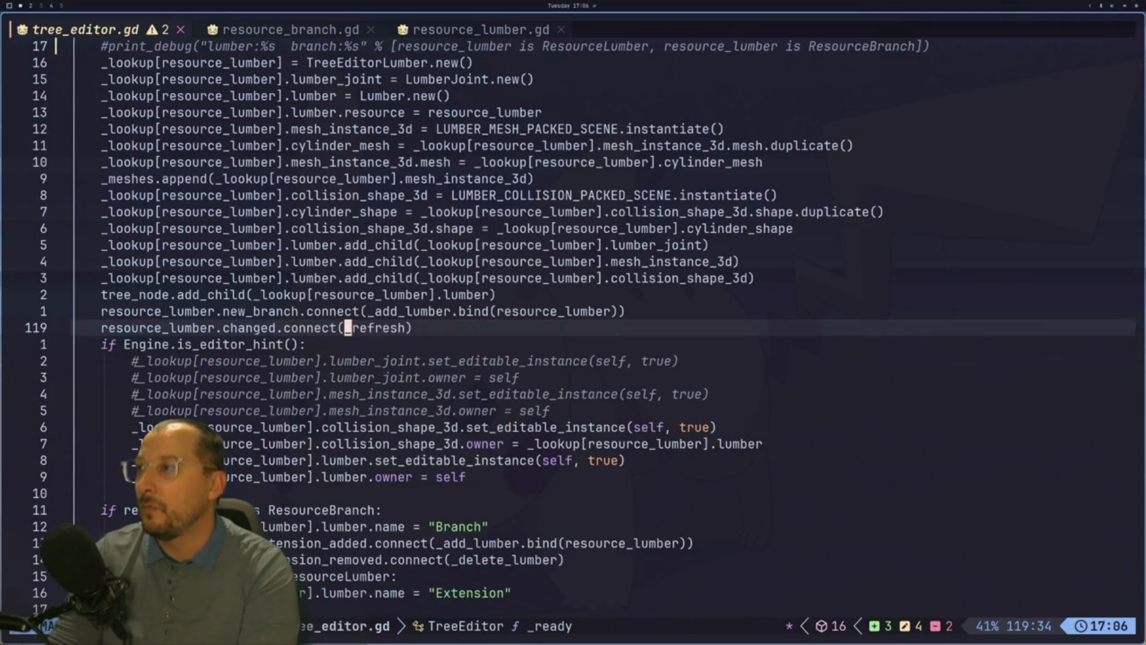
pyautogui.press('h')
pyautogui.press('h')
pyautogui.press('h')
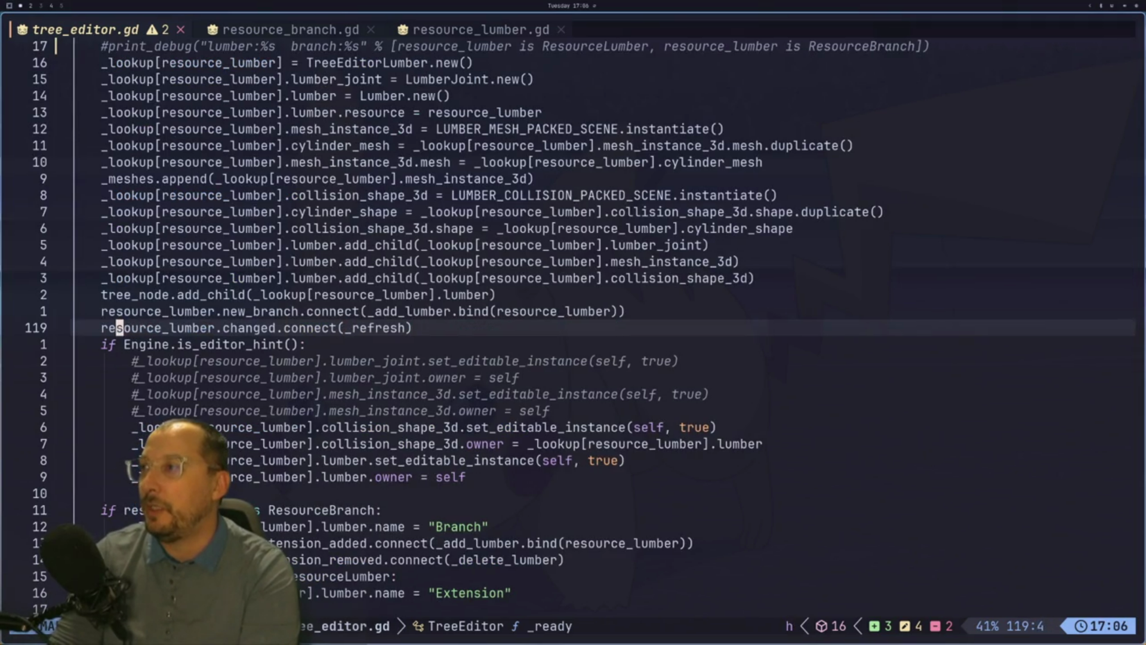
pyautogui.write('i#')
pyautogui.press('BackSpace')
pyautogui.press('Escape')
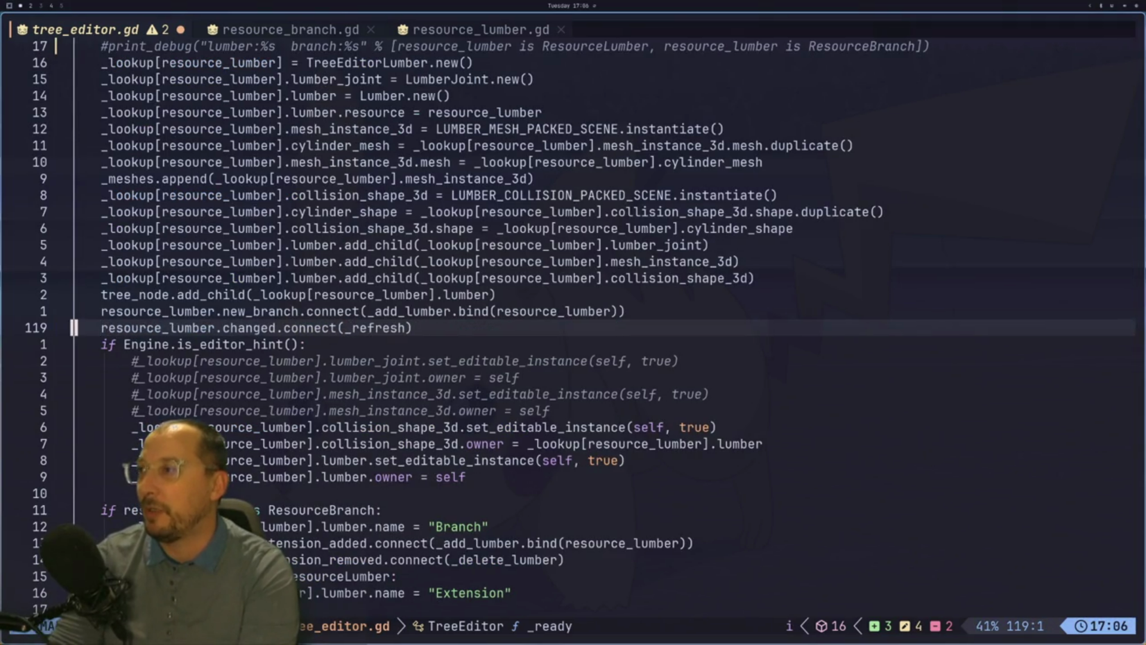
pyautogui.press('l')
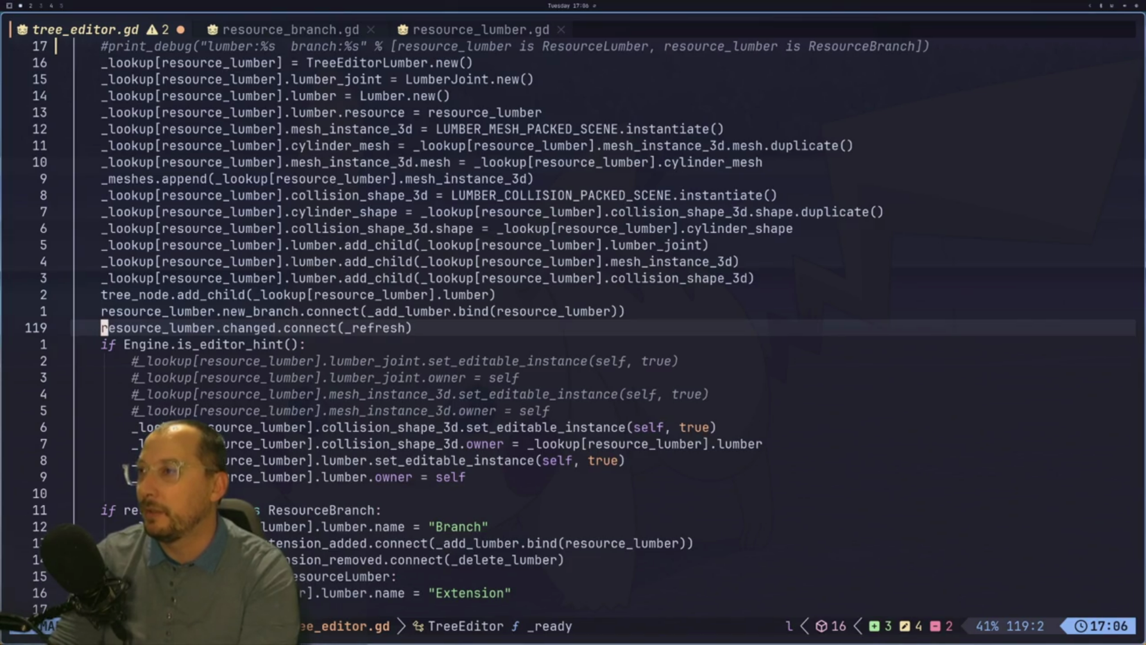
pyautogui.press('g')
pyautogui.press('k')
pyautogui.press('g')
pyautogui.press('j')
# Check Godot, jump to the previous resource_lumber occurrence, and return to resource_branch.gd.
pyautogui.press('super+2')
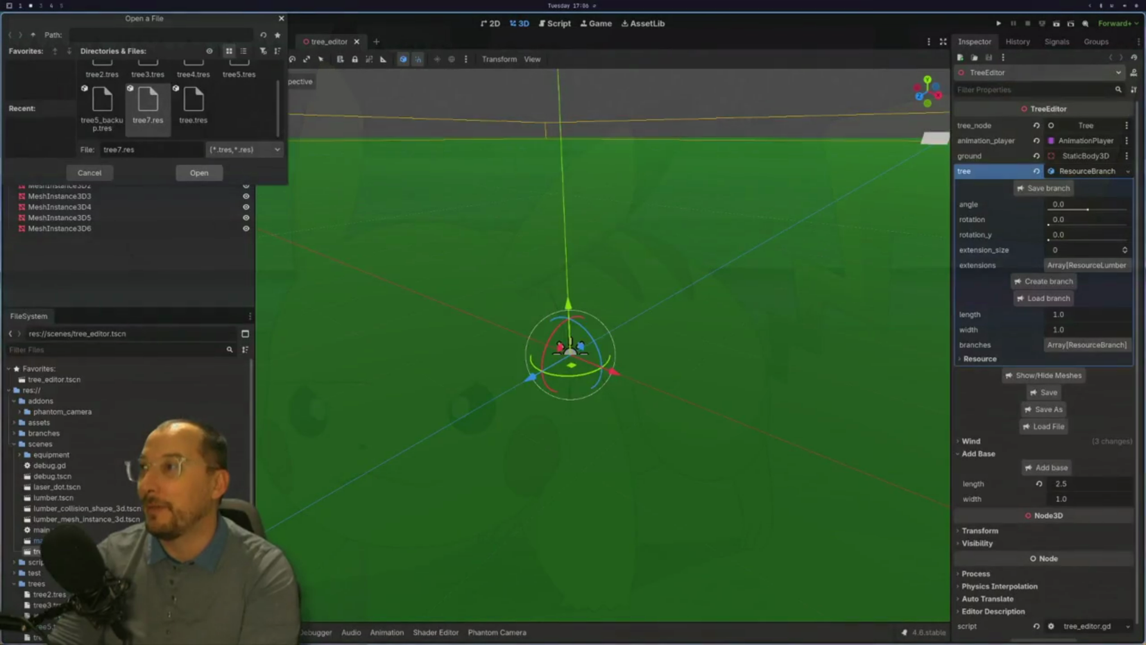
pyautogui.press('super+1')
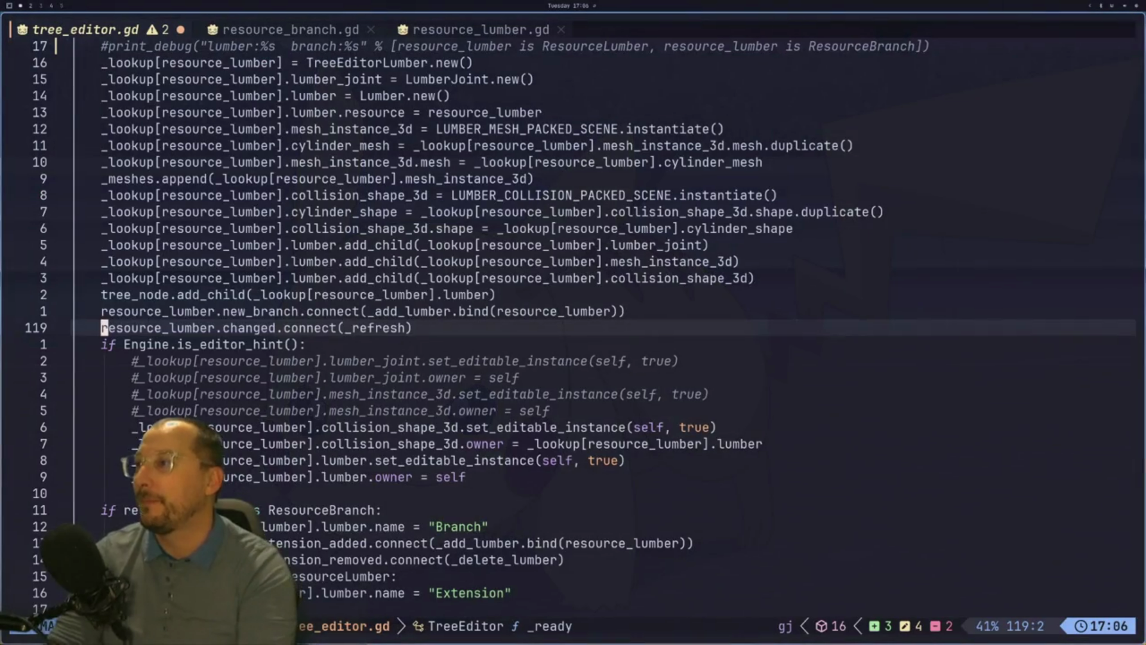
pyautogui.press('g')
pyautogui.press('j')
pyautogui.press('g')
pyautogui.press('j')
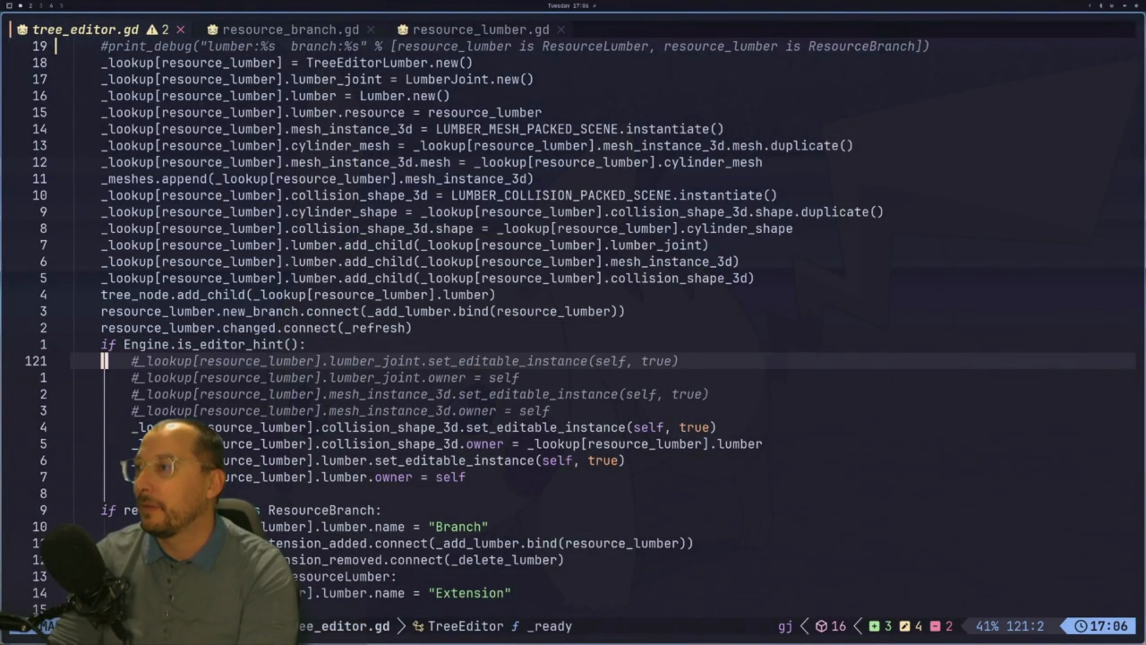
pyautogui.press('k')
pyautogui.press('k')
pyautogui.press('#')
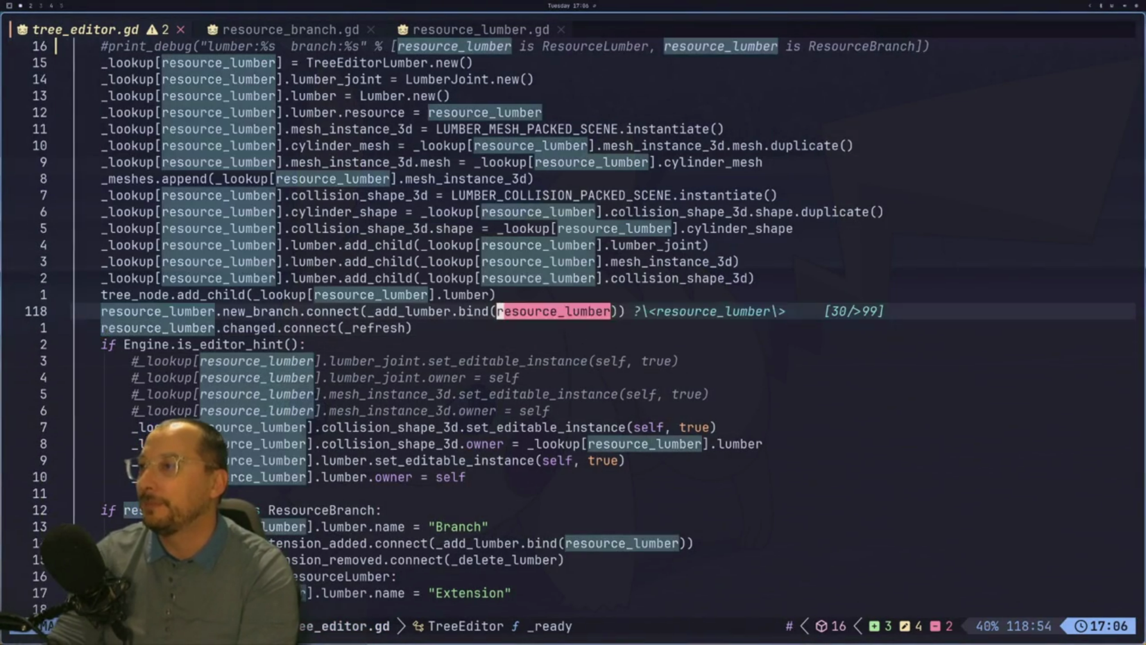
pyautogui.press('super+2')
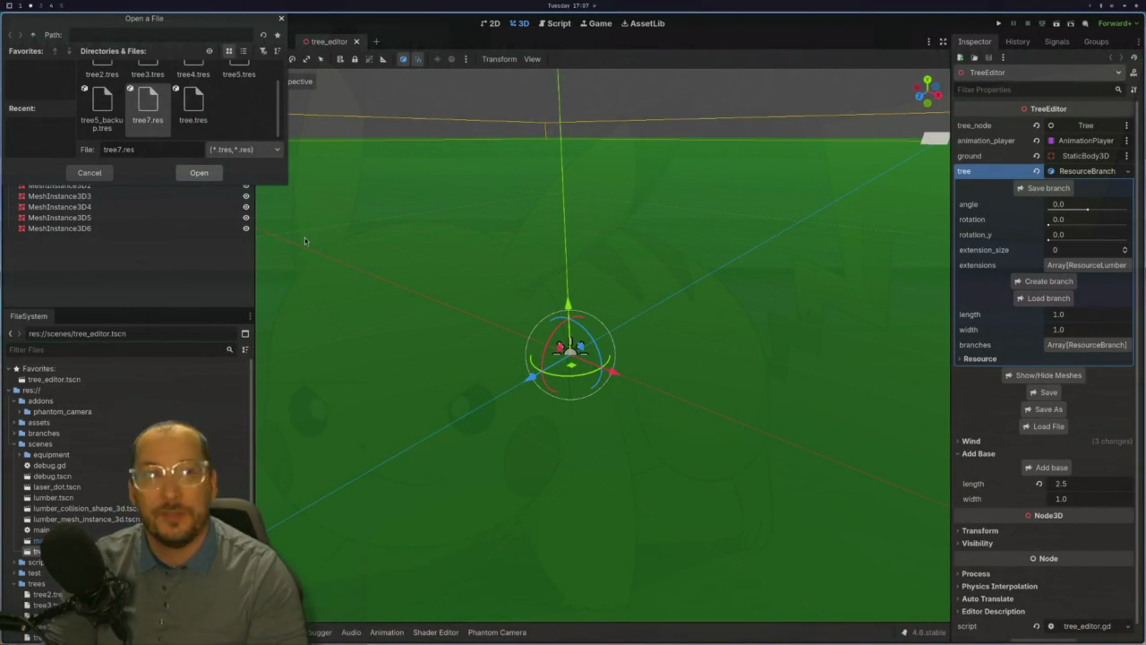
pyautogui.press('super+1')
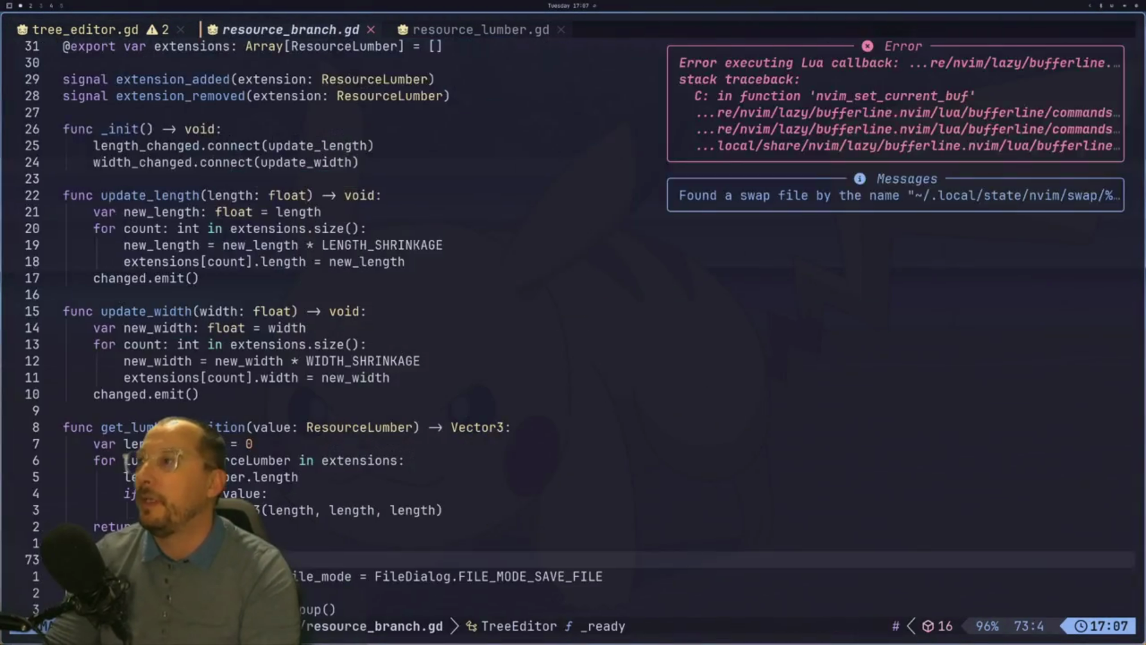
# Reach update_length's changed.emit() line and open btop over the Godot workspace.
pyautogui.press('k')
pyautogui.press('k')
pyautogui.press('k')
pyautogui.press('k')
pyautogui.press('k')
pyautogui.press('k')
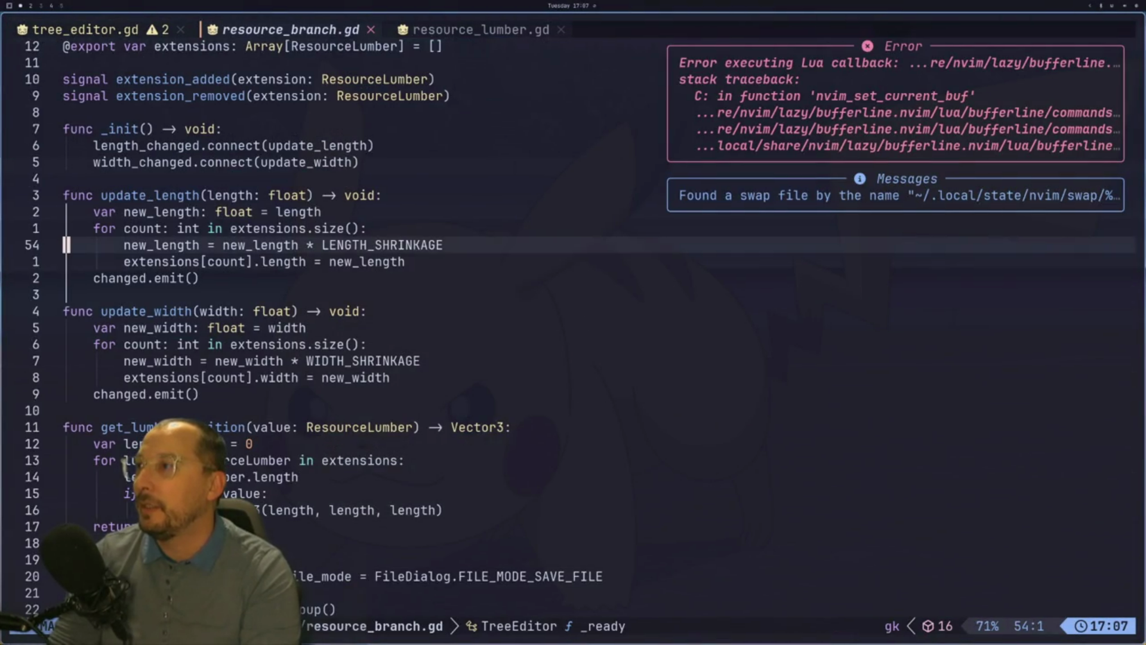
pyautogui.press('j')
pyautogui.press('j')
pyautogui.press('j')
pyautogui.press('k')
pyautogui.press('l')
pyautogui.press('l')
pyautogui.press('h')
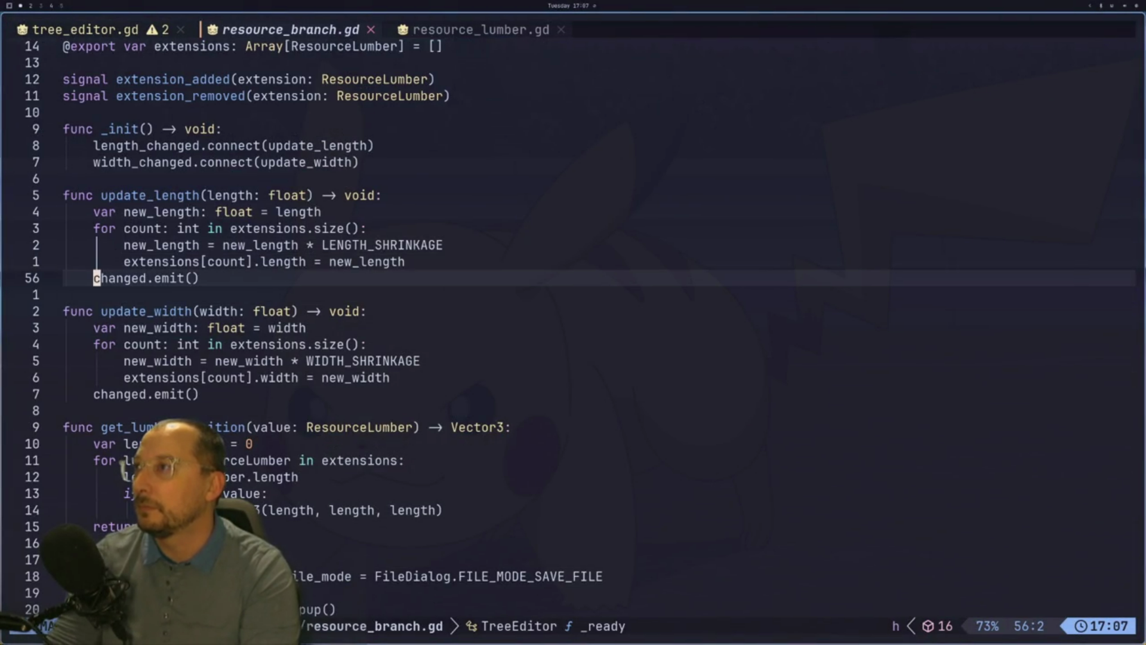
pyautogui.press('super+2')
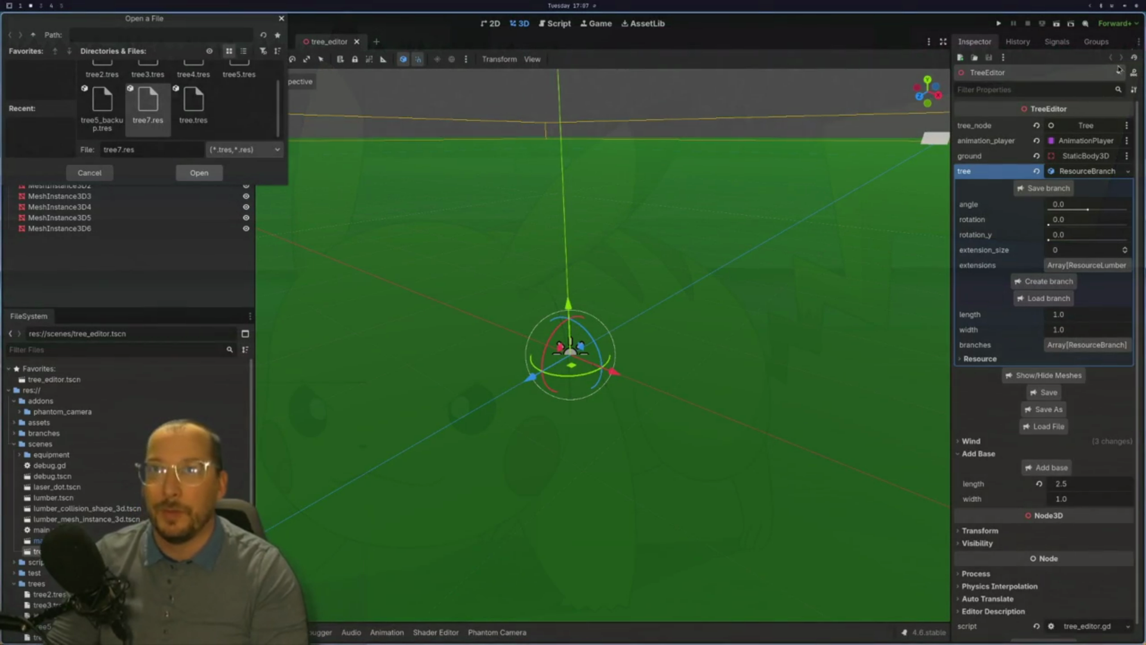
pyautogui.press('super+s')
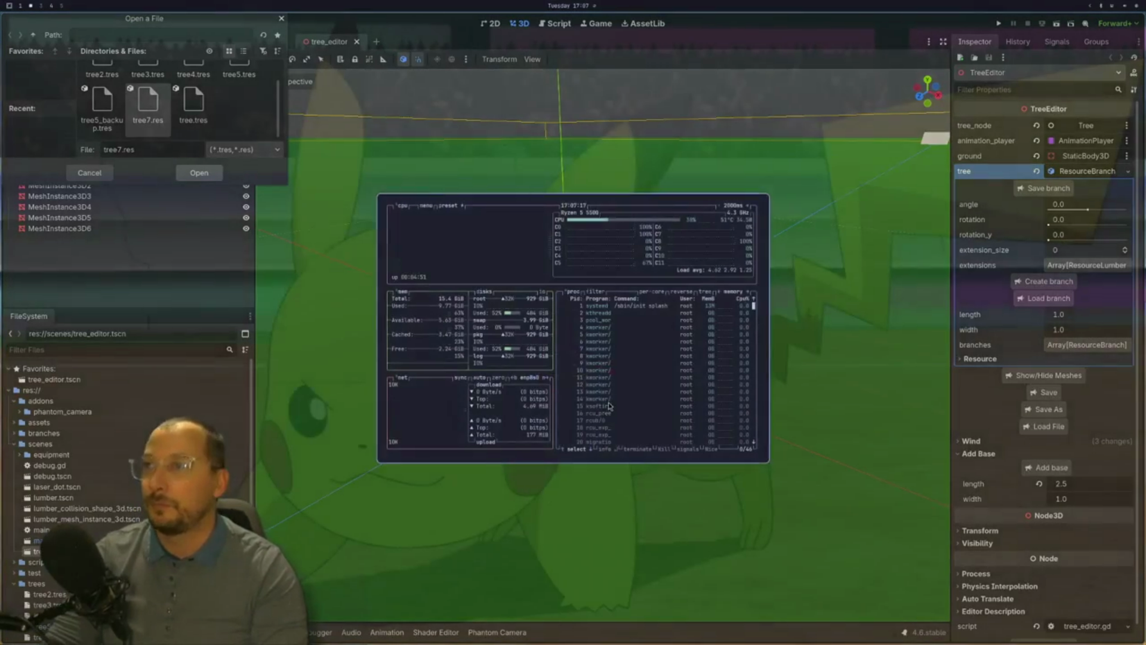
pyautogui.press('super+1')
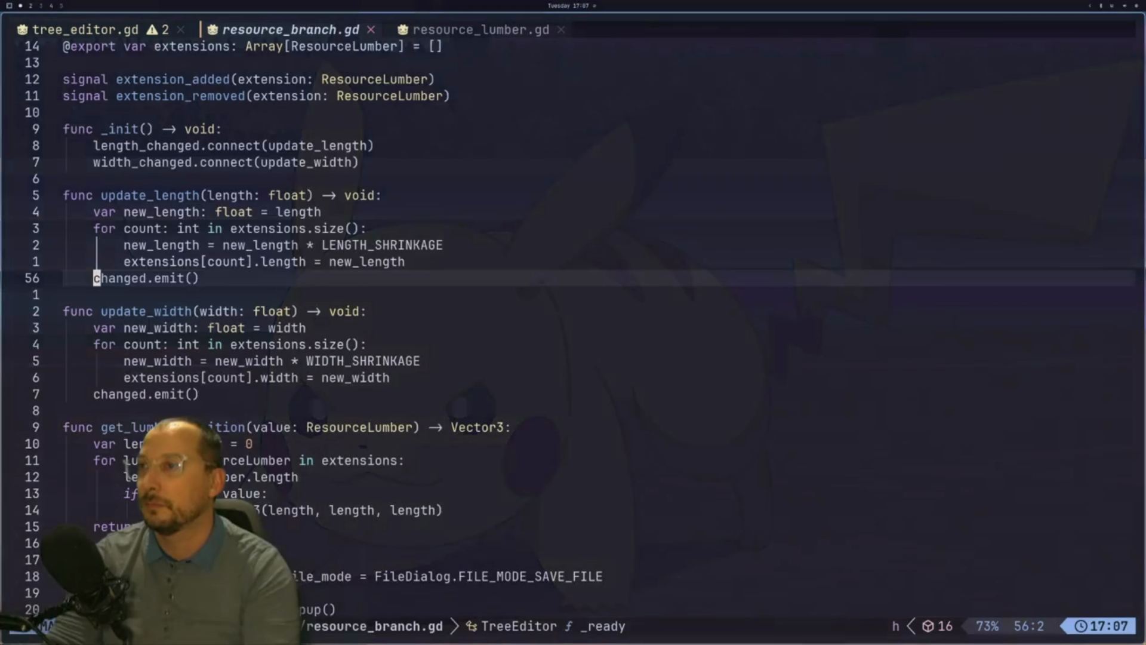
# Jump to tree_editor.gd and back, reach update_width's for loop, then view Godot with btop.
pyautogui.press('g')
pyautogui.press('k')
pyautogui.press('g')
pyautogui.press('j')
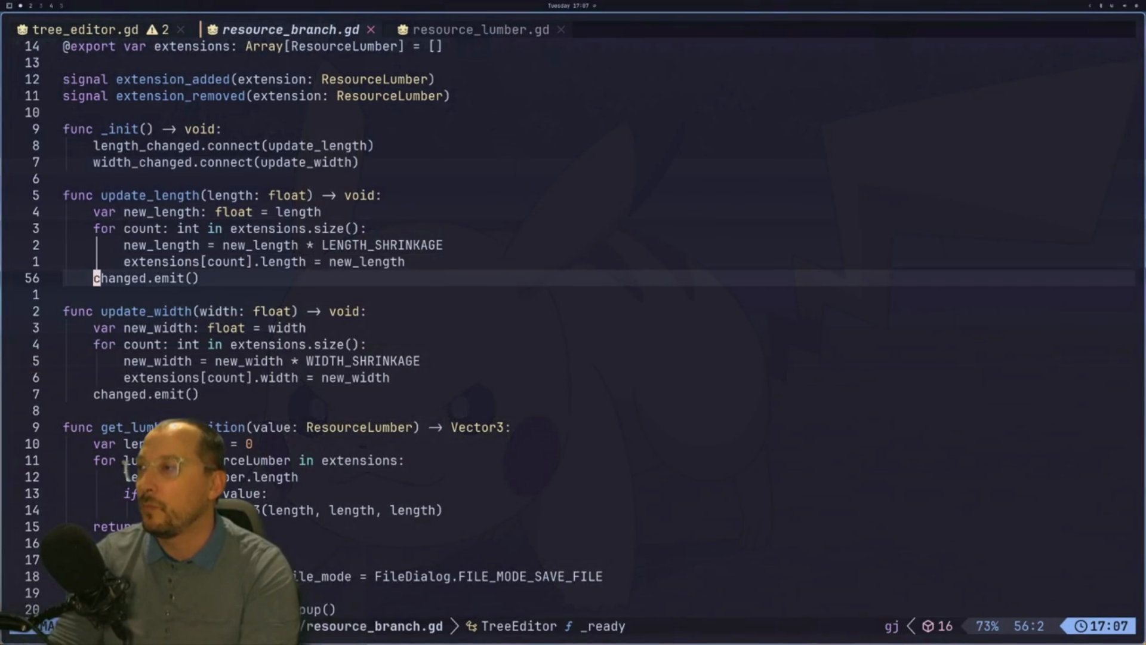
pyautogui.hotkey('ctrl', 'o')
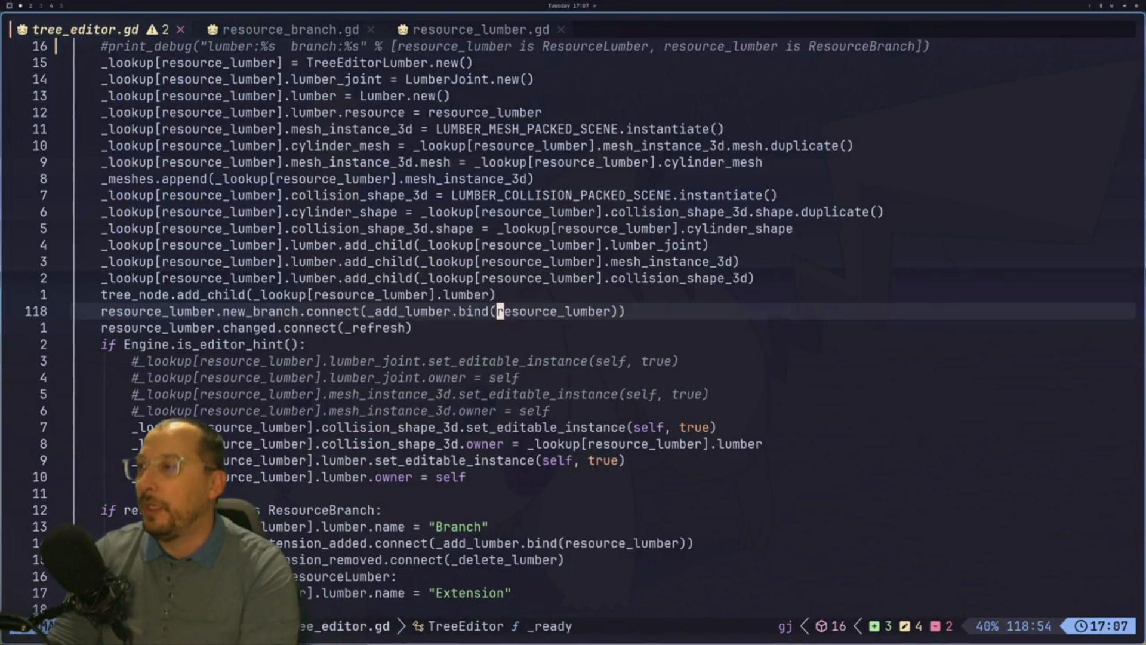
pyautogui.hotkey('ctrl', 'i')
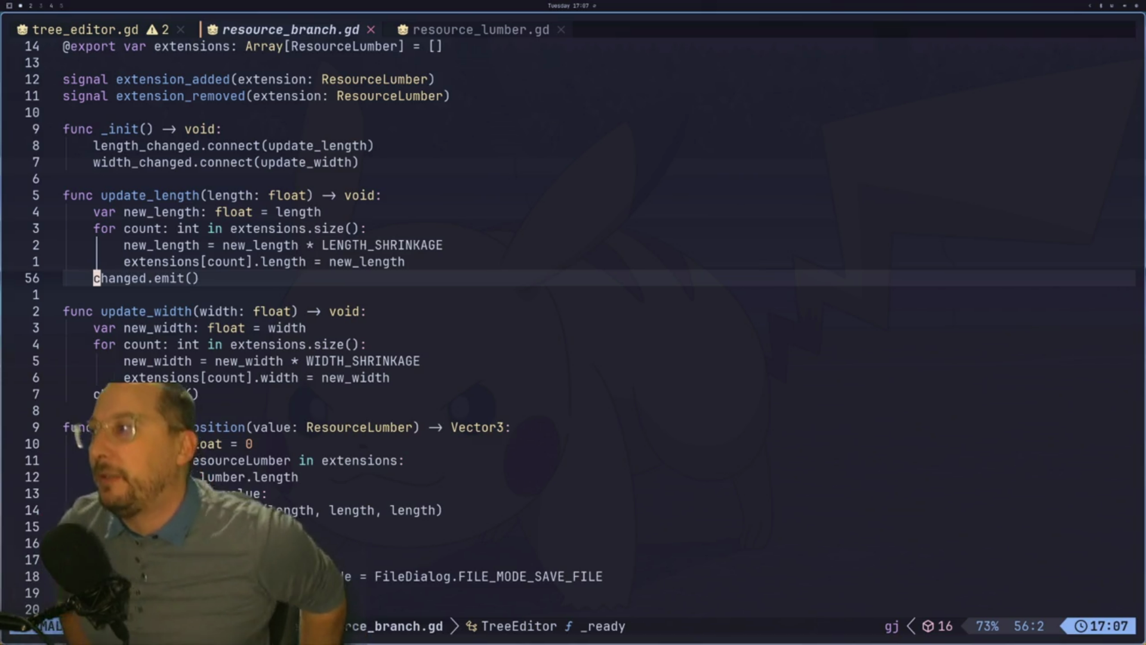
pyautogui.press('j')
pyautogui.press('k')
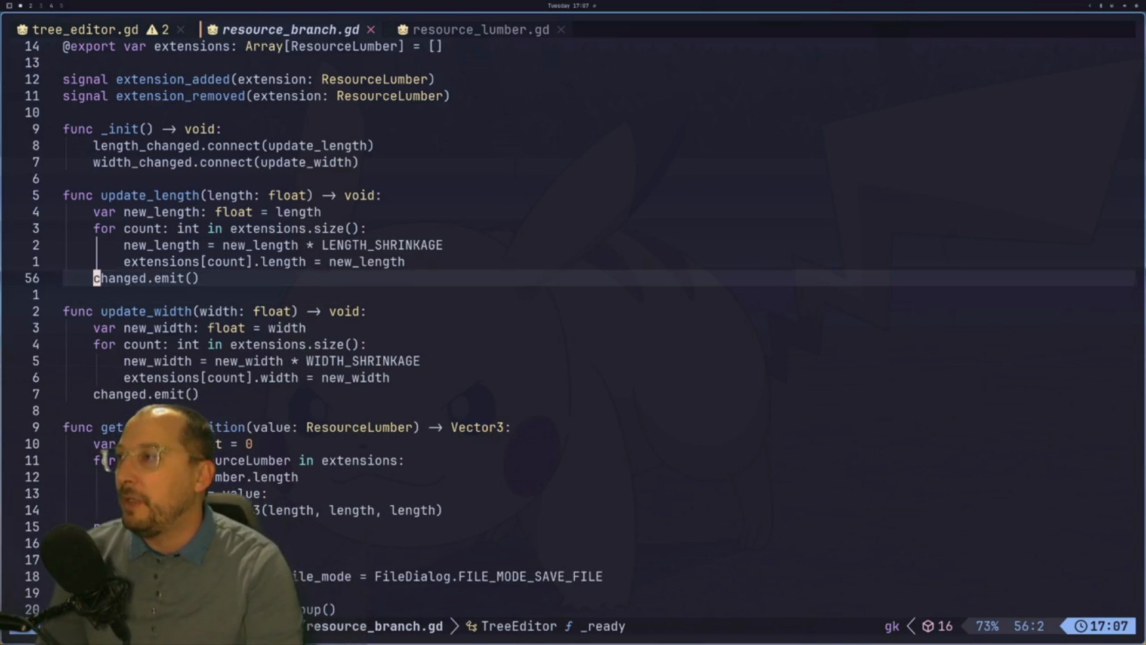
pyautogui.press('j')
pyautogui.press('j')
pyautogui.press('j')
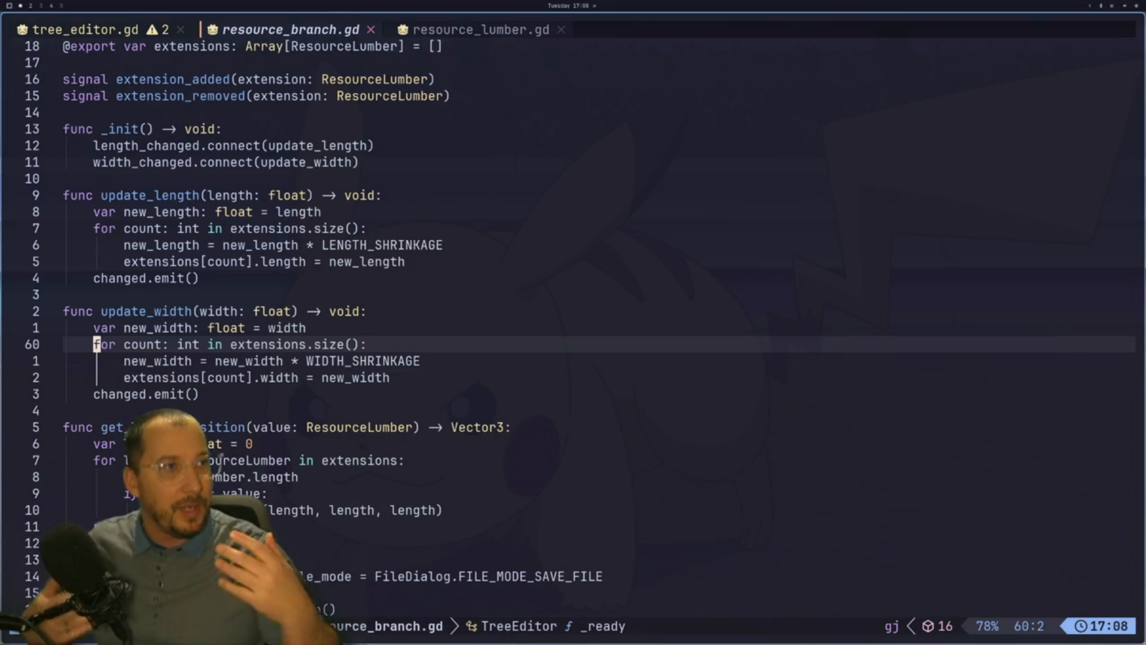
pyautogui.press('super+2')
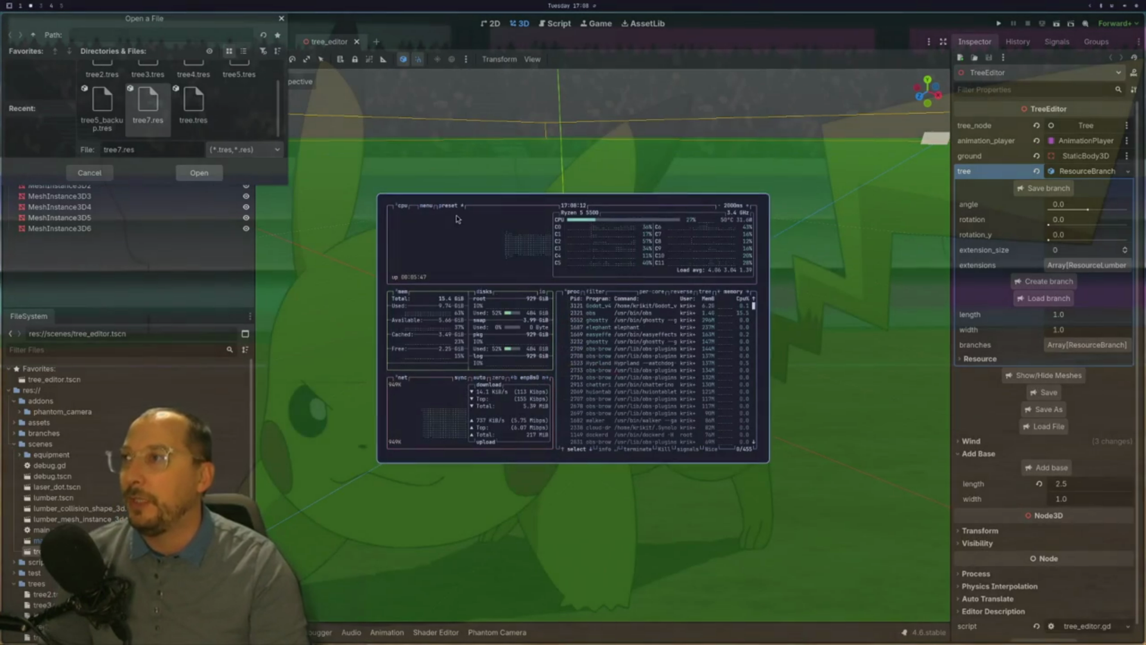
# Restart btop and force-kill the Godot process with SIGKILL.
pyautogui.press('q')
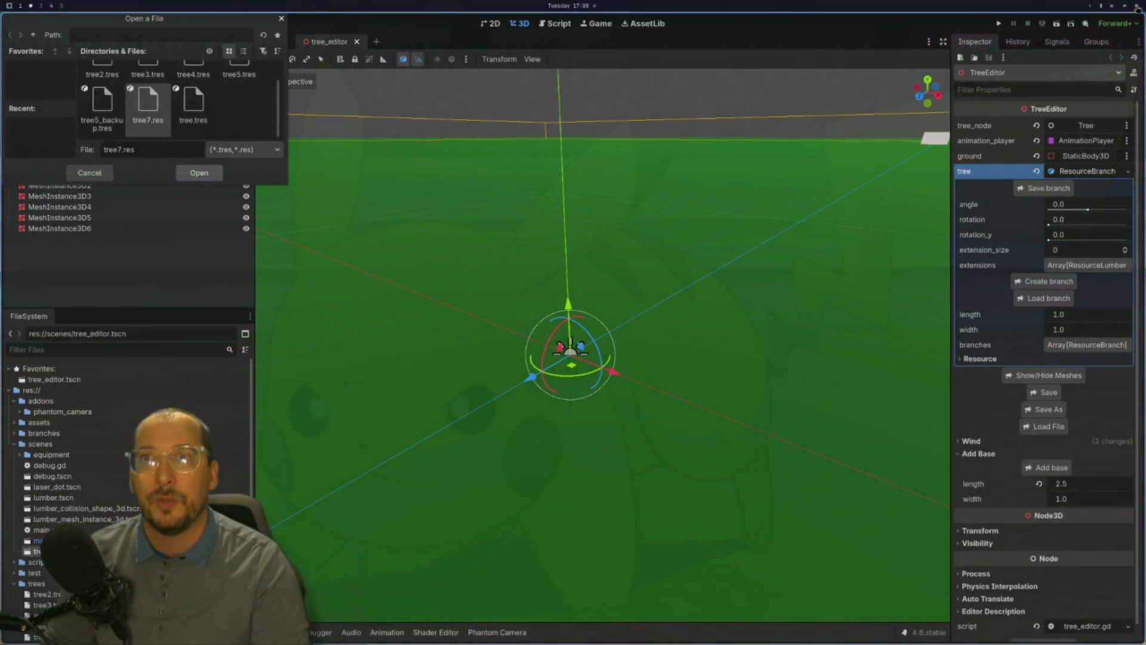
pyautogui.press('super+b')
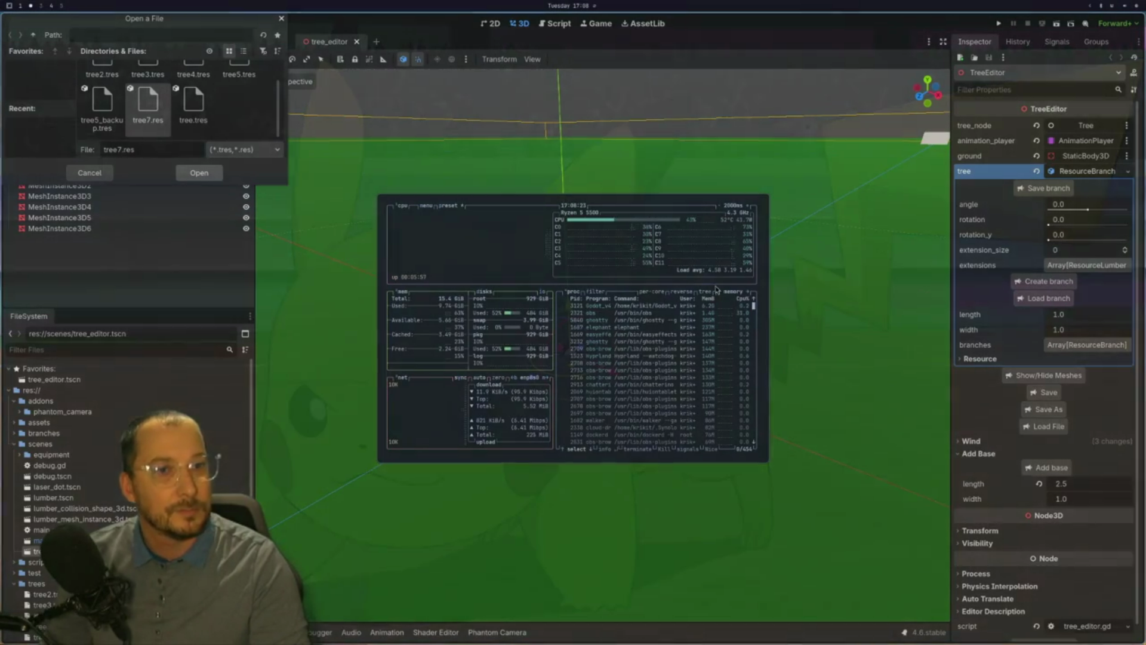
pyautogui.click(689, 307)
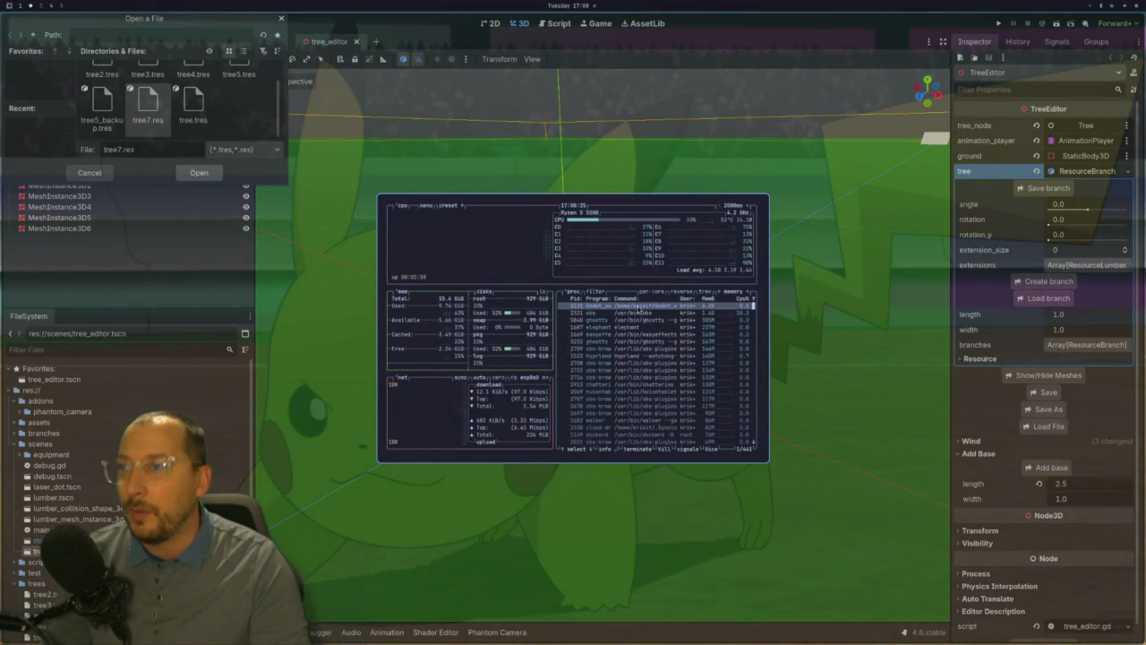
pyautogui.press('t')
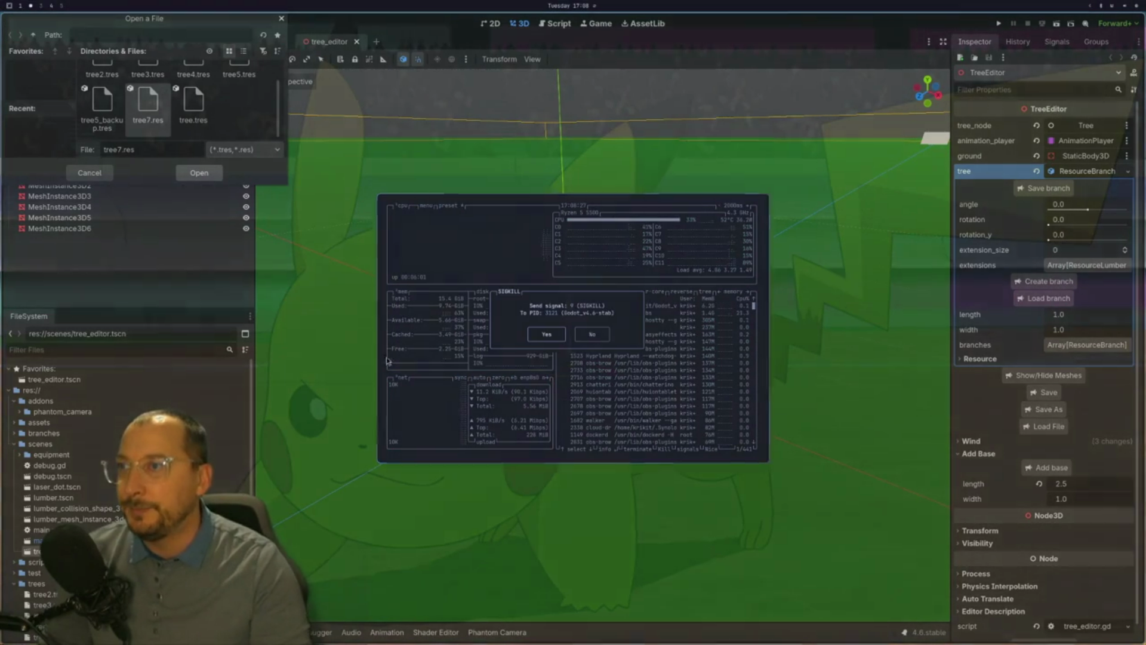
pyautogui.press('Return')
# Switch to empty workspace 4 and bring up the app launcher.
pyautogui.press('super+4')
pyautogui.press('super+space')
pyautogui.press('Down')
pyautogui.press('Down')
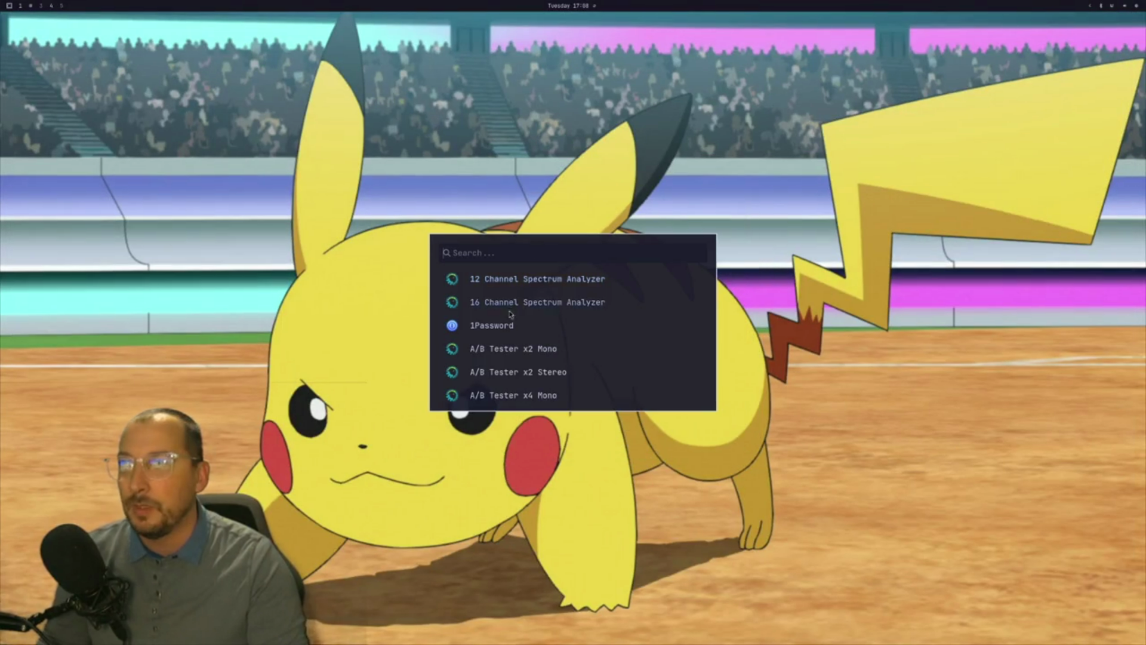
# Relaunch Godot Engine by searching 'god' in the app launcher.
pyautogui.press('Return')
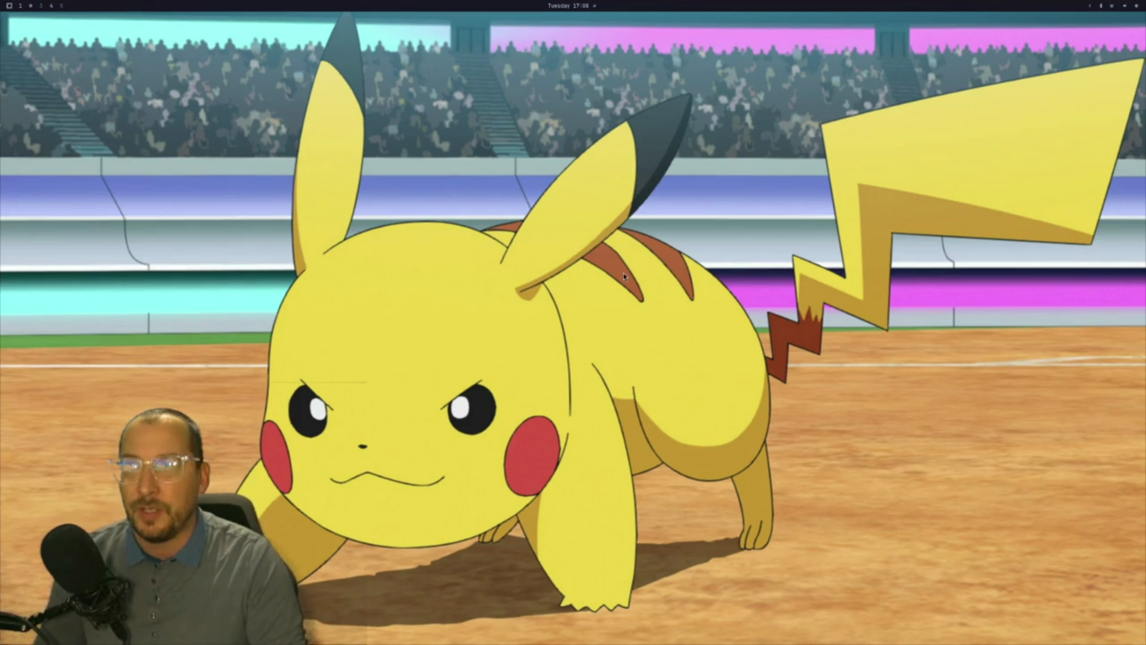
pyautogui.press('super+space')
pyautogui.write('go')
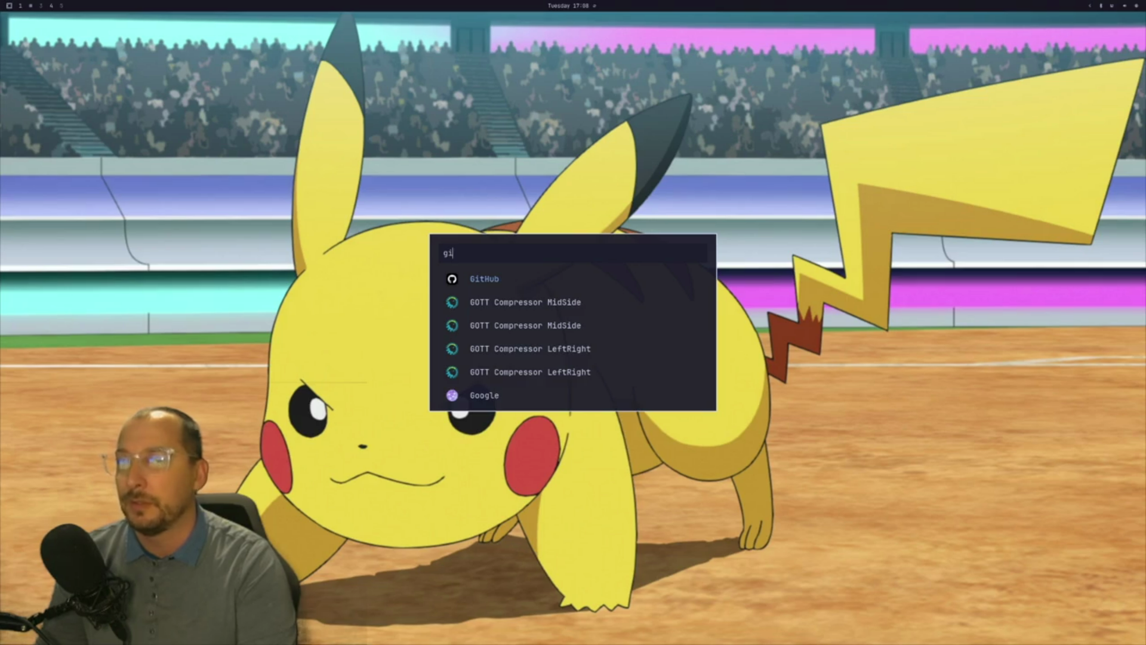
pyautogui.write('d')
pyautogui.press('Return')
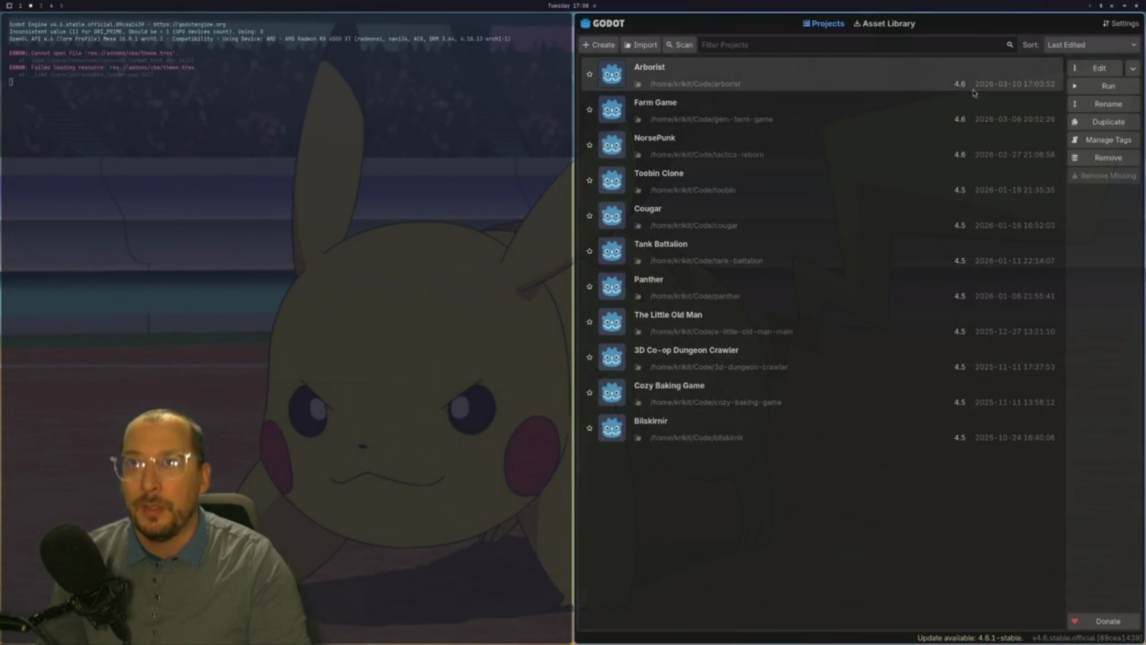
# Open the Arborist project from the Project Manager and open the TreeEditor script.
pyautogui.doubleClick(975, 89)
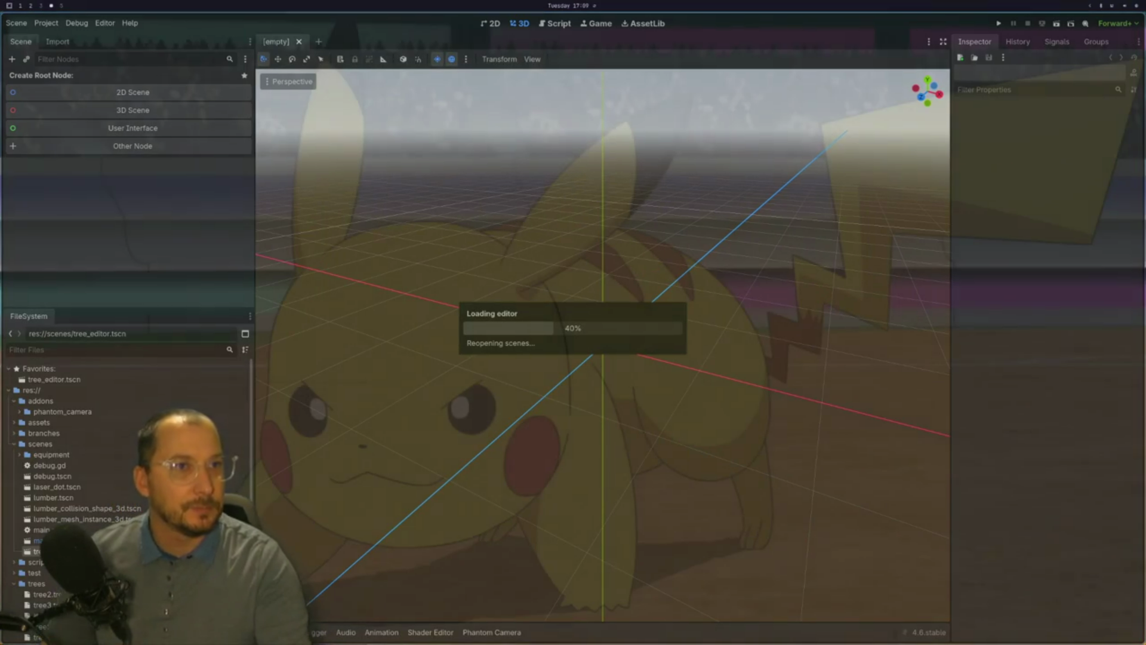
pyautogui.press('super+4')
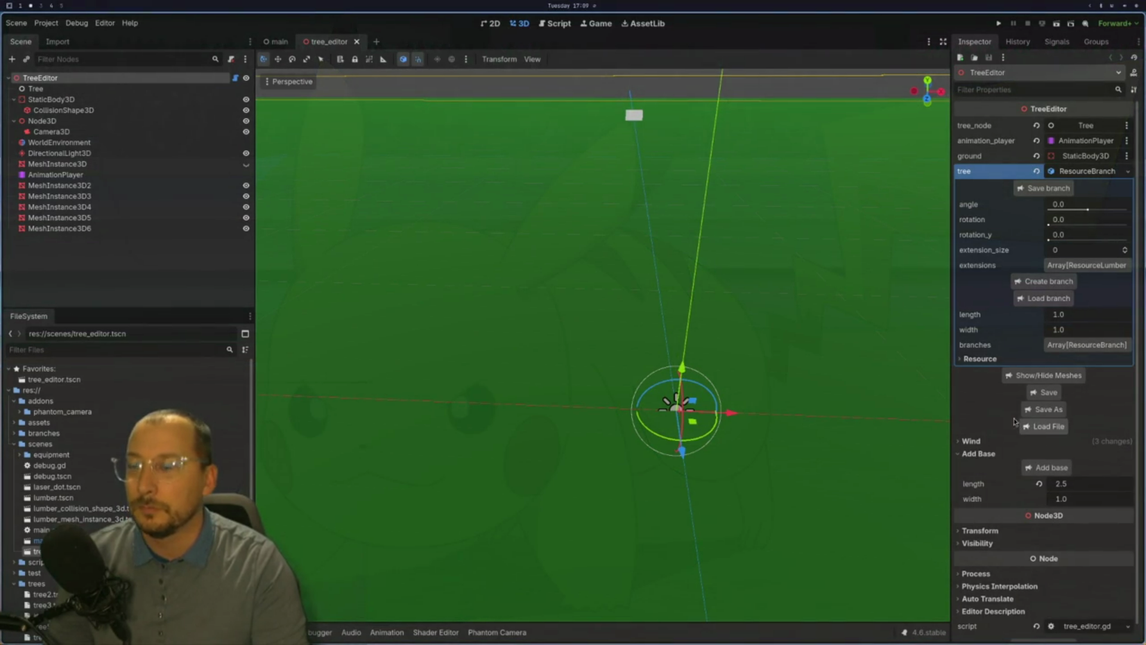
pyautogui.click(236, 78)
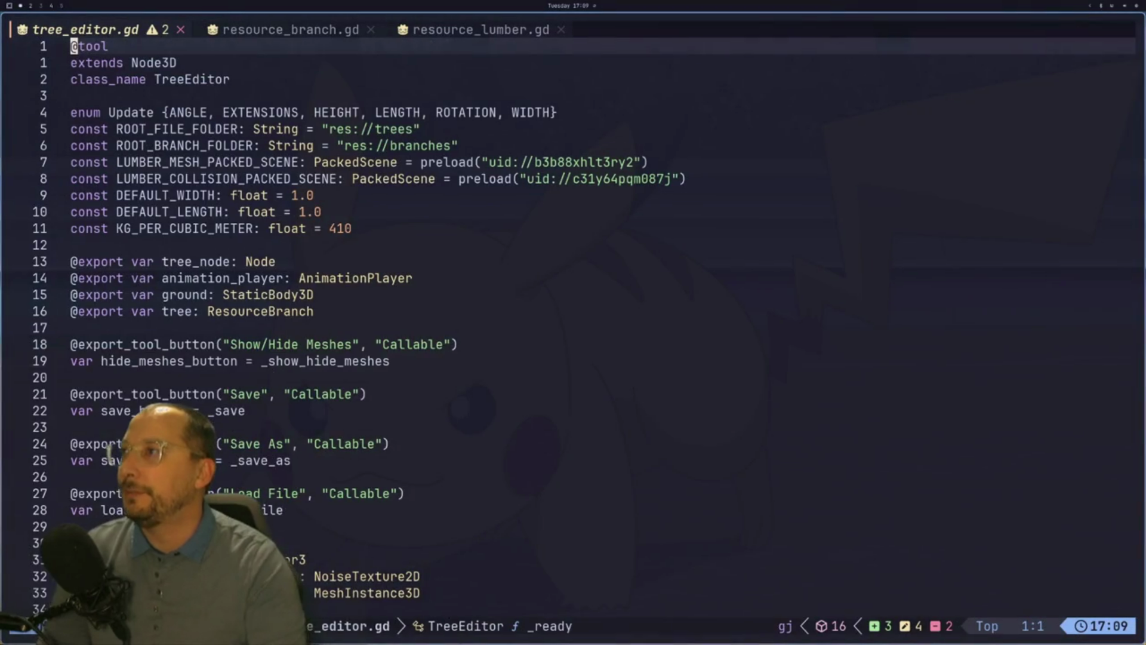
# Add a Timer child node under TreeEditor and turn on its Autostart.
pyautogui.press('j')
pyautogui.press('j')
pyautogui.press('j')
pyautogui.press('j')
pyautogui.press('super+2')
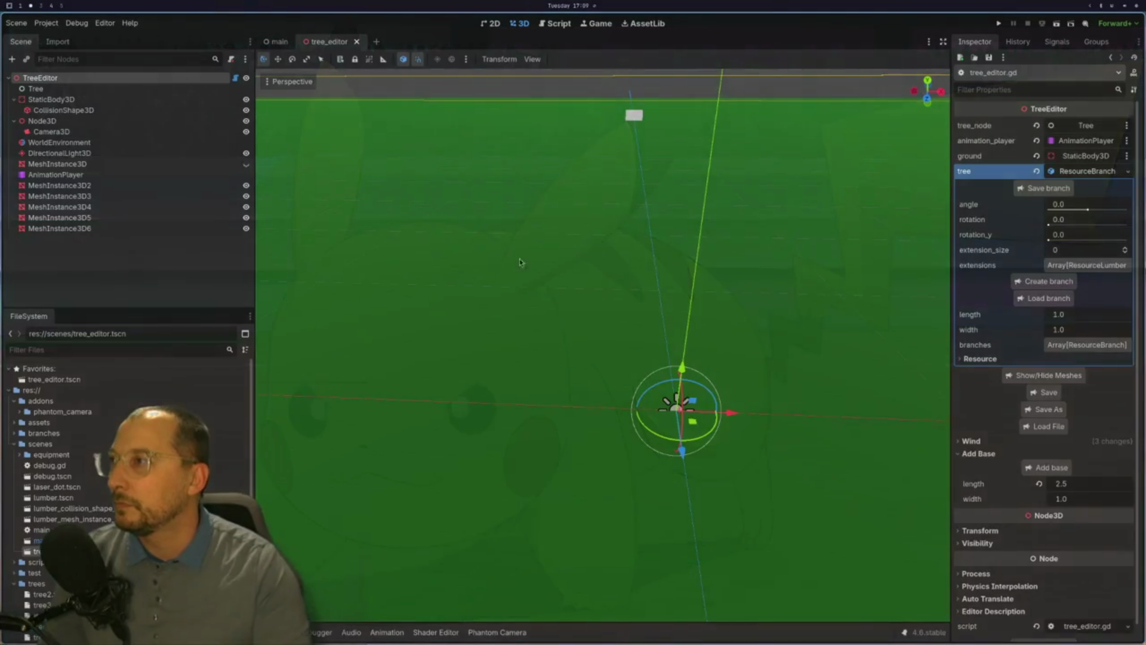
pyautogui.rightClick(58, 80)
pyautogui.click(87, 84)
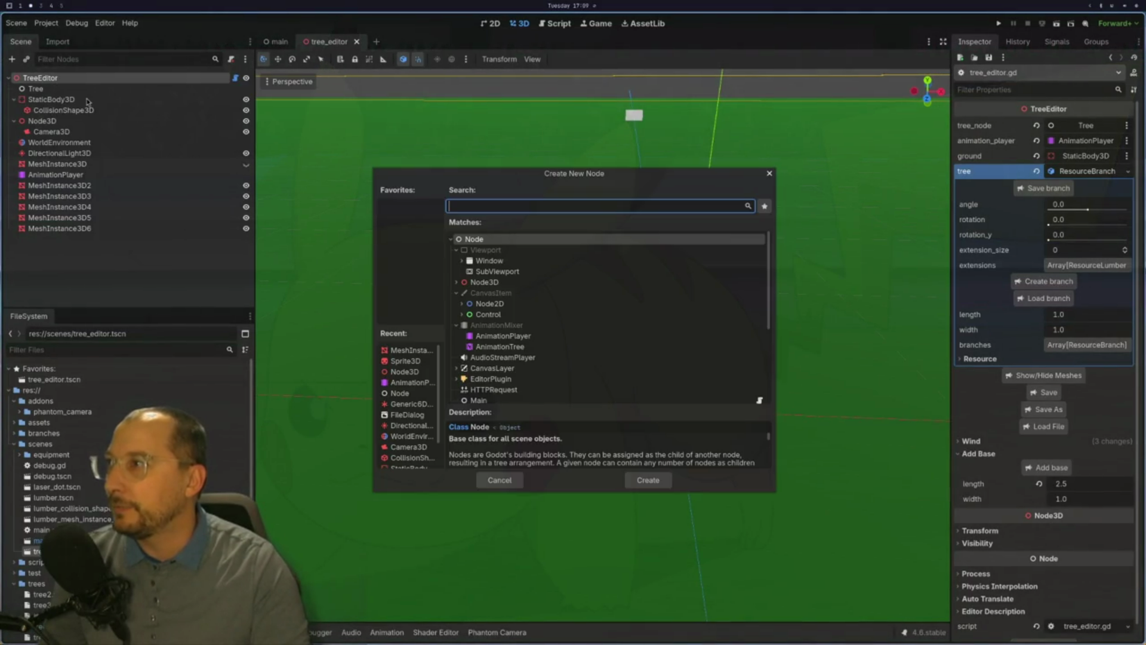
pyautogui.write('timer')
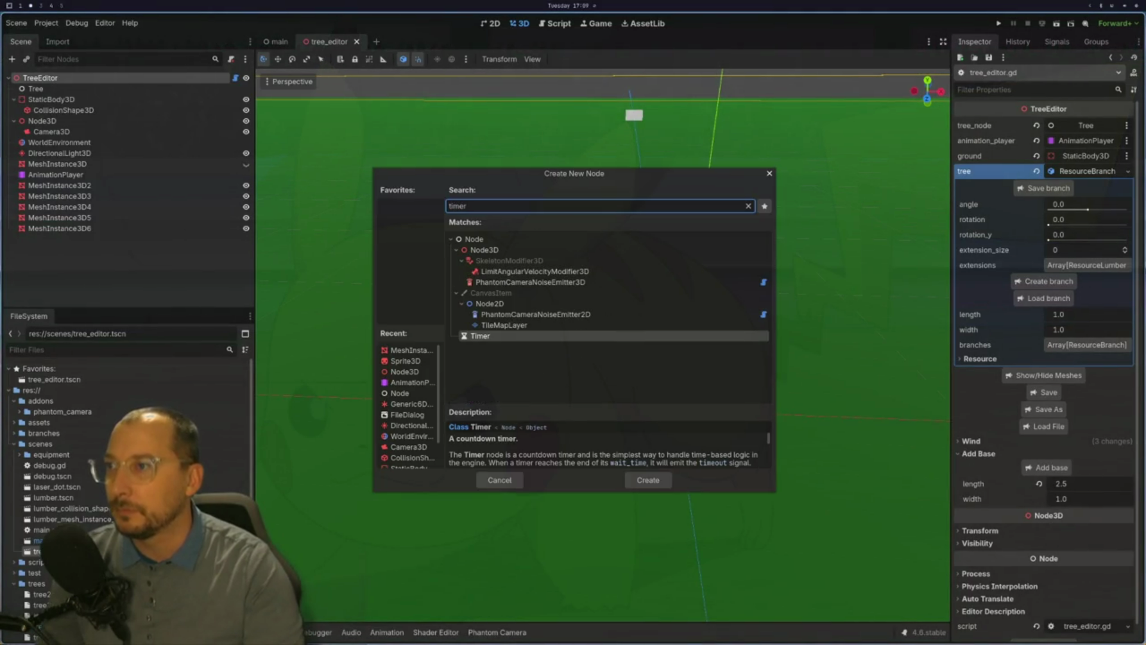
pyautogui.press('Return')
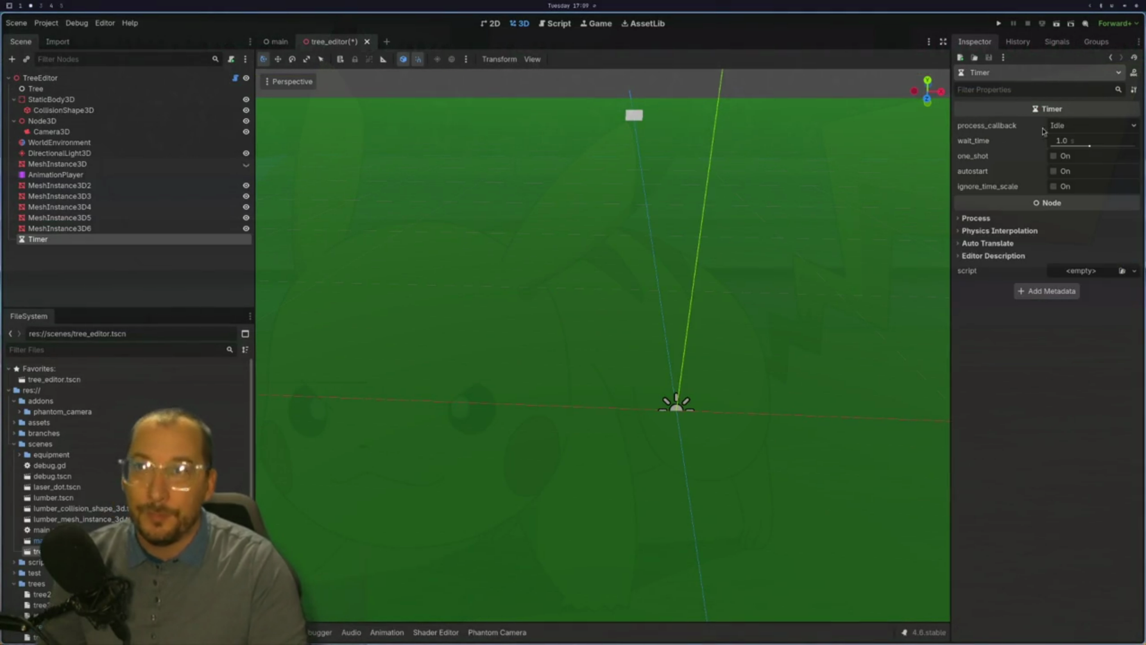
pyautogui.click(1068, 142)
pyautogui.click(1020, 178)
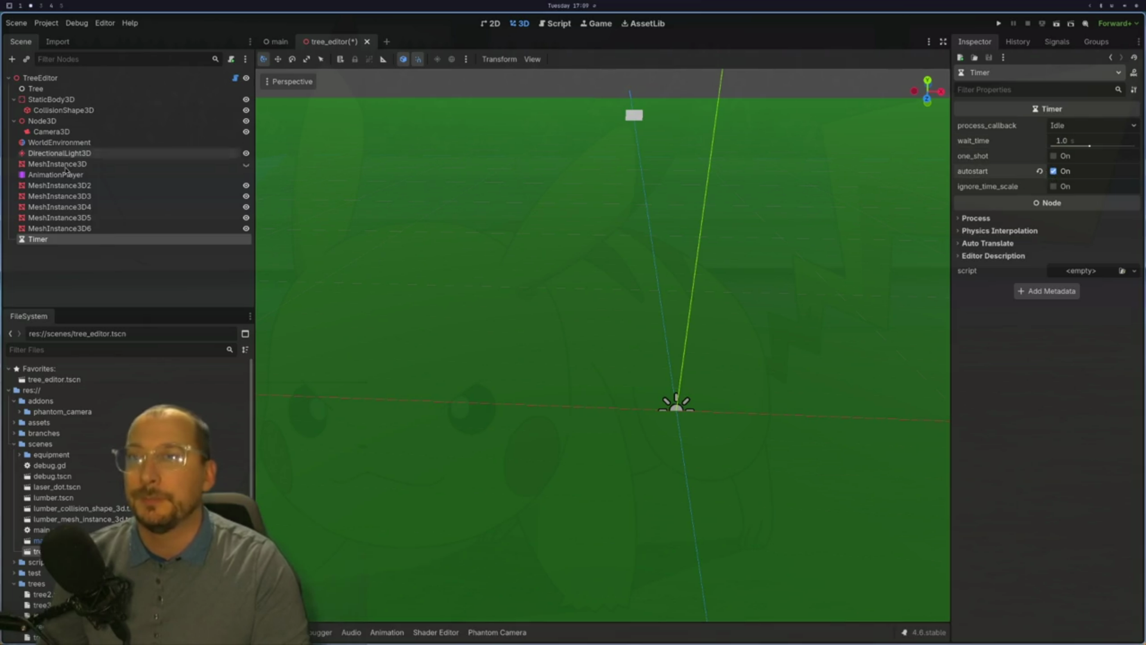
pyautogui.press('super+1')
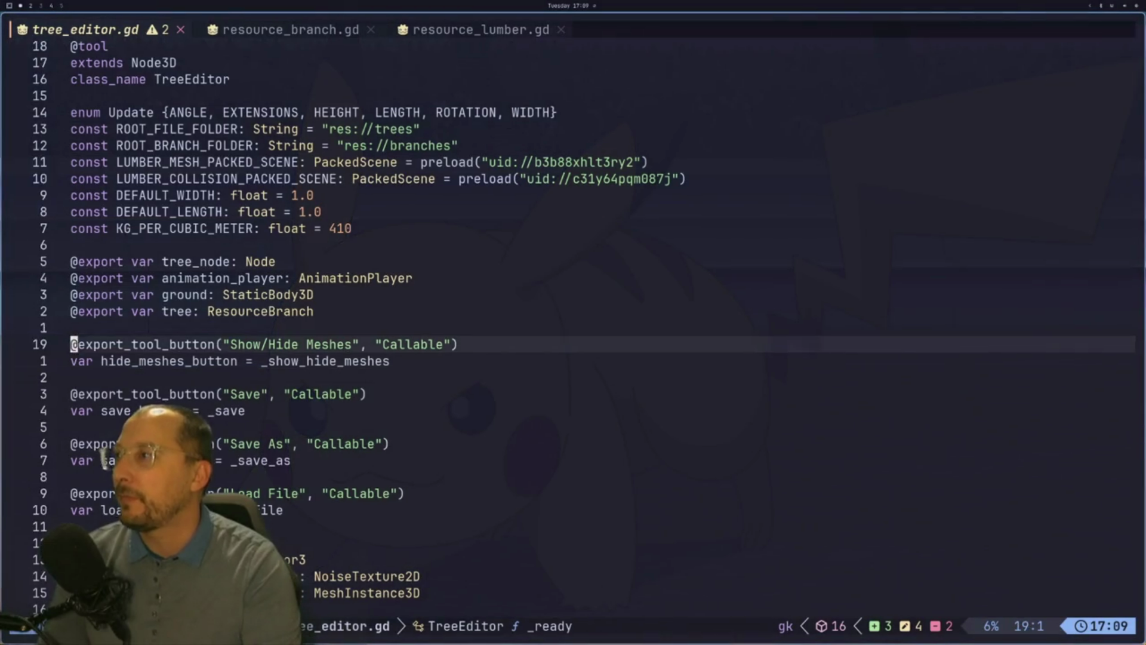
pyautogui.click(74, 311)
pyautogui.press('k')
pyautogui.press('k')
pyautogui.press('k')
pyautogui.press('k')
pyautogui.press('j')
pyautogui.press('j')
pyautogui.press('j')
pyautogui.press('j')
pyautogui.press('y')
pyautogui.press('y')
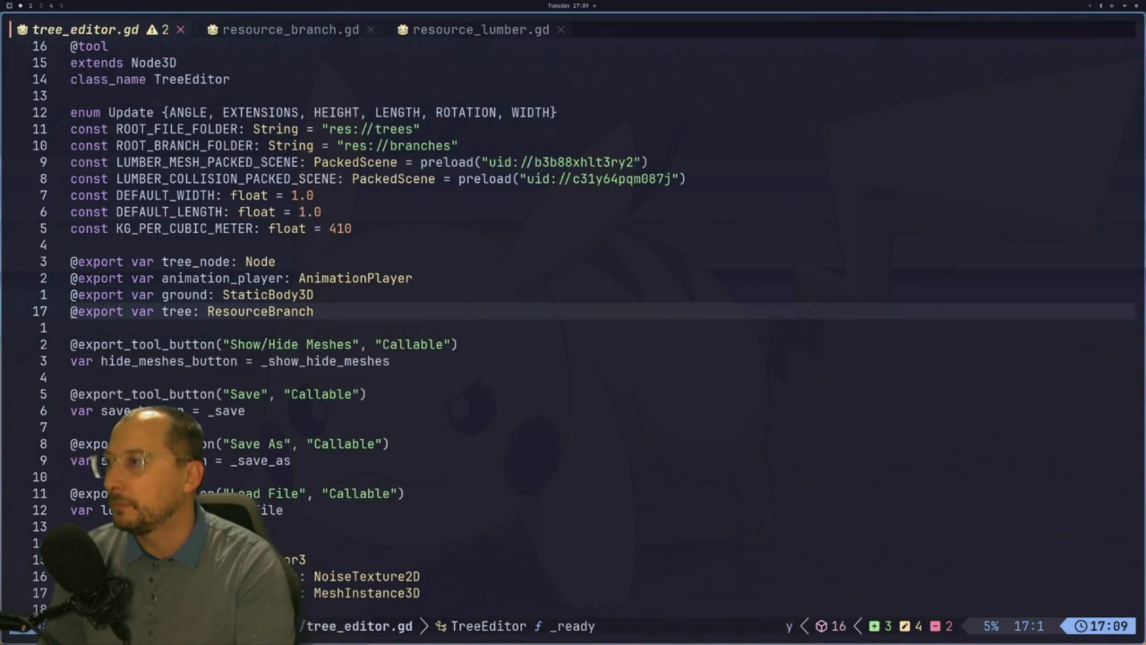
pyautogui.press('p')
pyautogui.press('e')
pyautogui.press('e')
pyautogui.press('f')
pyautogui.press('e')
# Change the copied variable's name to timer and its type to Timer.
pyautogui.press('i')
pyautogui.press('Escape')
pyautogui.write('ceimer')
pyautogui.press('Escape')
pyautogui.press('w')
pyautogui.press('w')
pyautogui.press('d')
pyautogui.press('w')
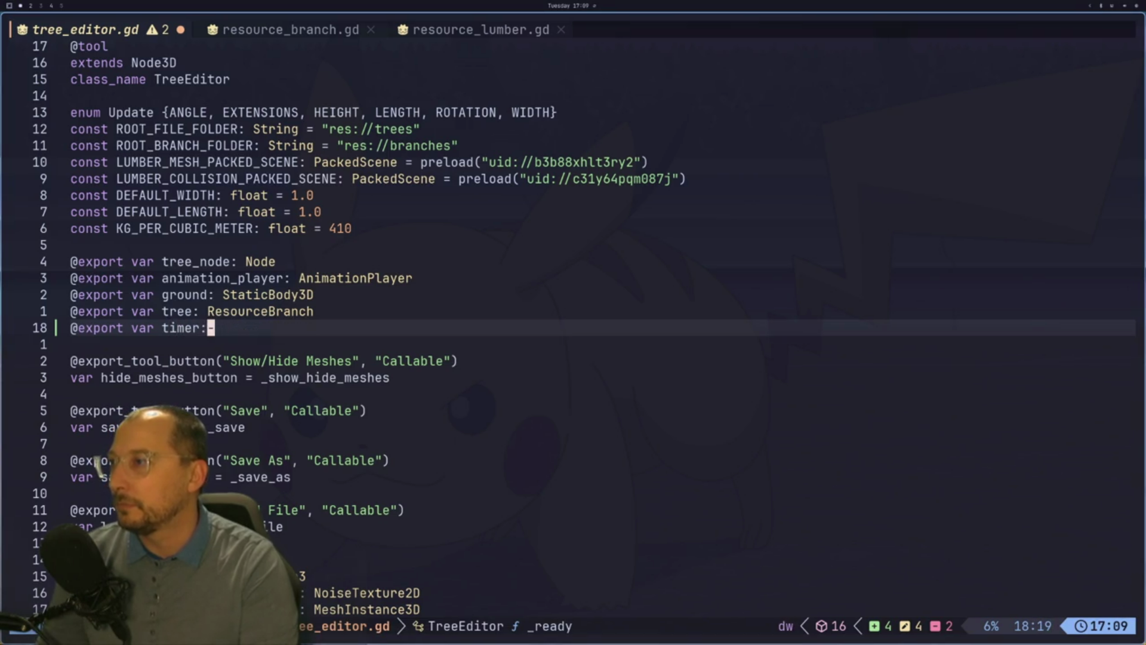
pyautogui.write('a')
pyautogui.write('Timer')
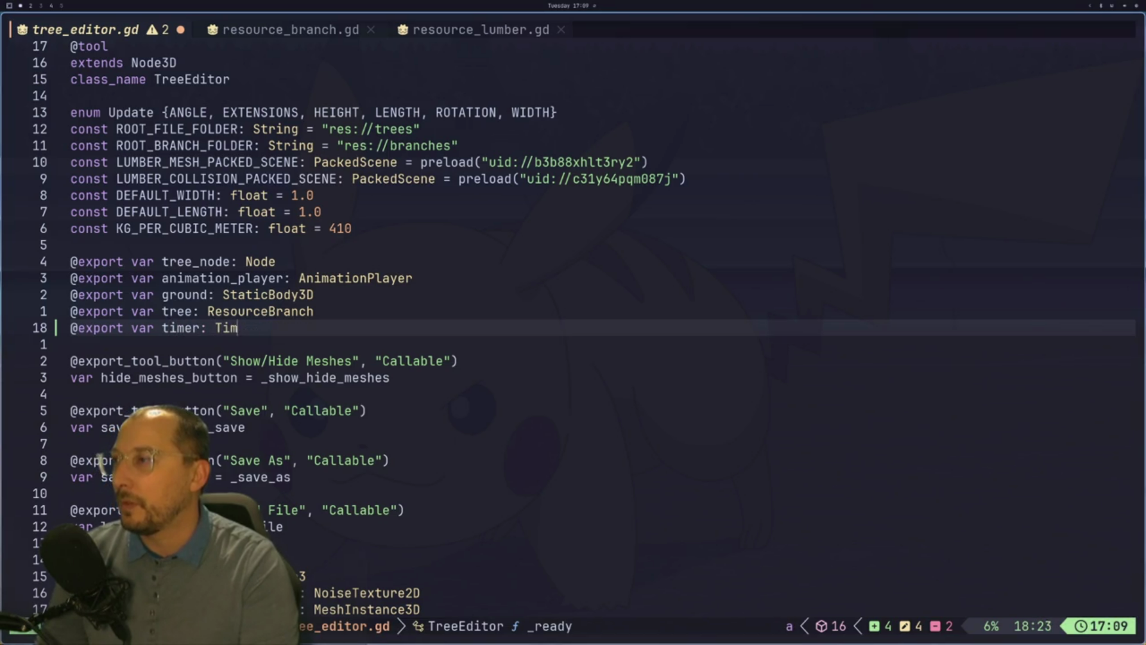
pyautogui.press('super+2')
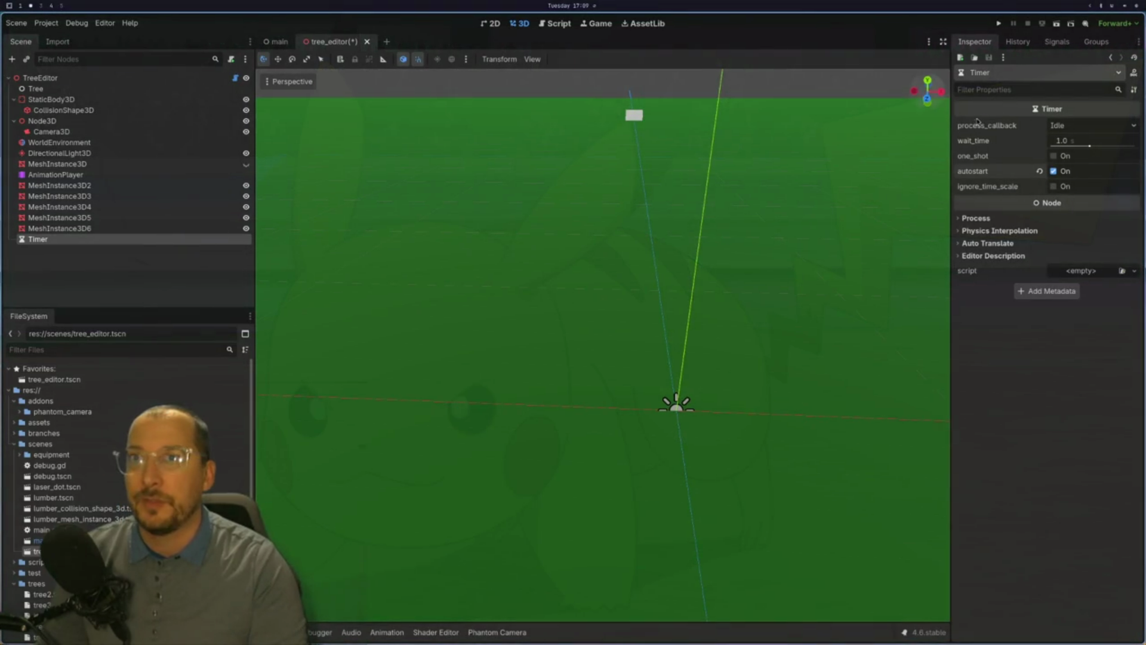
pyautogui.press('super+1')
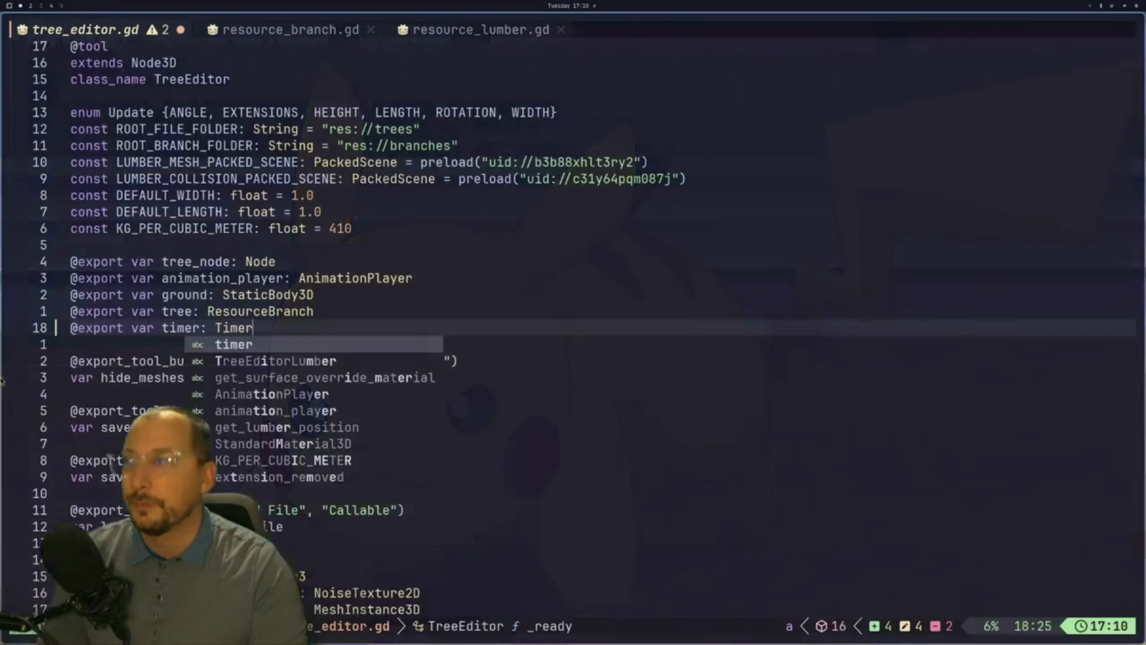
# Rename the variable to timer_refresh and save the script with :w.
pyautogui.press('Escape')
pyautogui.press('B')
pyautogui.press('B')
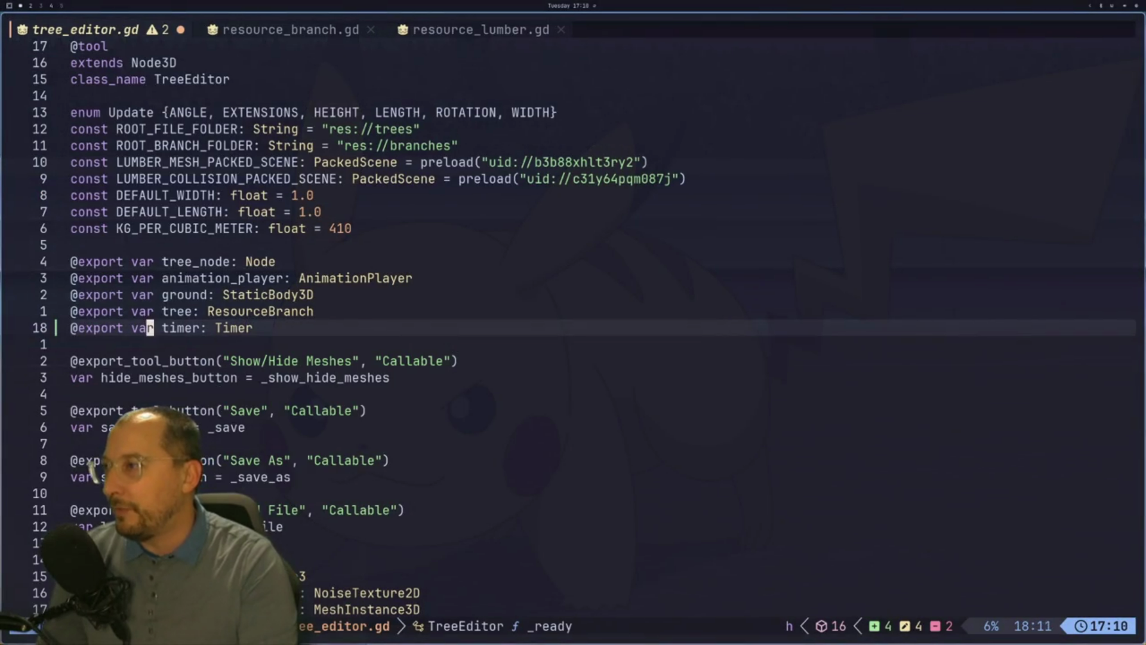
pyautogui.write('ire')
pyautogui.press('BackSpace')
pyautogui.press('BackSpace')
pyautogui.press('Escape')
pyautogui.press('l')
pyautogui.press('l')
pyautogui.press('l')
pyautogui.write('ea_refresh')
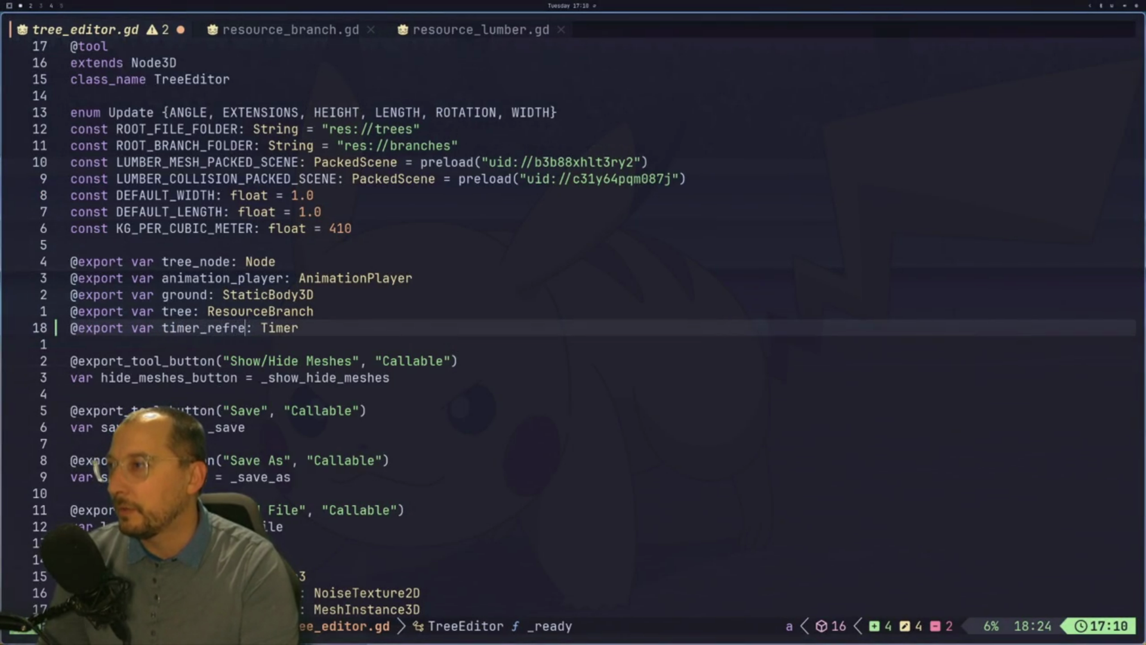
pyautogui.write(':w')
pyautogui.press('Return')
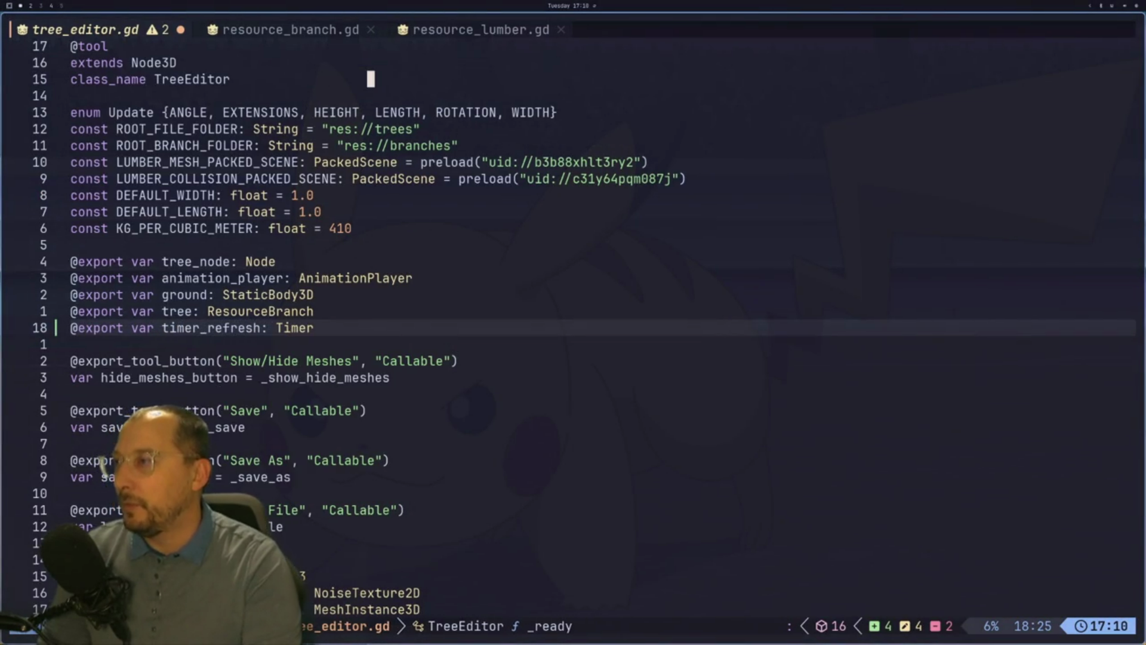
pyautogui.press('j')
pyautogui.press('j')
pyautogui.press('j')
pyautogui.press('j')
pyautogui.press('j')
pyautogui.press('j')
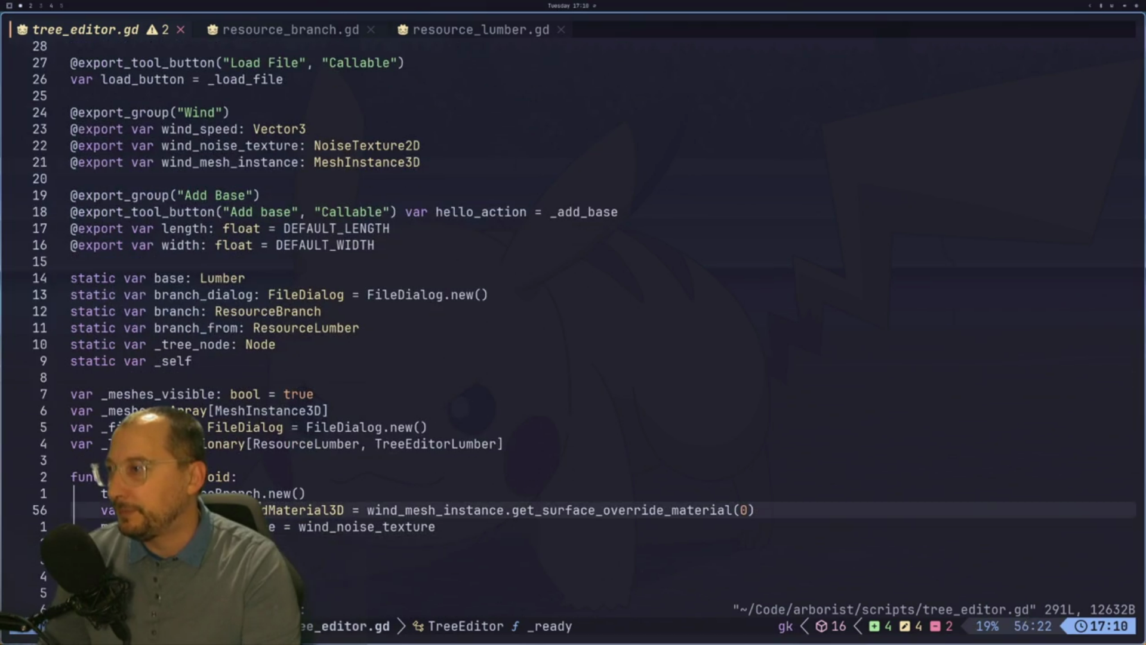
# Open a new indented line in the setup function for the timer connection.
pyautogui.press('k')
pyautogui.press('k')
pyautogui.press('k')
pyautogui.press('o')
pyautogui.press('Return')
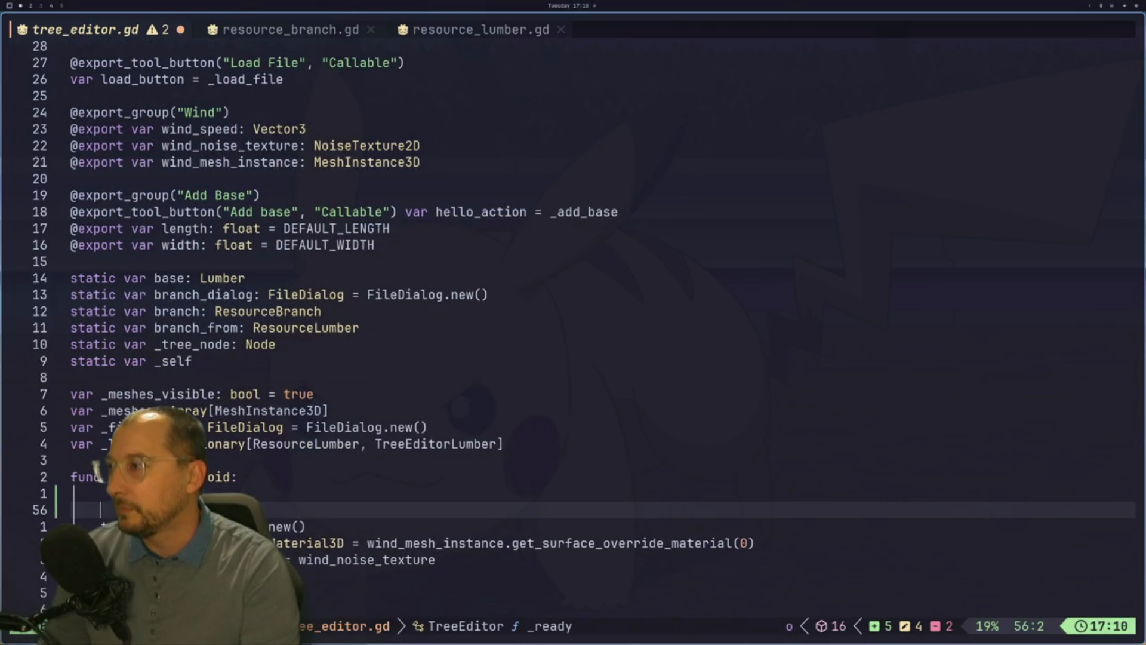
pyautogui.press('BackSpace')
pyautogui.press('BackSpace')
pyautogui.press('Return')
pyautogui.write('ti')
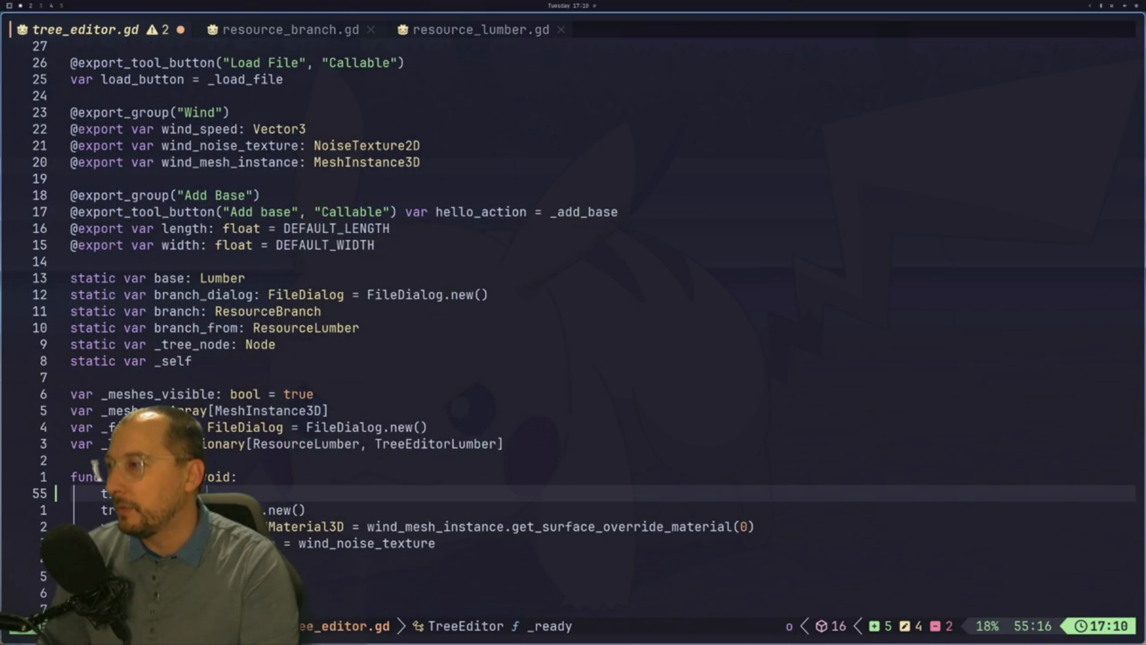
pyautogui.press('Escape')
pyautogui.press('h')
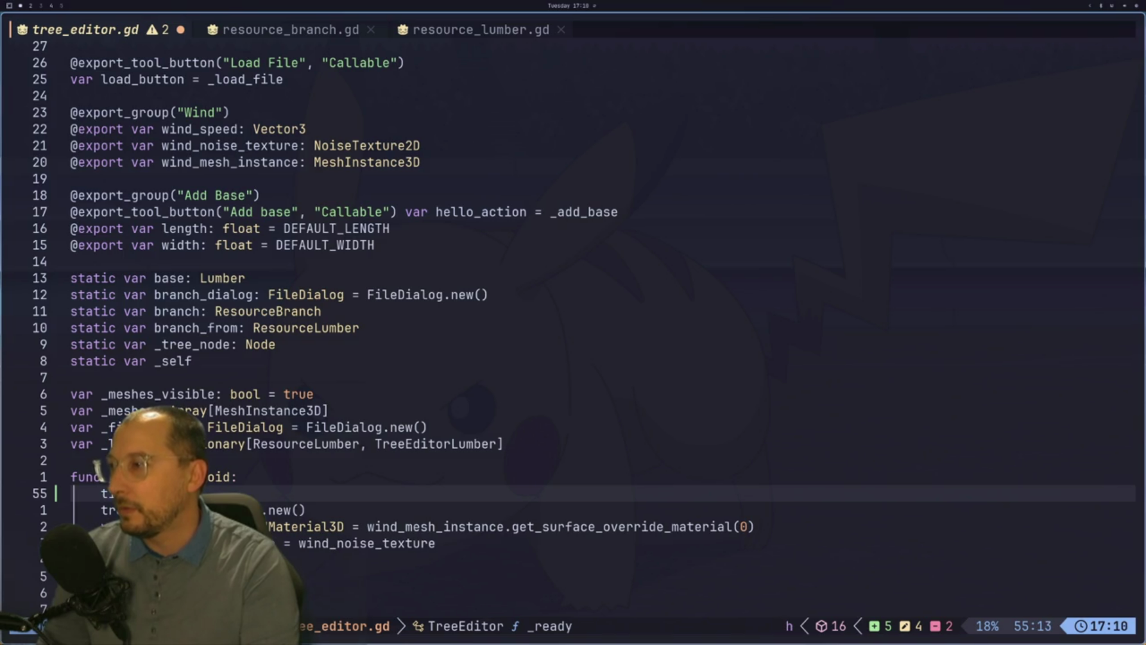
# Write a connect call linking the timer to _refresh_timer and save with :w.
pyautogui.press('i')
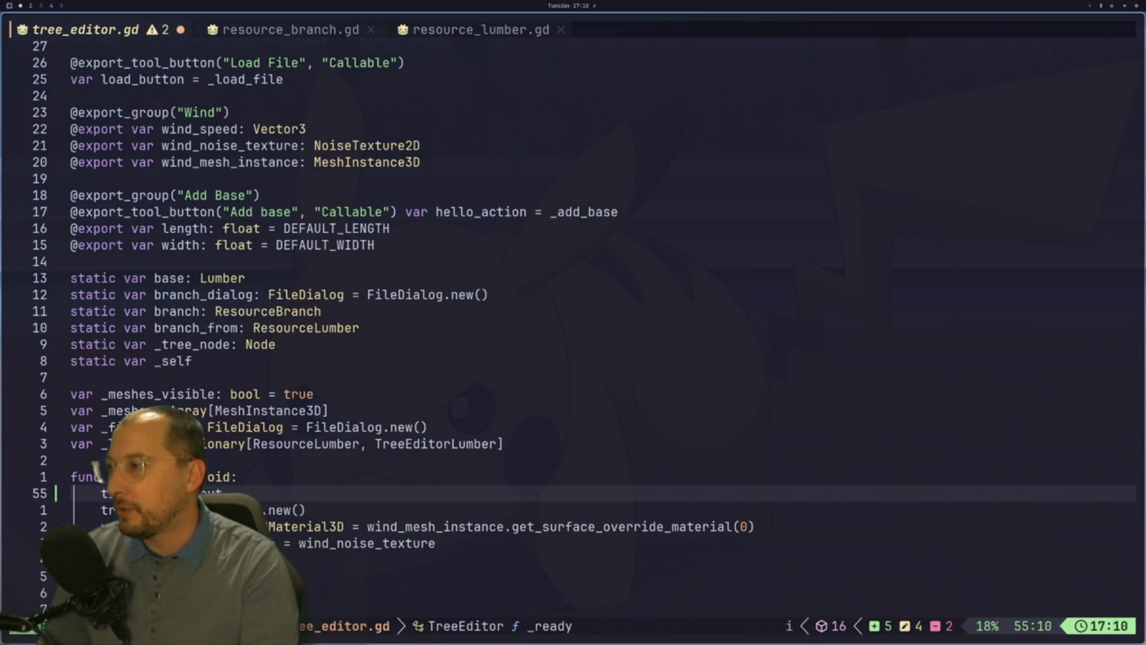
pyautogui.press('Escape')
pyautogui.write('l')
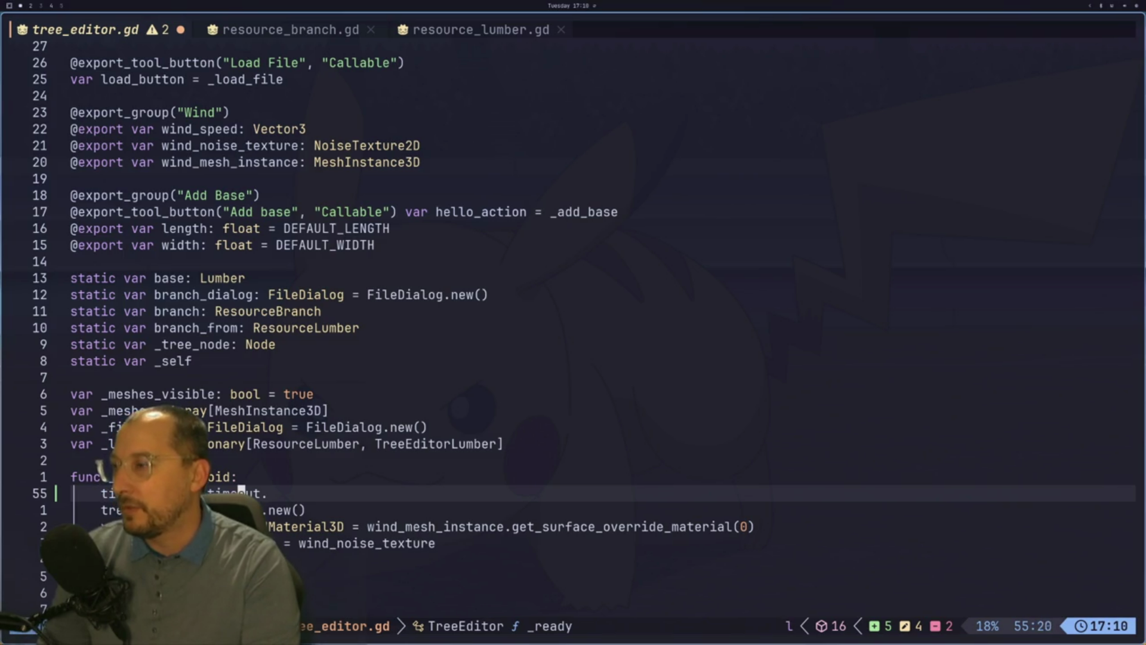
pyautogui.write('aconn')
pyautogui.write('ct(_')
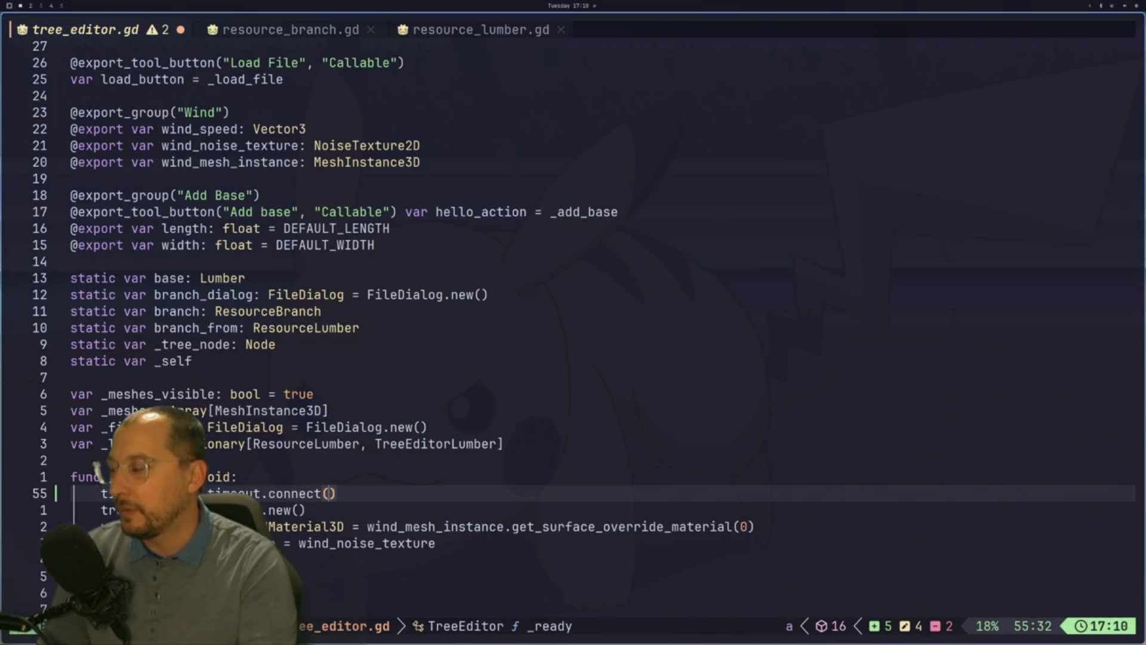
pyautogui.write('refr')
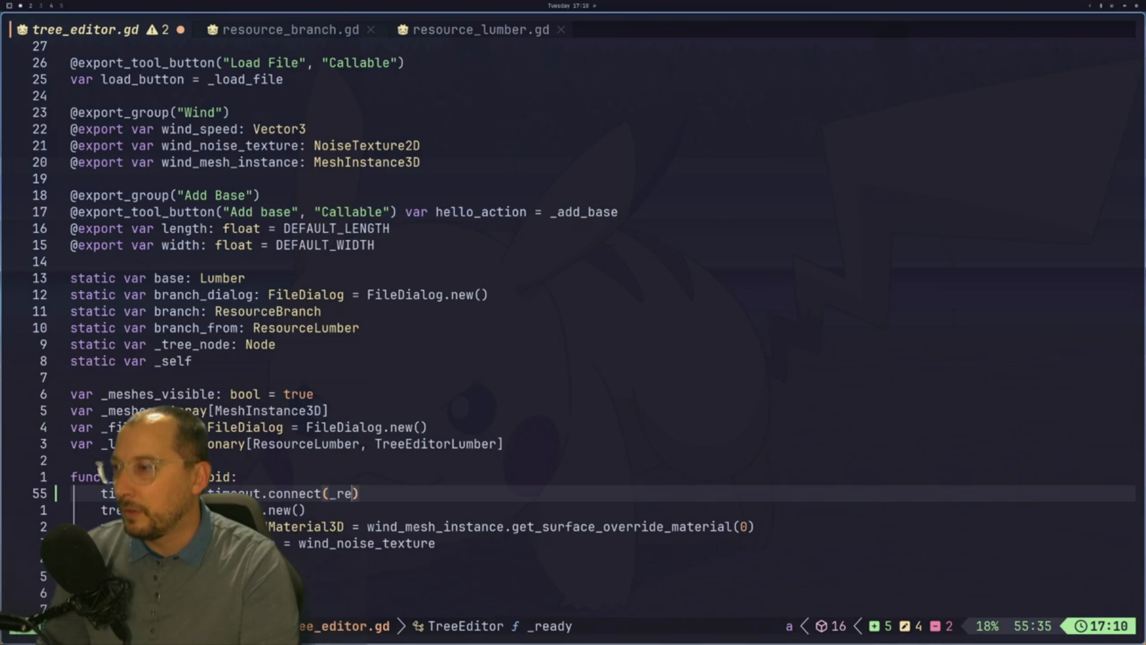
pyautogui.write('esh')
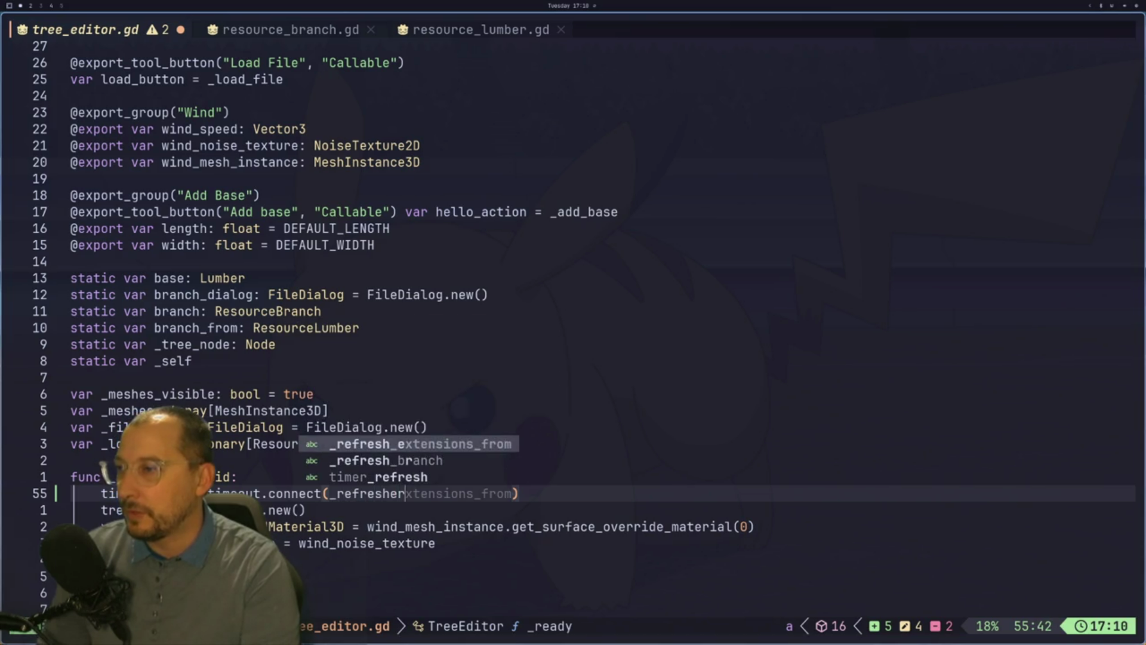
pyautogui.press('Escape')
pyautogui.press('Delete')
pyautogui.write('_timer')
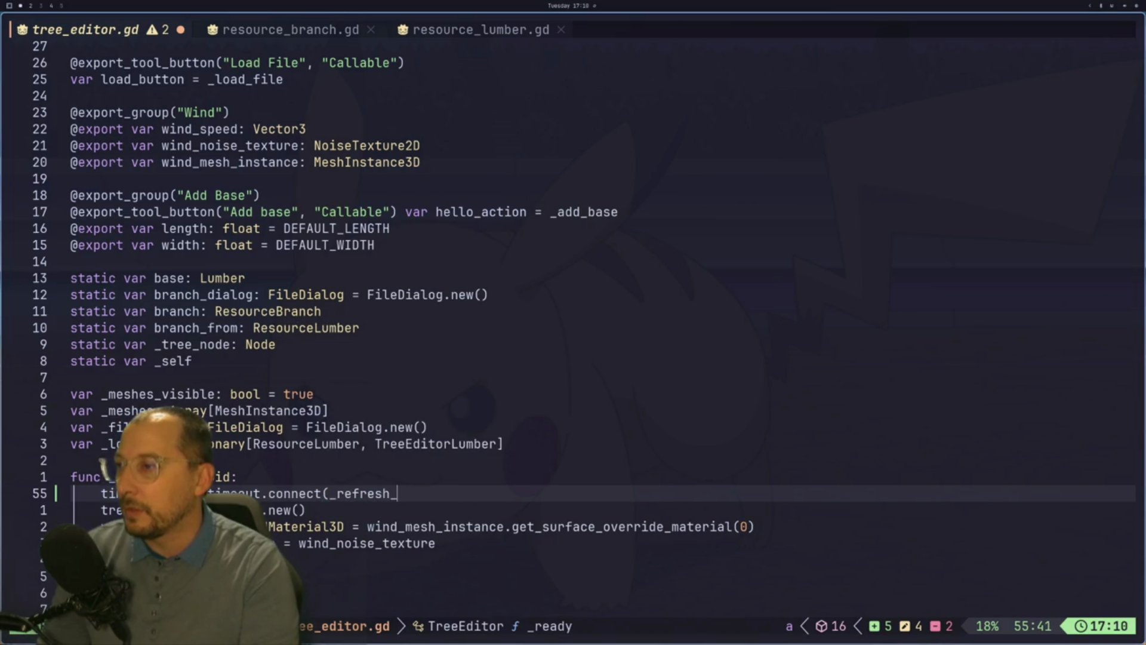
pyautogui.write(')')
pyautogui.press('Escape')
pyautogui.press(':')
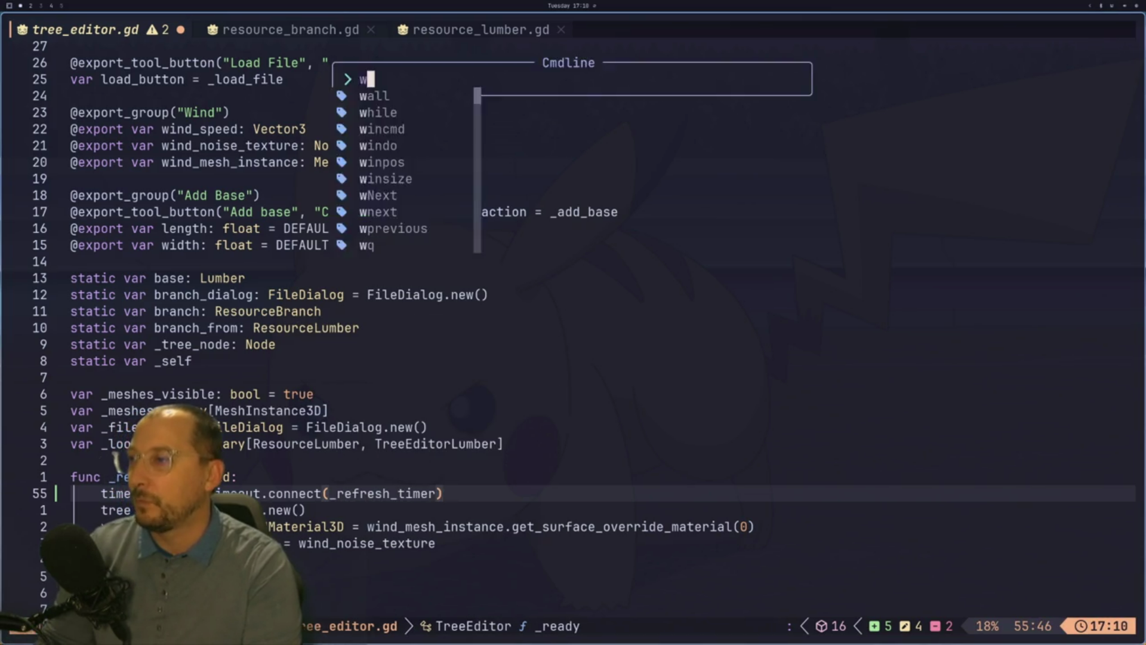
pyautogui.write('w')
pyautogui.press('Return')
# Move down to the blank line above func _refresh() and open a new line.
pyautogui.press('j')
pyautogui.press('j')
pyautogui.press('j')
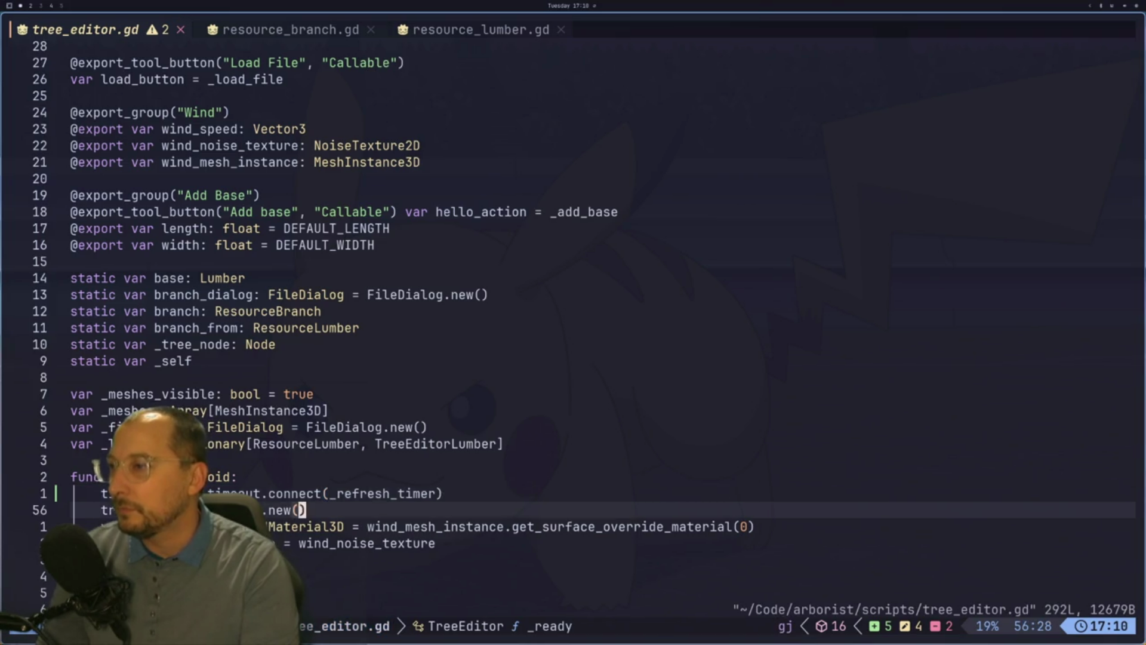
pyautogui.press('j')
pyautogui.press('j')
pyautogui.press('j')
pyautogui.press('k')
pyautogui.press('k')
pyautogui.press('k')
pyautogui.press('k')
pyautogui.press('k')
pyautogui.press('j')
pyautogui.press('j')
pyautogui.press('j')
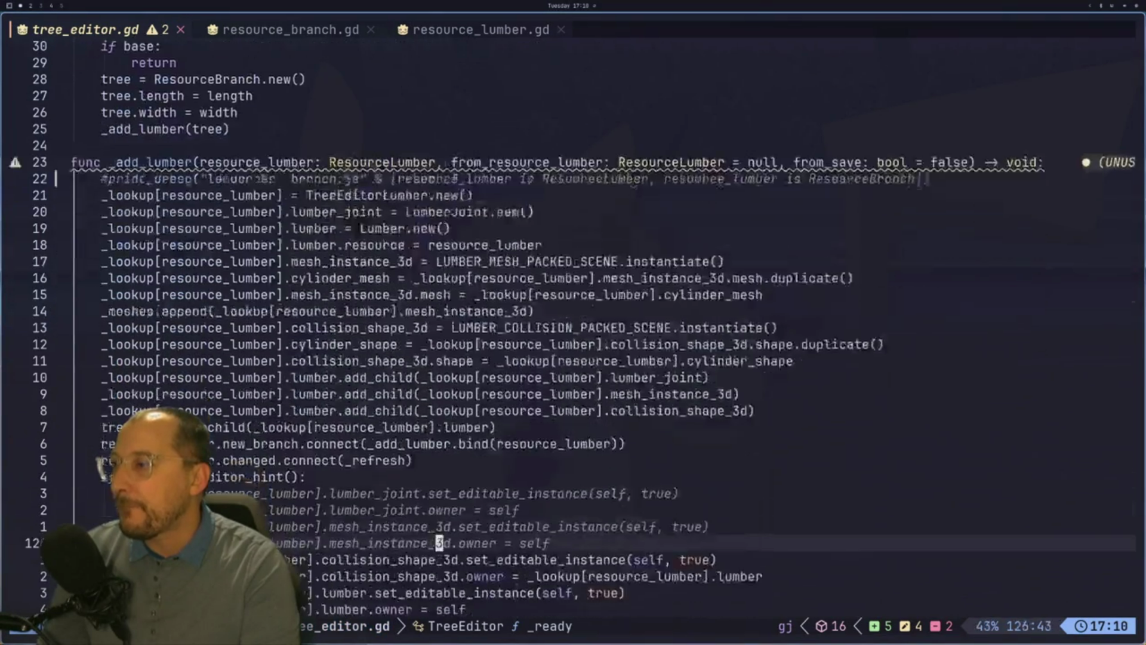
pyautogui.press('j')
pyautogui.press('j')
pyautogui.press('j')
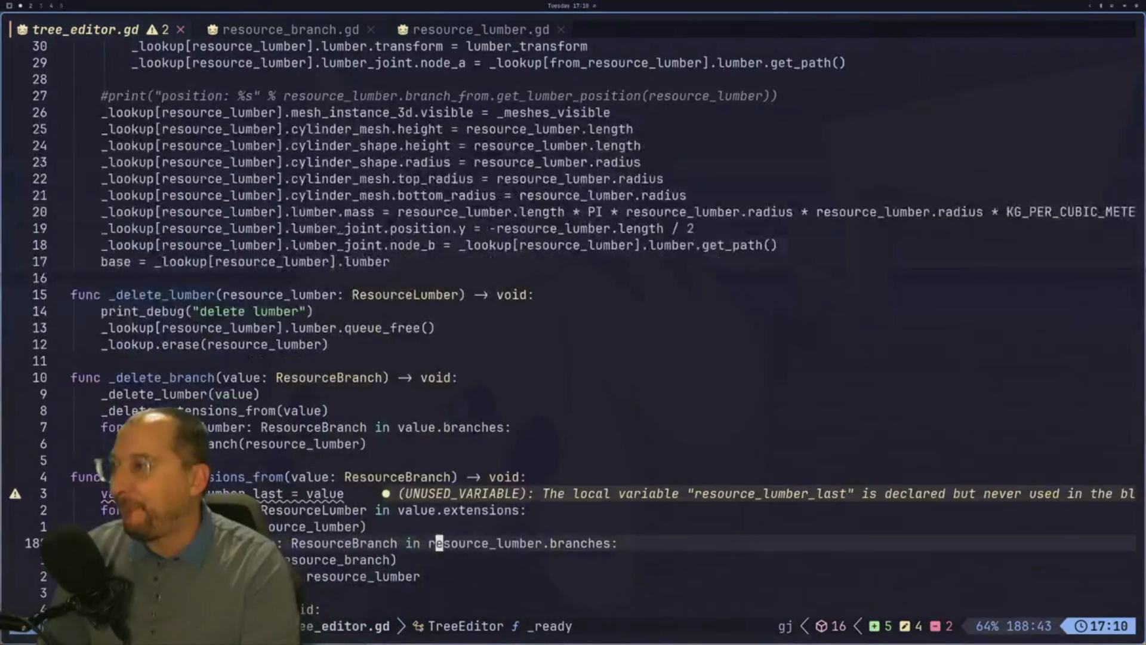
pyautogui.press('j')
pyautogui.press('j')
pyautogui.press('j')
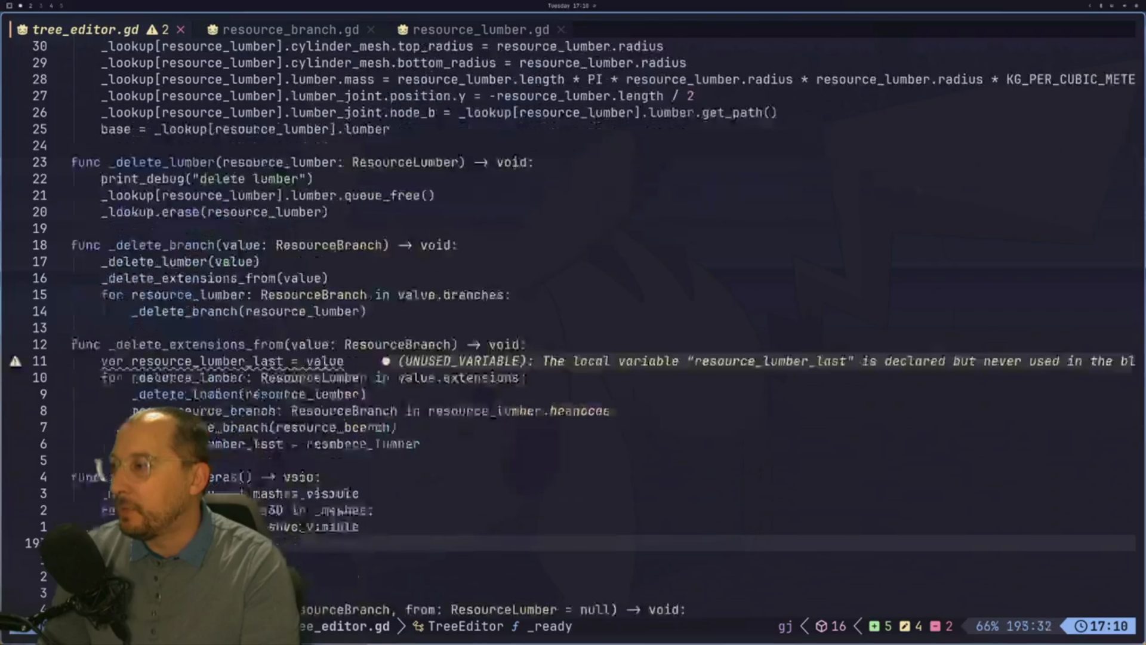
pyautogui.press('j')
pyautogui.press('j')
pyautogui.press('k')
pyautogui.press('k')
pyautogui.press('k')
pyautogui.press('k')
pyautogui.press('k')
pyautogui.press('k')
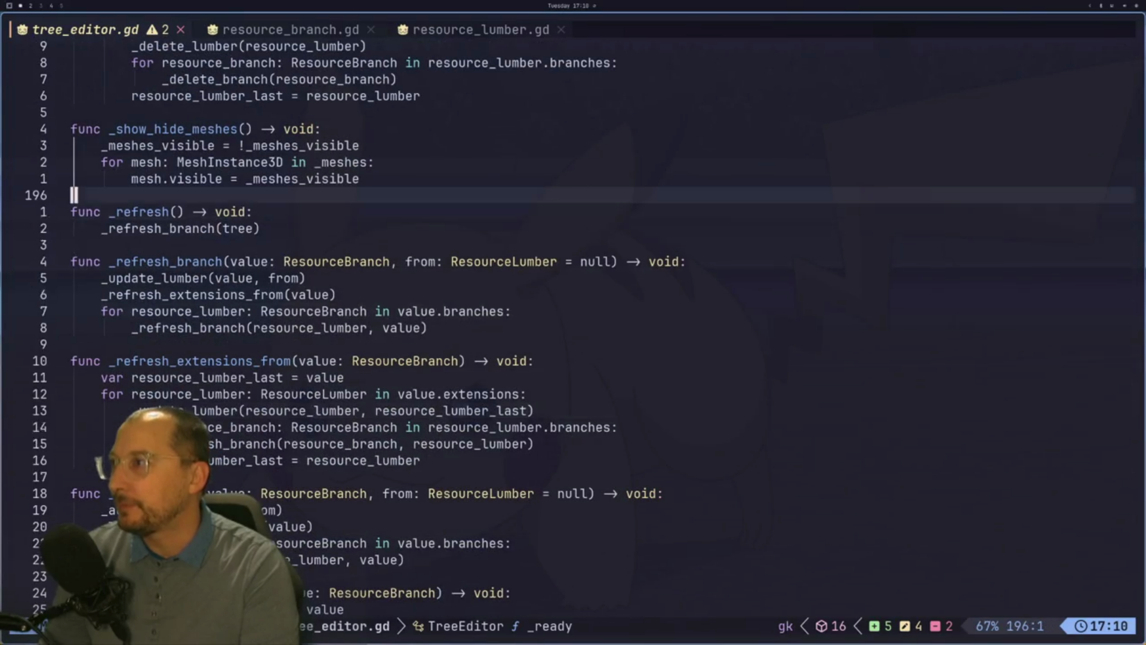
pyautogui.press('i')
pyautogui.press('Return')
# Write func _refresh_timer() -> void calling print_debug("yo"), then close the tree_editor scene.
pyautogui.write('func _')
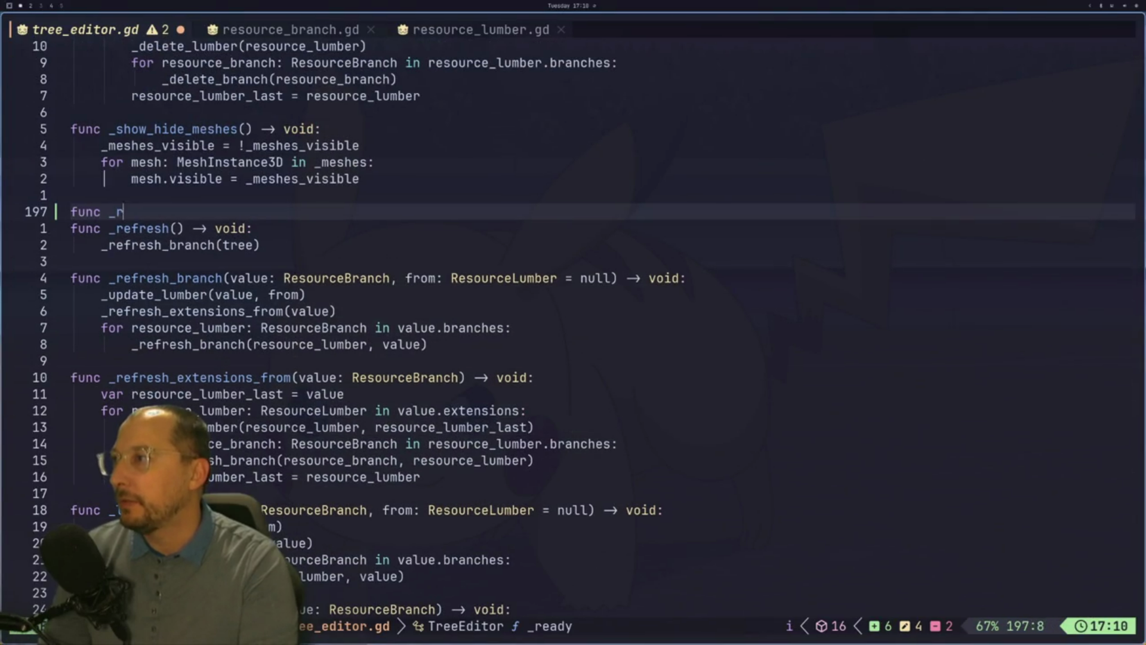
pyautogui.write('refresh_timer() -> voi')
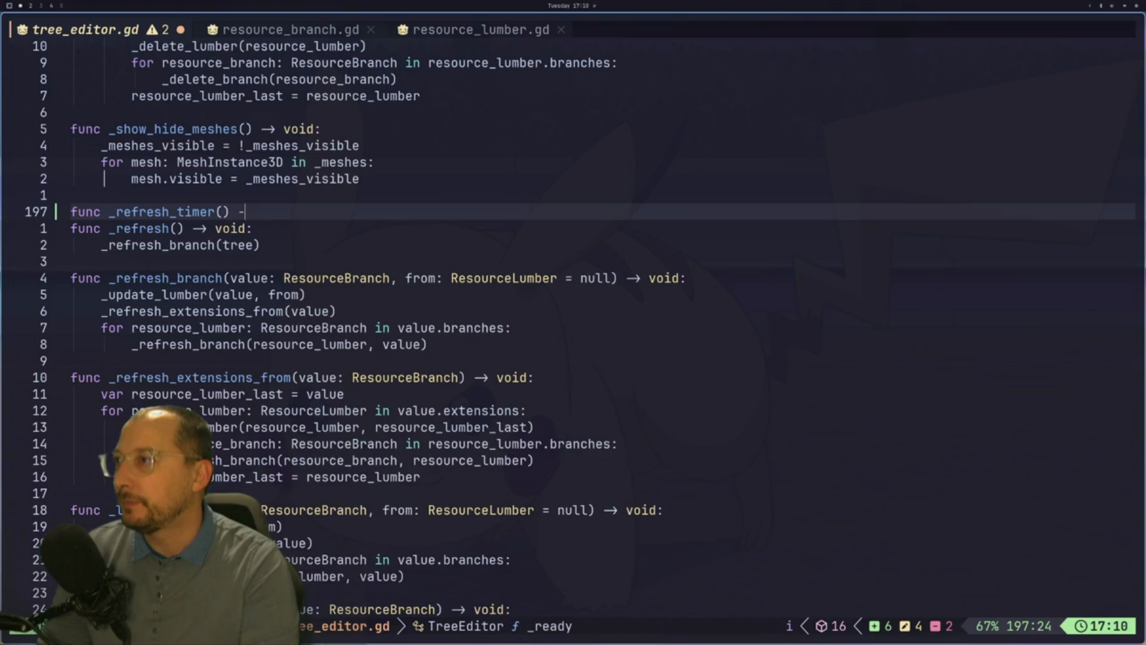
pyautogui.press('Return')
pyautogui.write('print')
pyautogui.press('BackSpace')
pyautogui.write('int_debu')
pyautogui.press('BackSpace')
pyautogui.press('BackSpace')
pyautogui.press('BackSpace')
pyautogui.write('ebug("yo"')
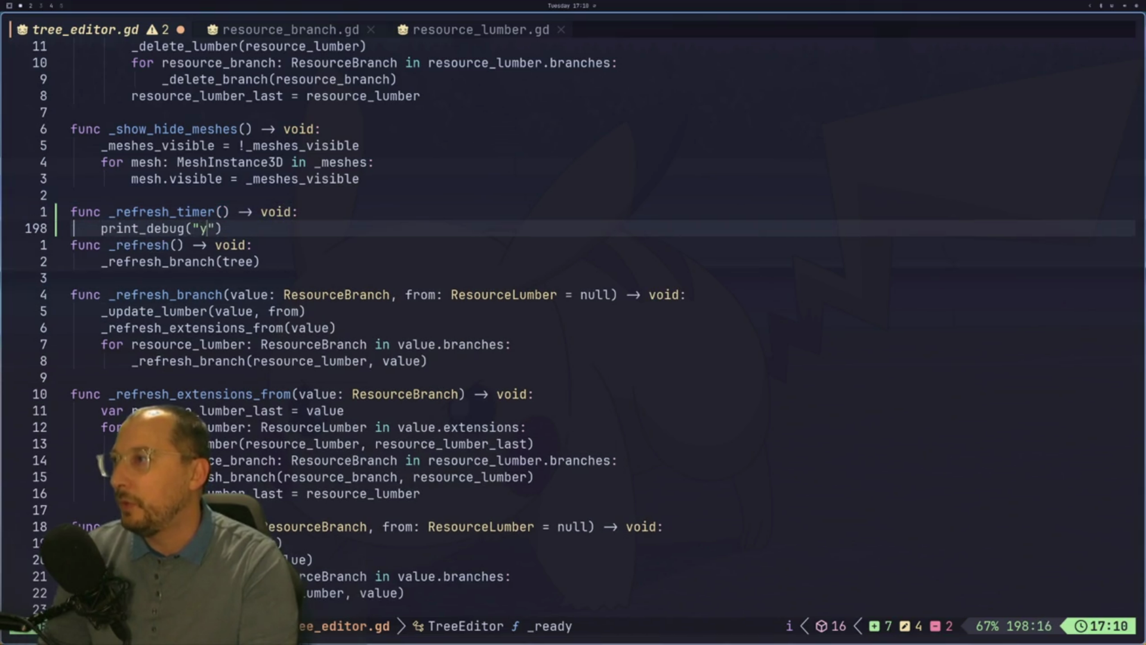
pyautogui.write('o')
pyautogui.press('Escape')
pyautogui.press('super+2')
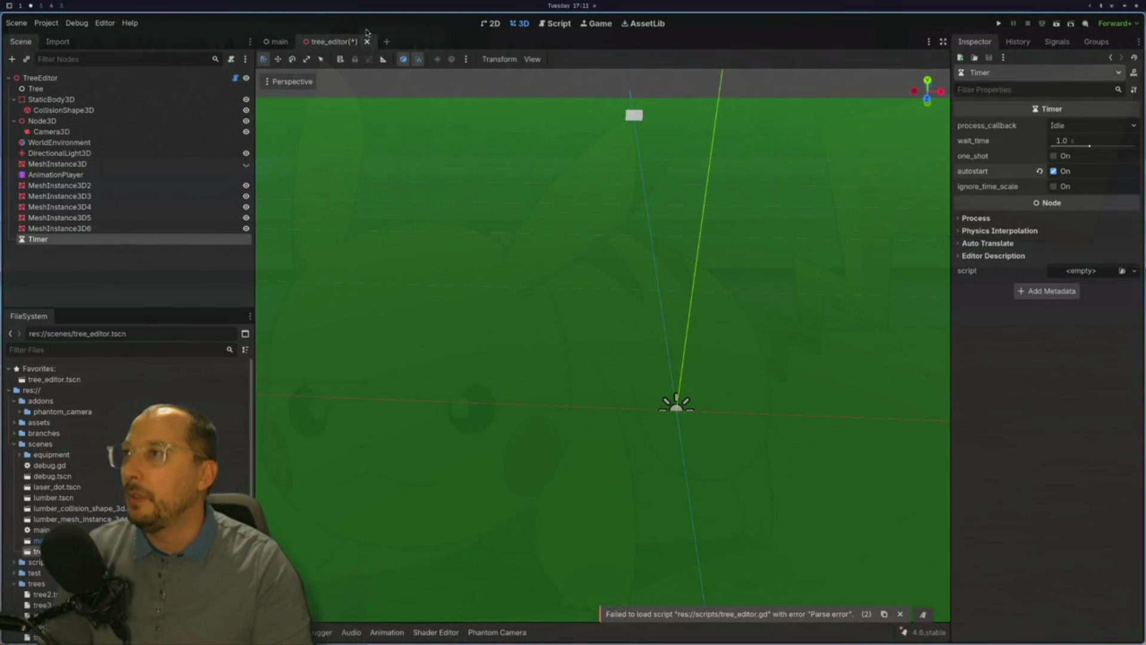
pyautogui.click(367, 41)
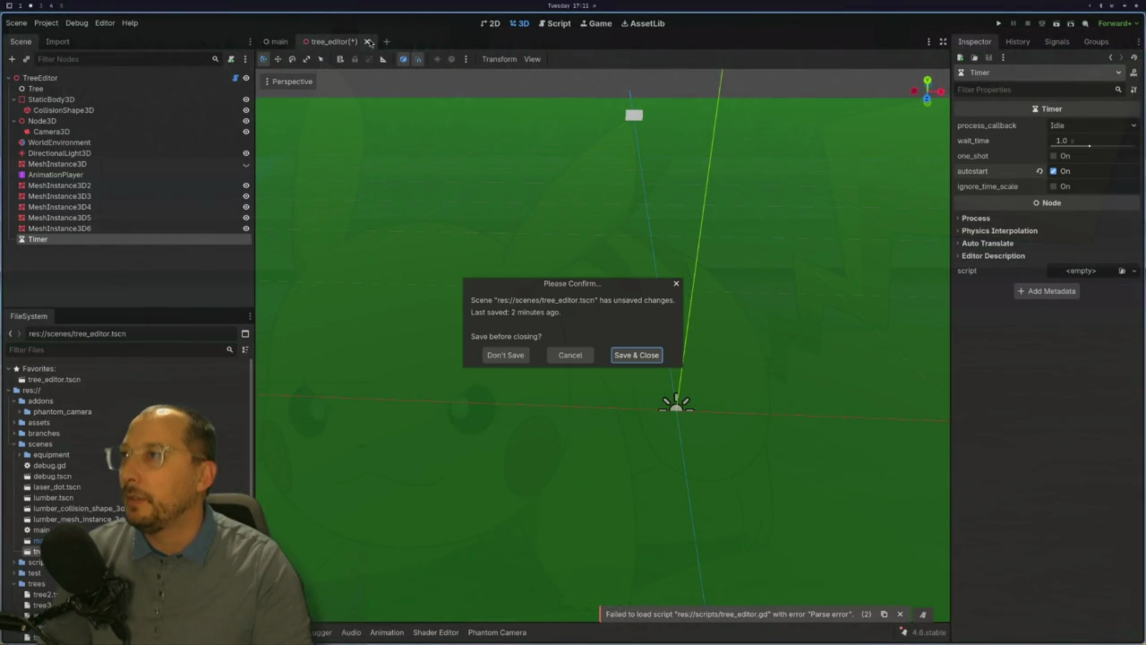
# Save and reopen tree_editor, then assign the Timer node to TreeEditor's timer_refresh property.
pyautogui.click(635, 353)
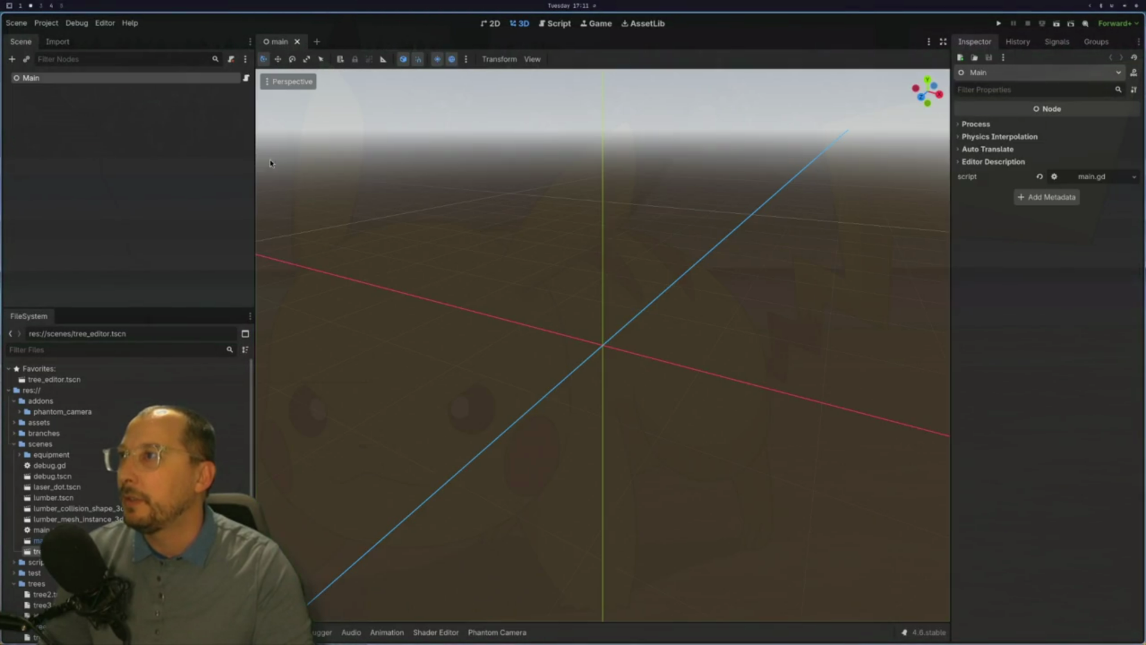
pyautogui.hotkey('ctrl', 'shift', 't')
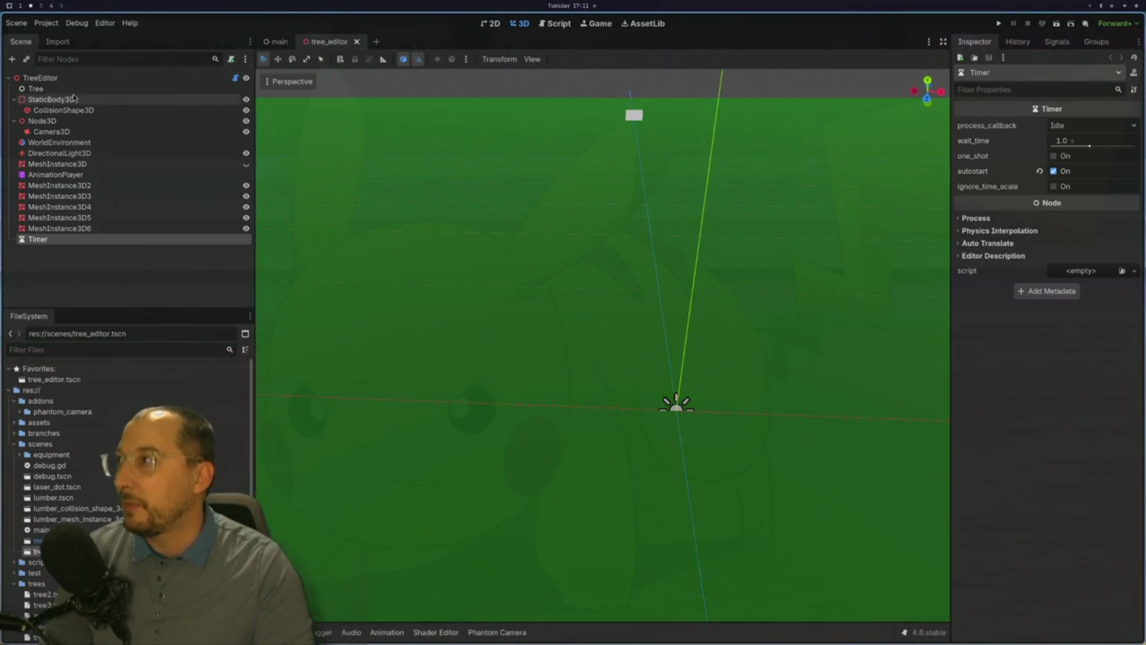
pyautogui.click(40, 78)
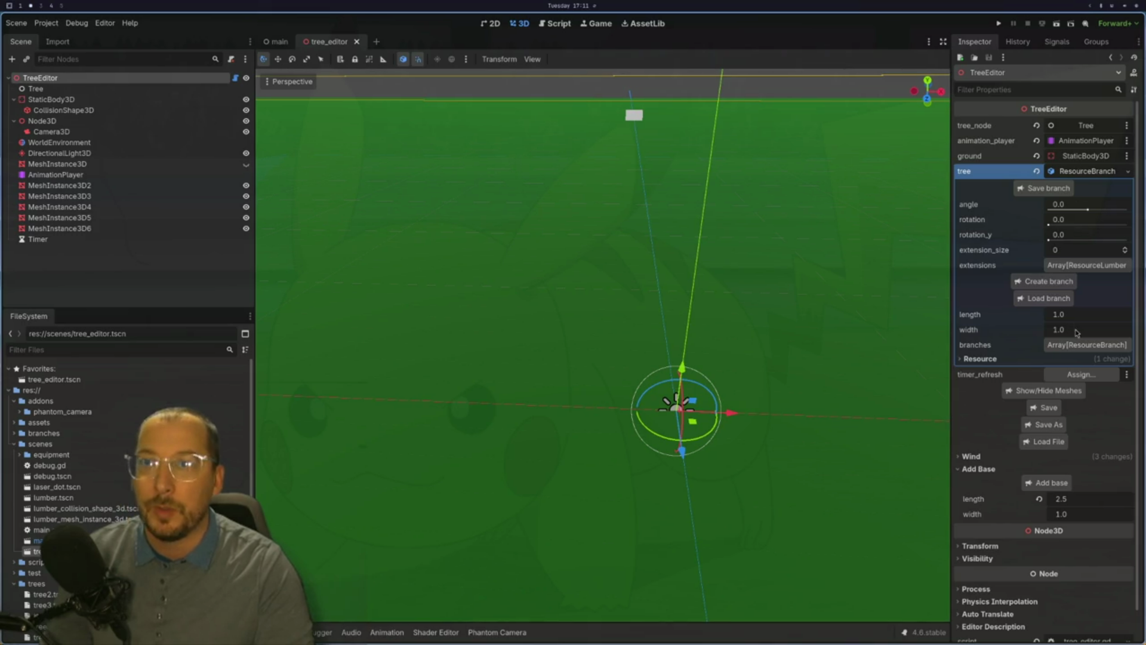
pyautogui.click(1073, 371)
pyautogui.doubleClick(554, 233)
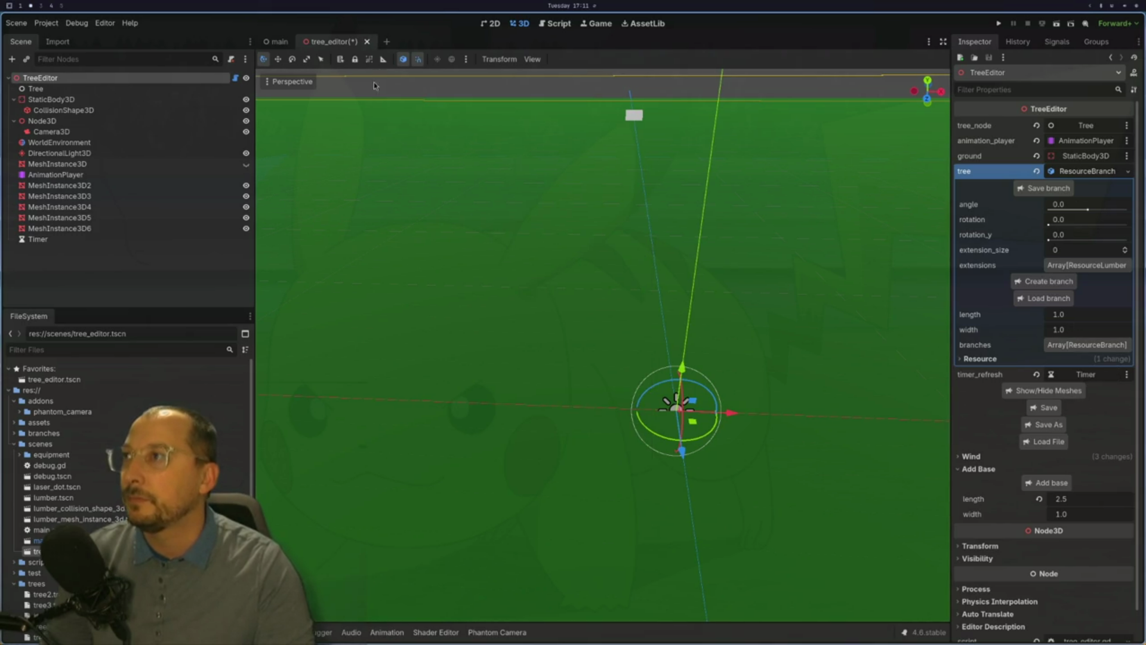
# Close and reopen the scene keeping changes, clear the Output log, and inspect Timer and TreeEditor.
pyautogui.click(366, 42)
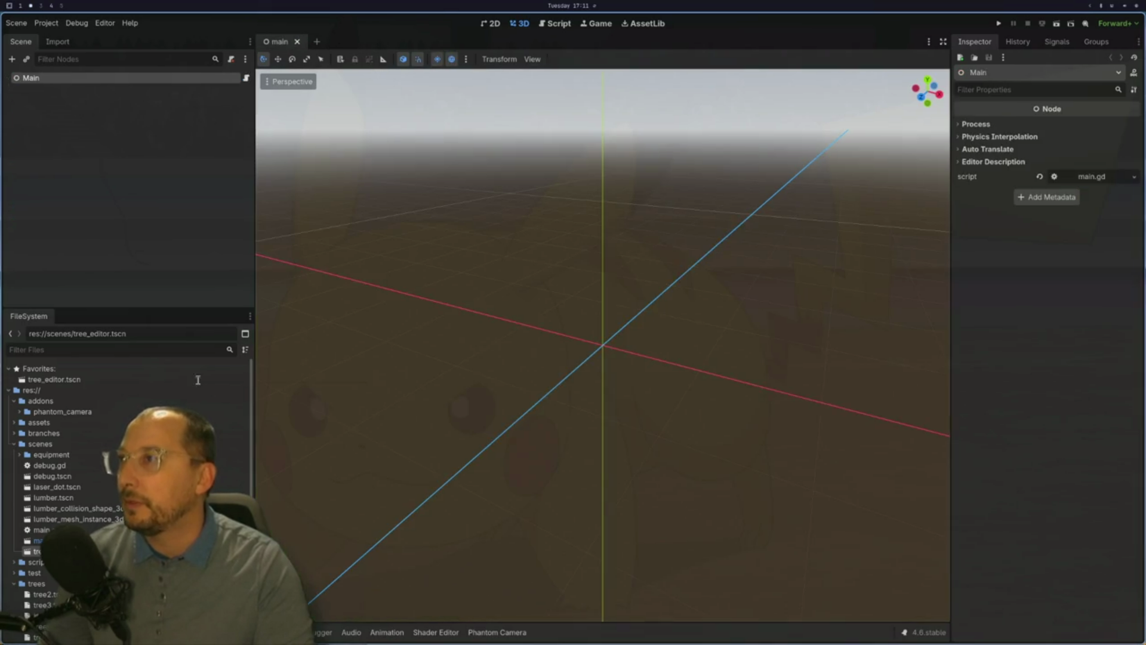
pyautogui.hotkey('ctrl', 'shift', 't')
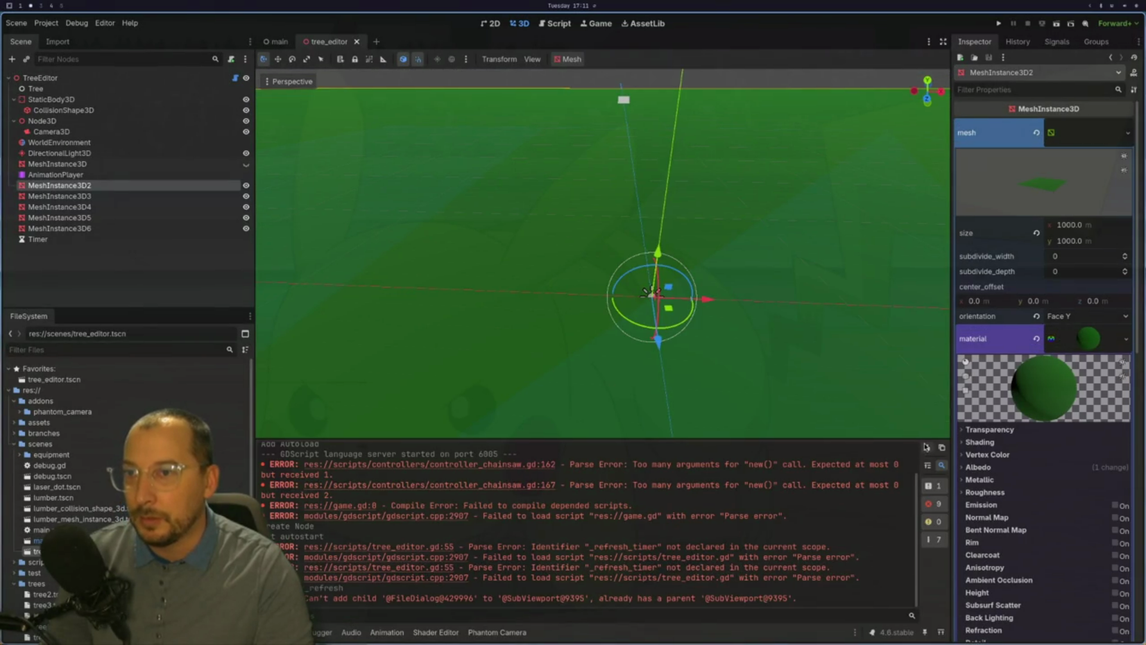
pyautogui.click(928, 447)
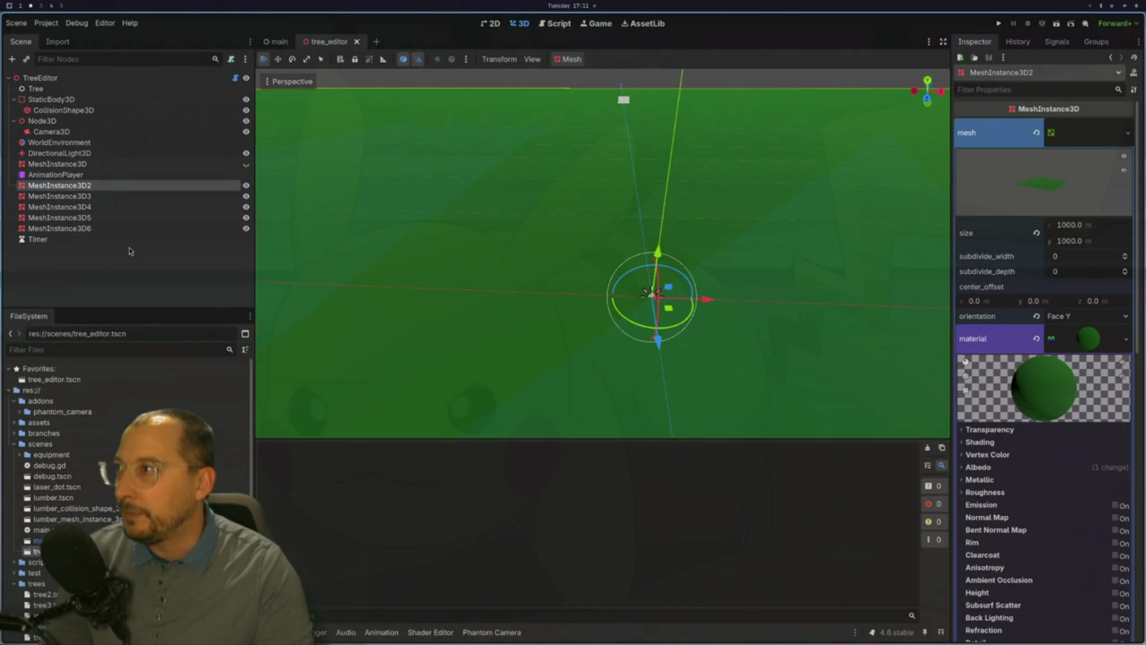
pyautogui.click(122, 241)
pyautogui.hotkey('alt', 'Tab')
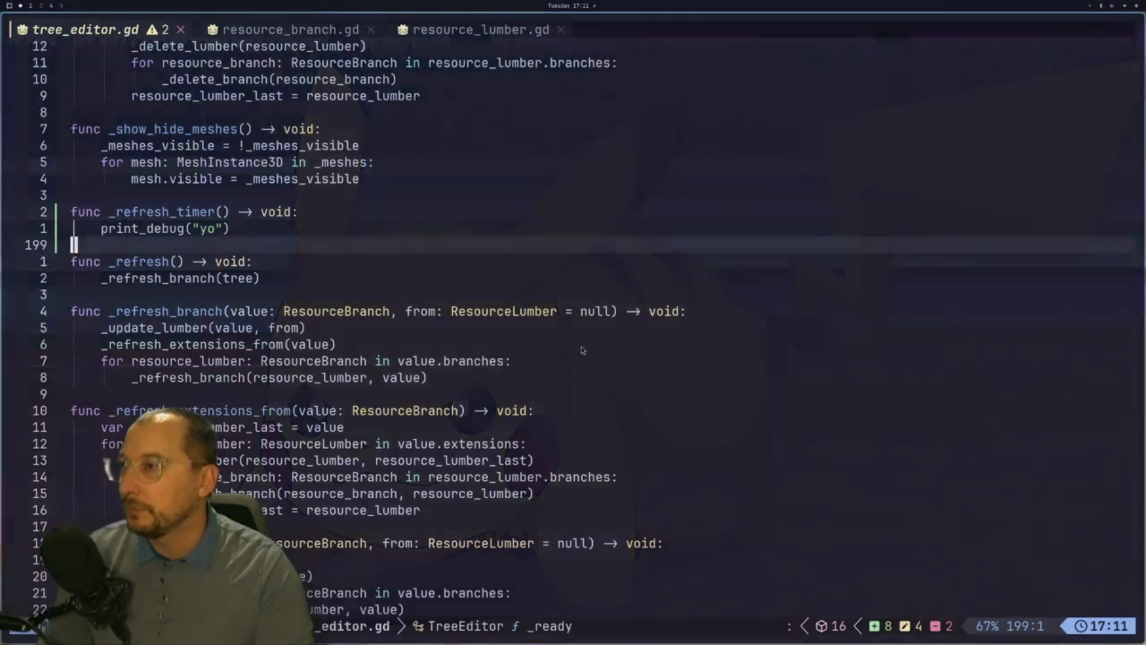
pyautogui.hotkey('alt', 'Tab')
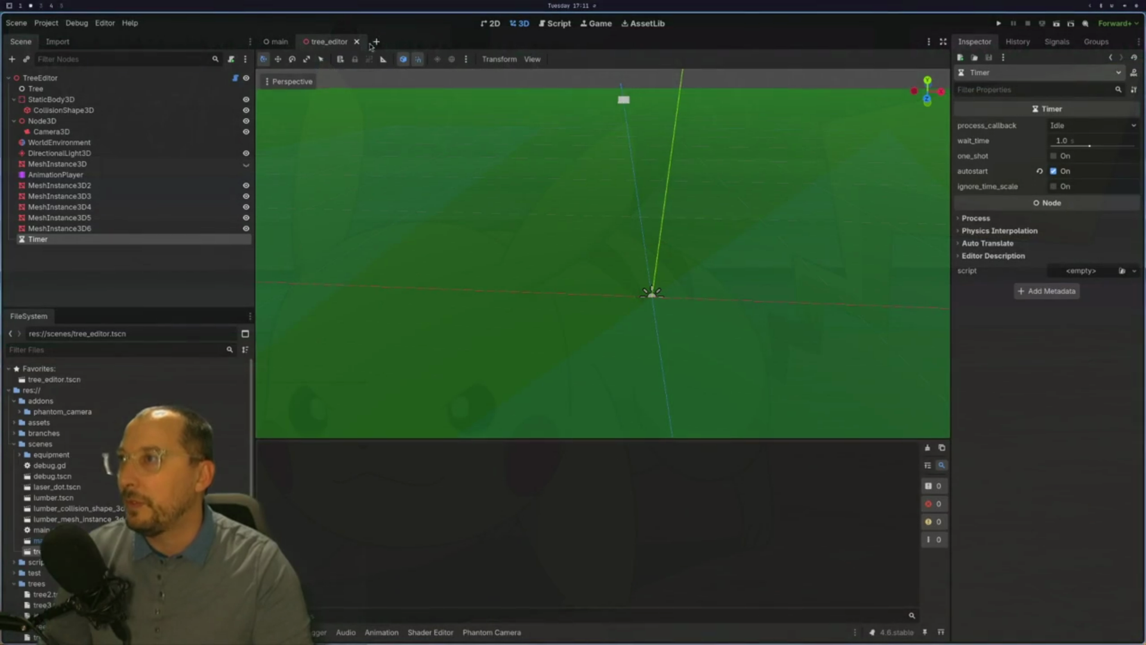
pyautogui.click(89, 78)
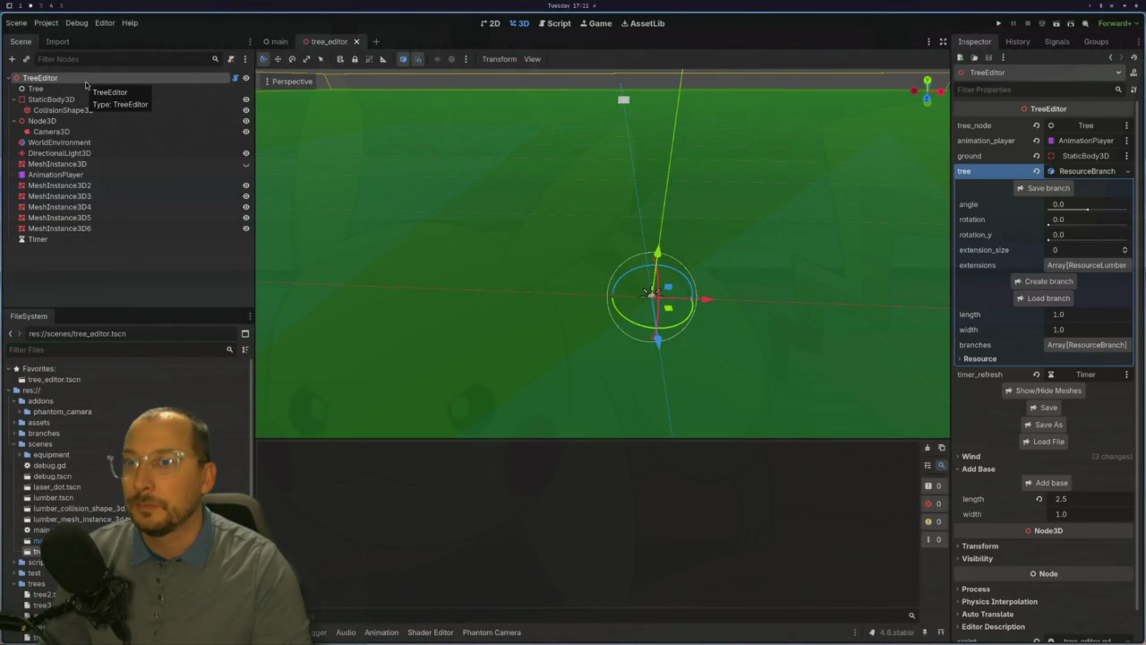
pyautogui.click(103, 239)
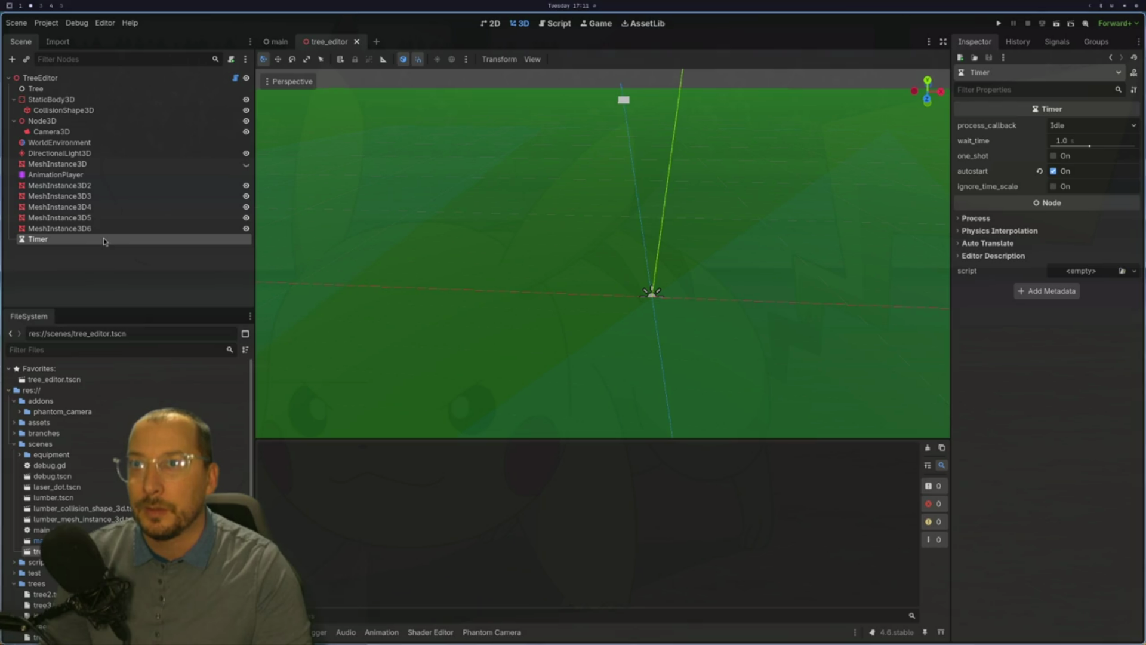
pyautogui.moveTo(988, 160)
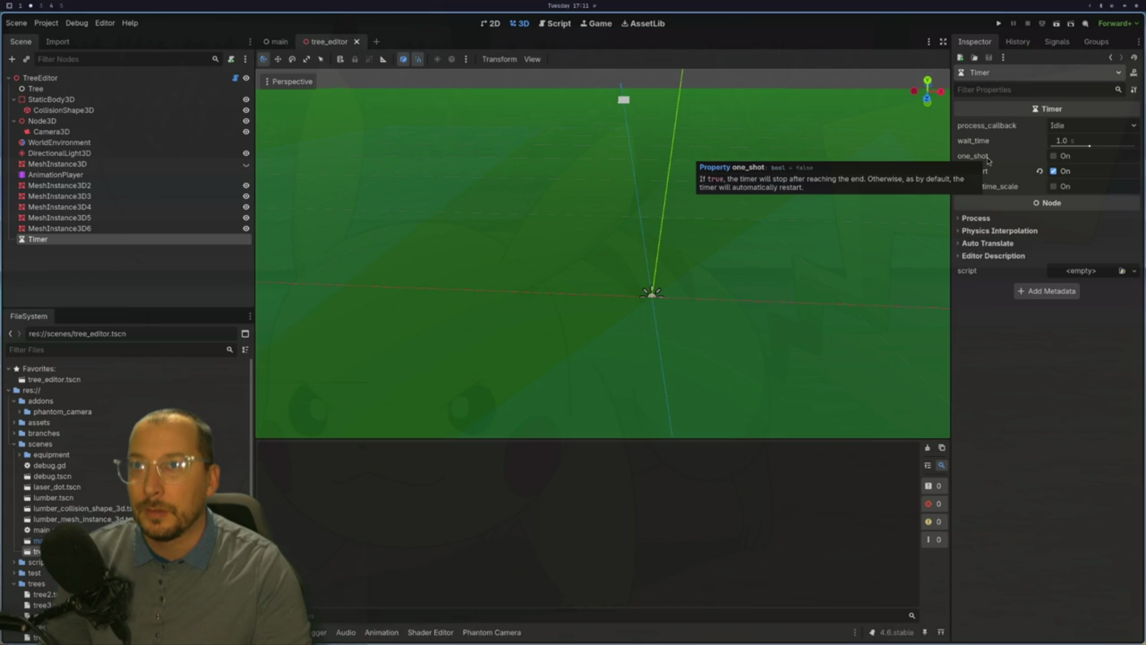
# In tree_editor.gd, drop the last letter of the timer connect callback name and save.
pyautogui.press('super+1')
pyautogui.click(310, 345)
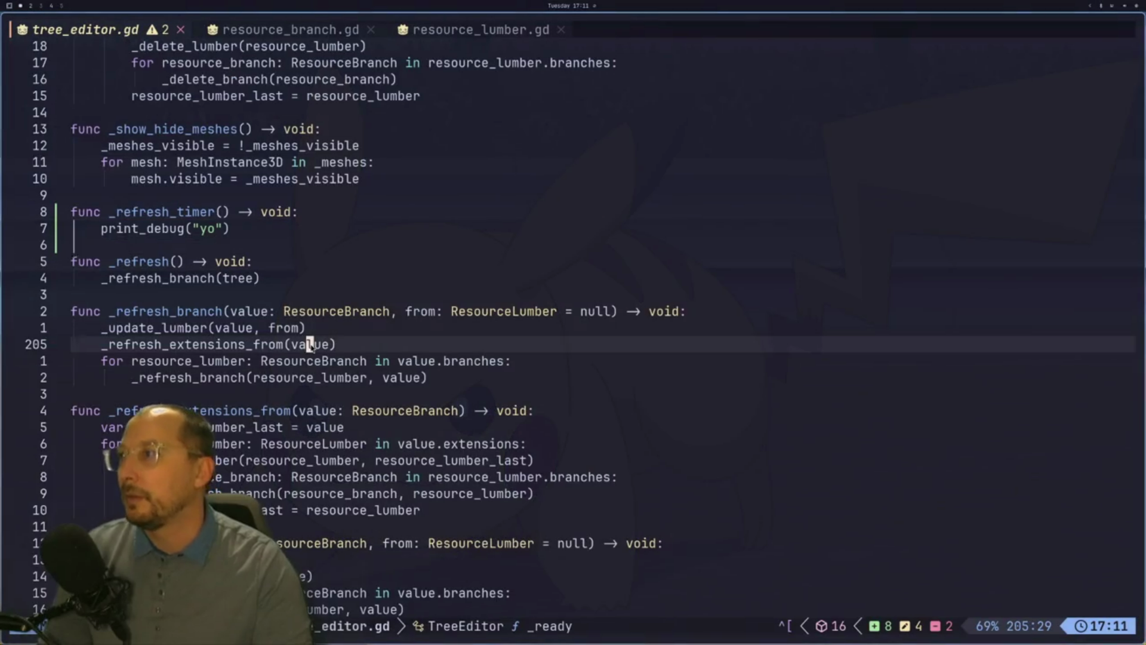
pyautogui.press('k')
pyautogui.press('k')
pyautogui.press('k')
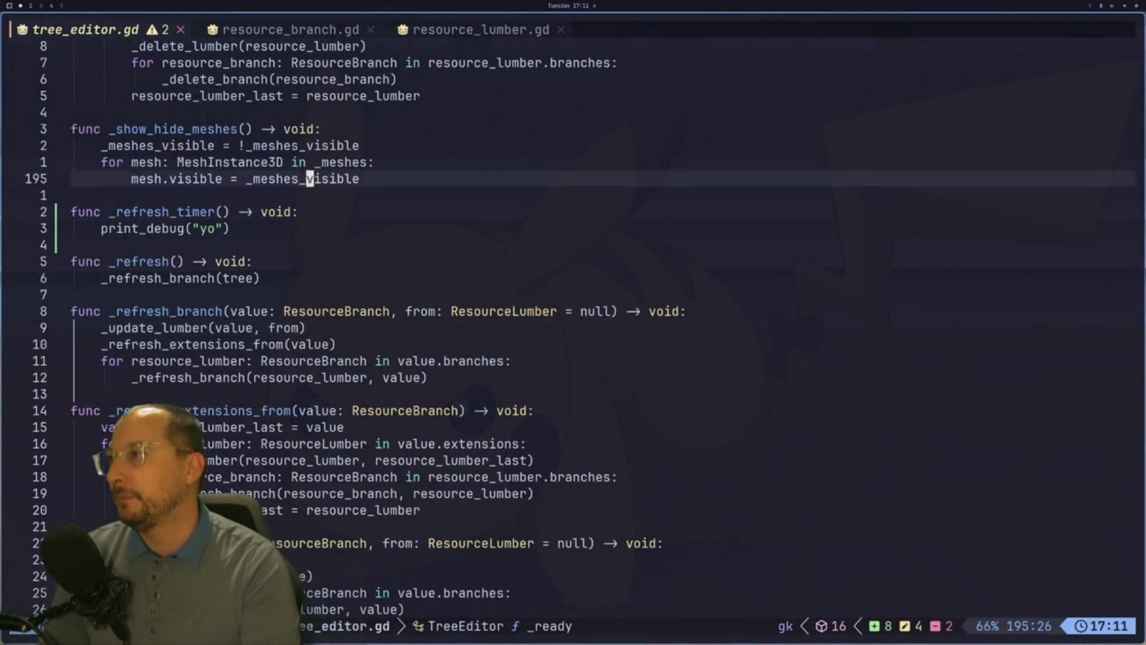
pyautogui.press('g')
pyautogui.press('g')
pyautogui.press('j')
pyautogui.press('j')
pyautogui.press('j')
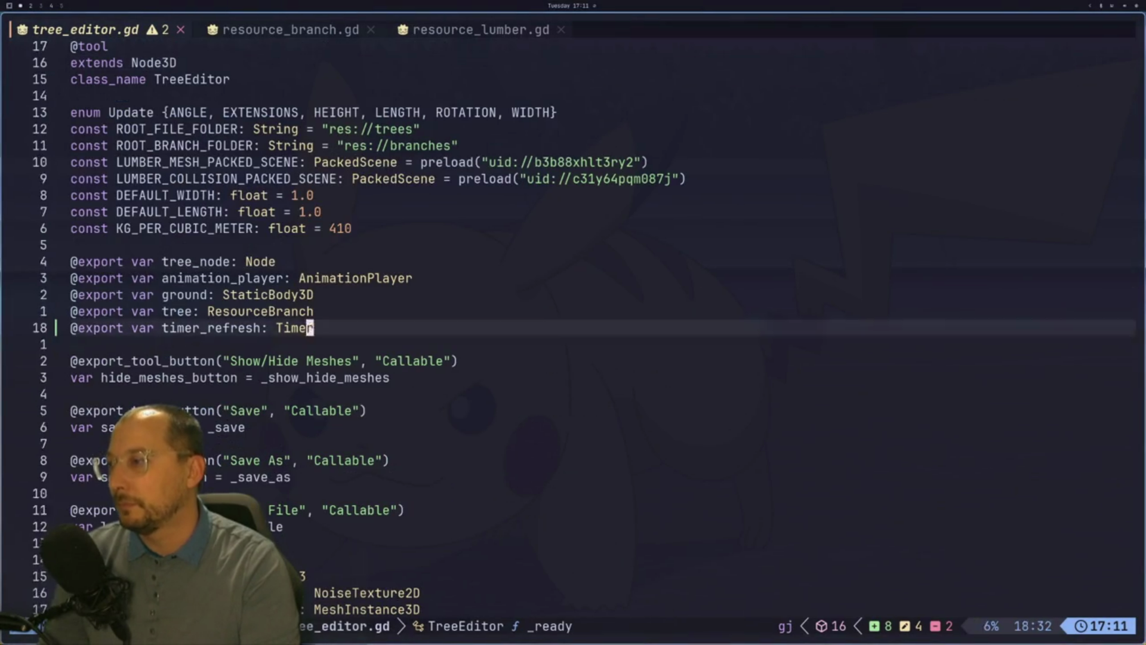
pyautogui.press('j')
pyautogui.press('j')
pyautogui.press('j')
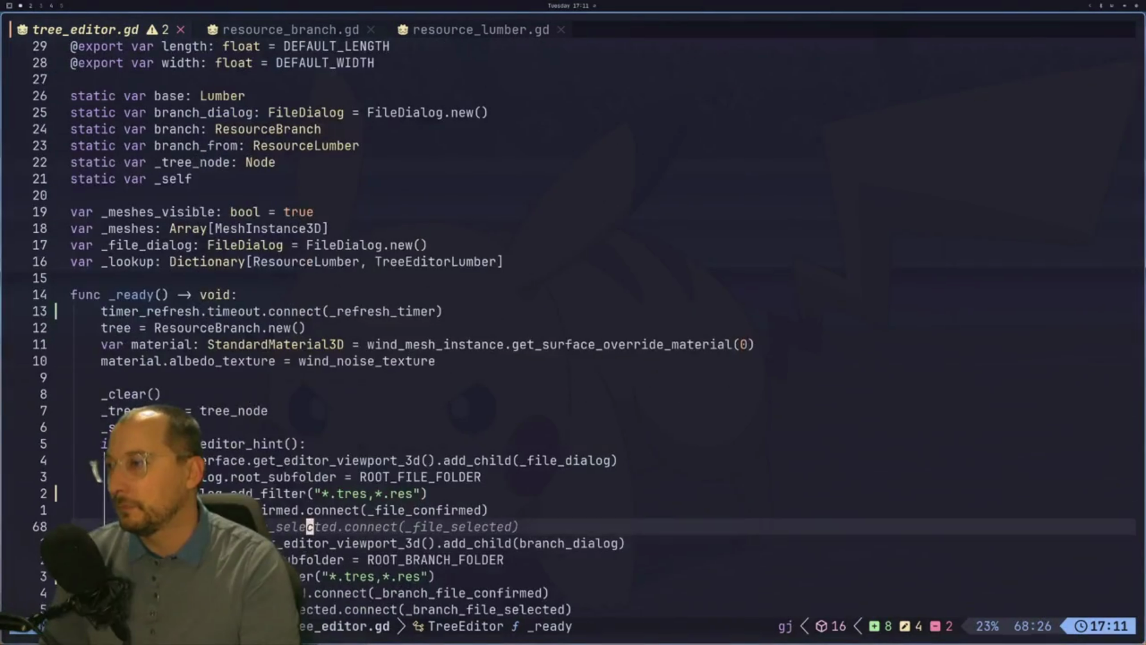
pyautogui.press('j')
pyautogui.press('j')
pyautogui.press('j')
pyautogui.press('k')
pyautogui.press('k')
pyautogui.press('k')
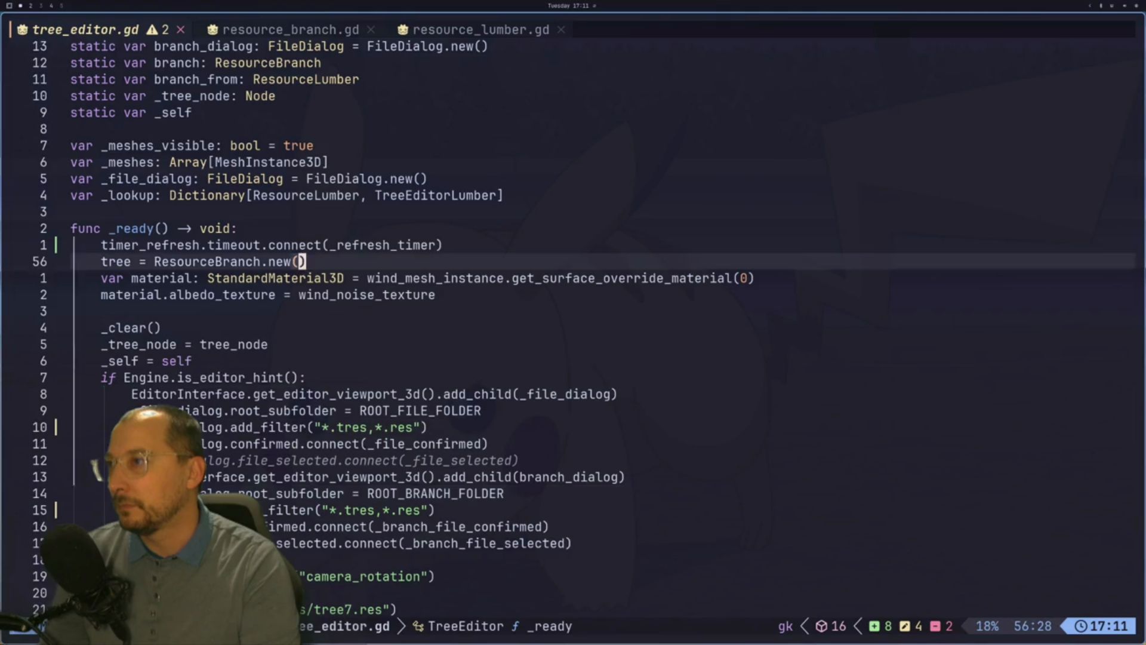
pyautogui.press('w')
pyautogui.press('w')
pyautogui.press('w')
pyautogui.press('e')
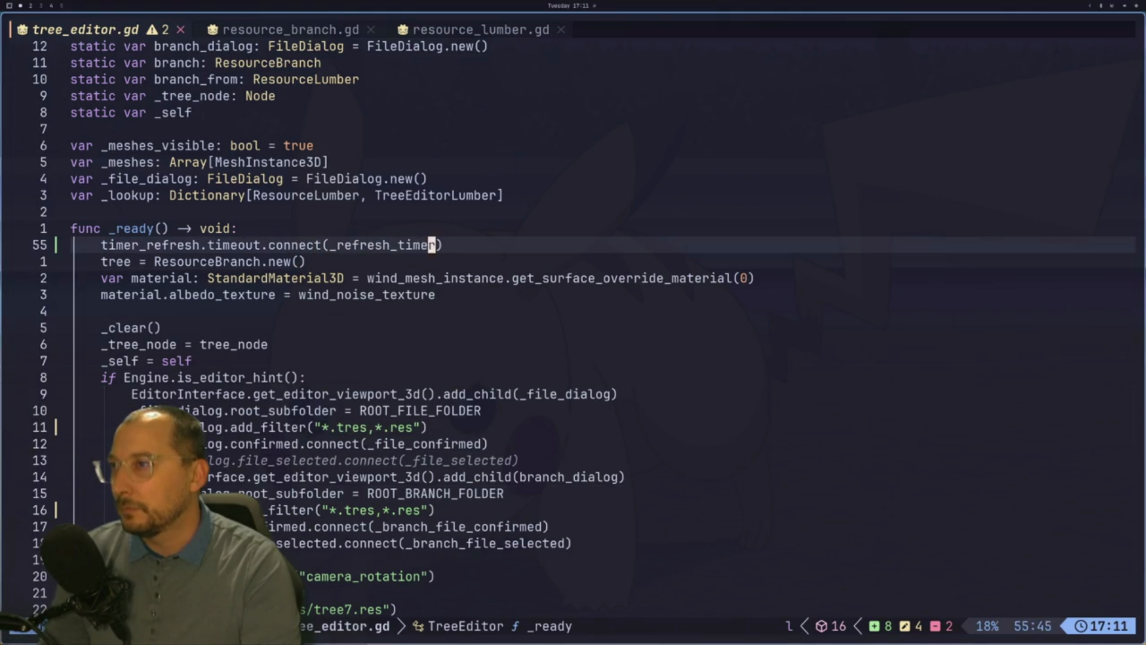
pyautogui.press('a')
pyautogui.press('BackSpace')
pyautogui.press('Escape')
pyautogui.write(':w')
pyautogui.press('Return')
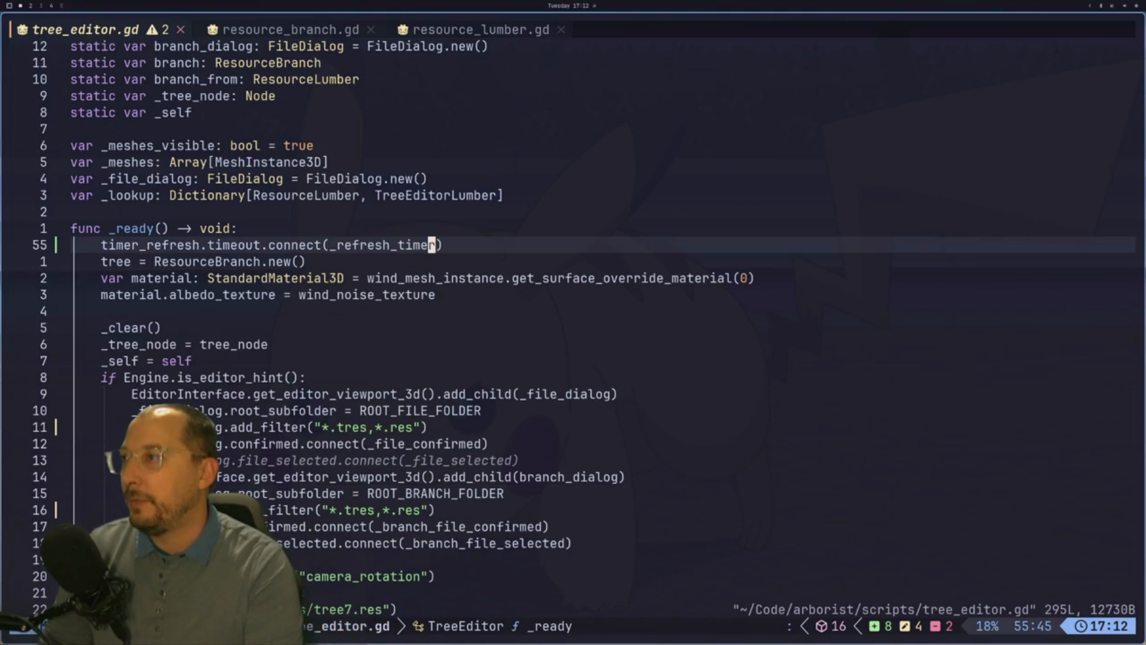
# Quit Neovim, relaunch it with ~/gdvim, and restore the previous tree_editor.gd session.
pyautogui.write(':q')
pyautogui.press('Return')
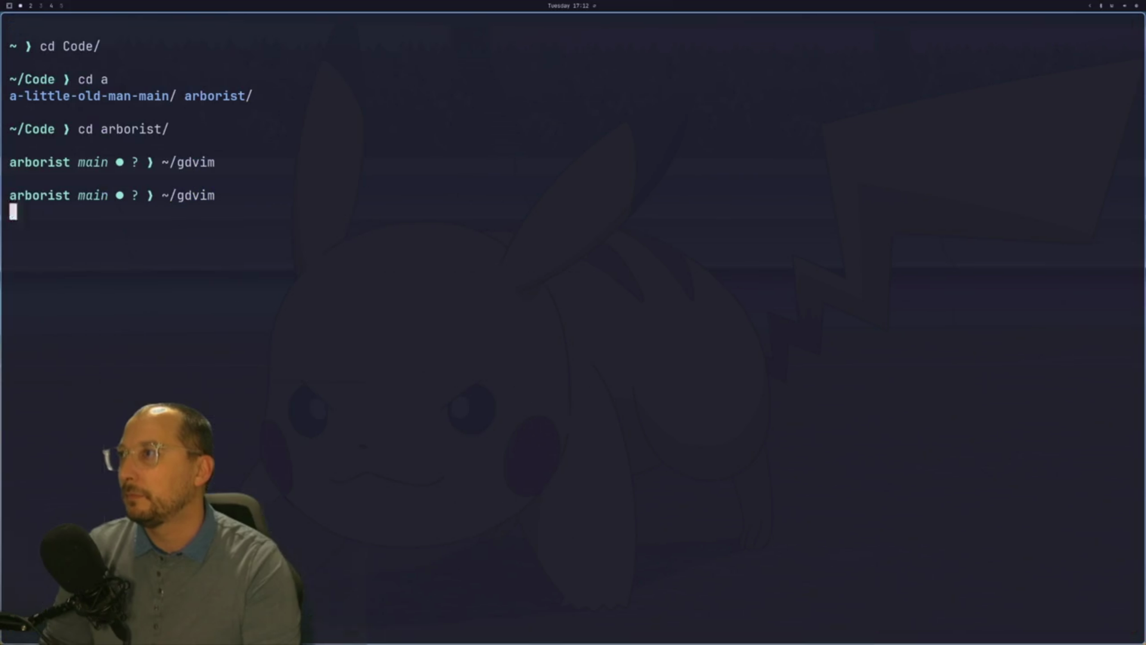
pyautogui.write('~/gdvim')
pyautogui.press('Return')
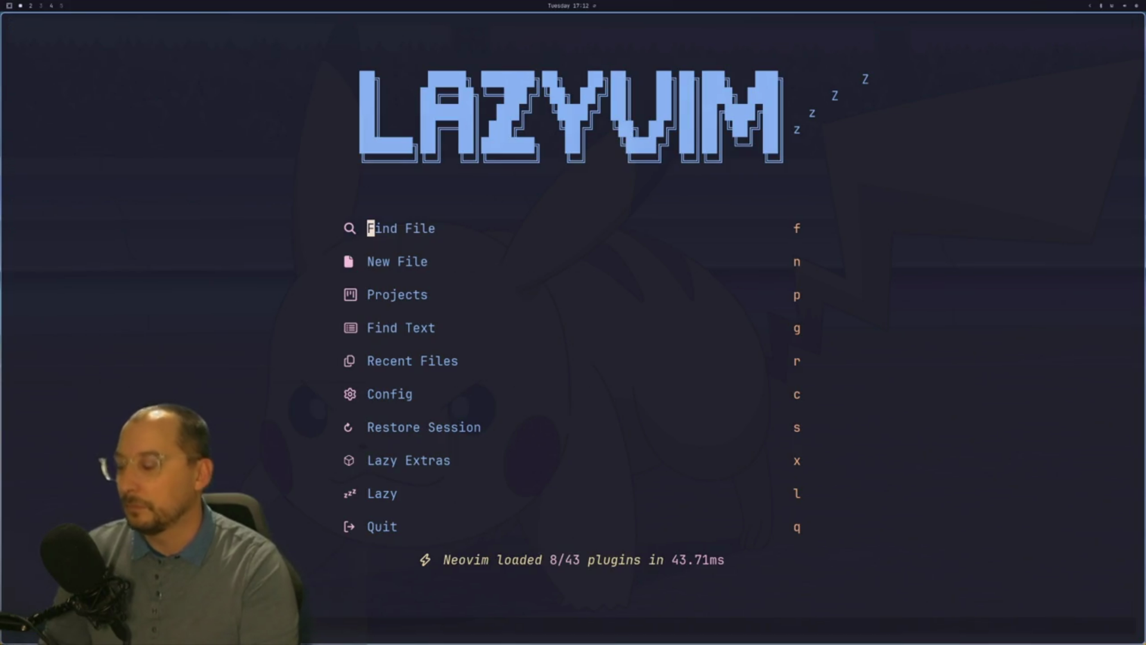
pyautogui.press('space')
pyautogui.press('q')
pyautogui.press('s')
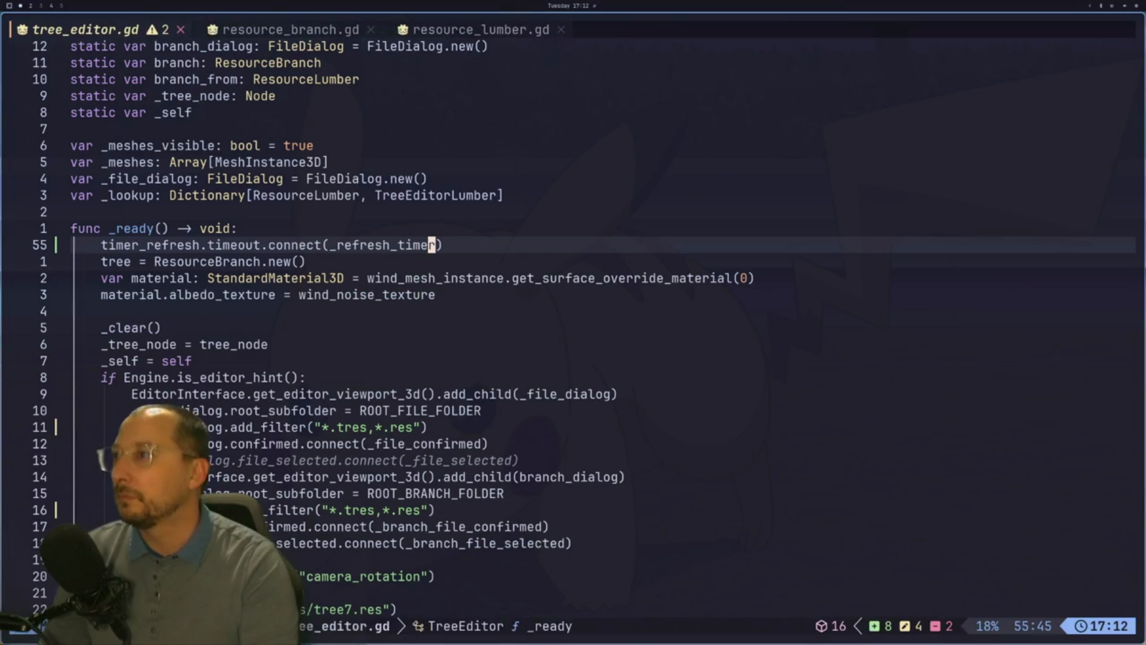
# Review the timeout connect line and the static variable declarations in tree_editor.gd.
pyautogui.press('b')
pyautogui.press('b')
pyautogui.press('b')
pyautogui.press('e')
pyautogui.press('a')
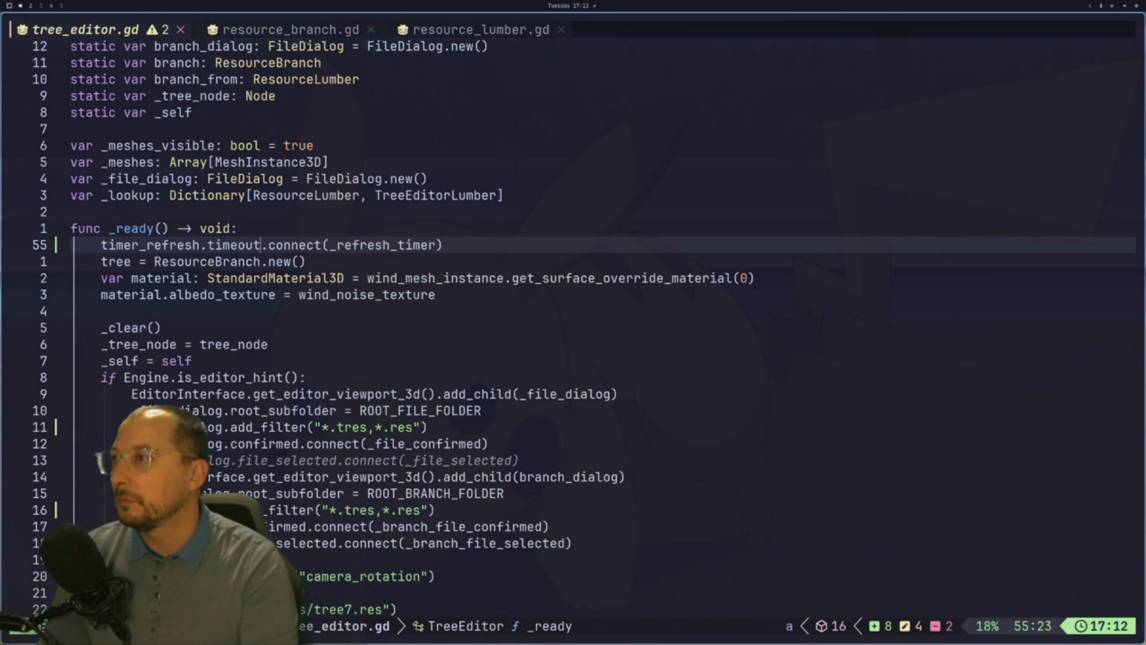
pyautogui.press('Escape')
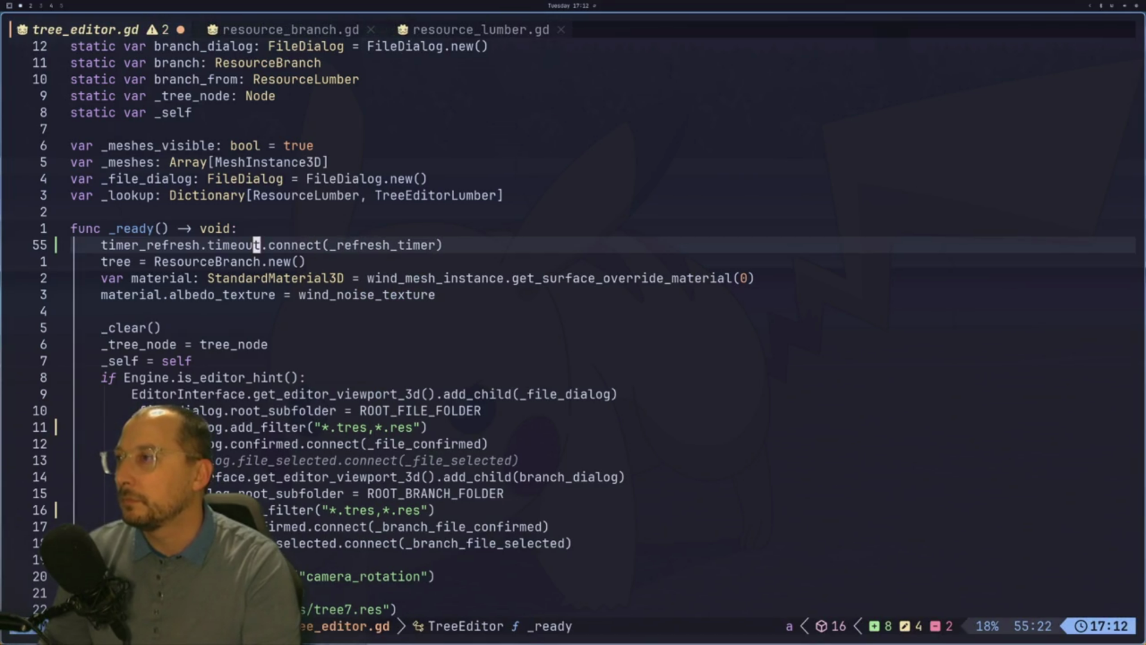
pyautogui.press('l')
pyautogui.press('l')
pyautogui.press('l')
pyautogui.press('k')
pyautogui.press('k')
pyautogui.press('k')
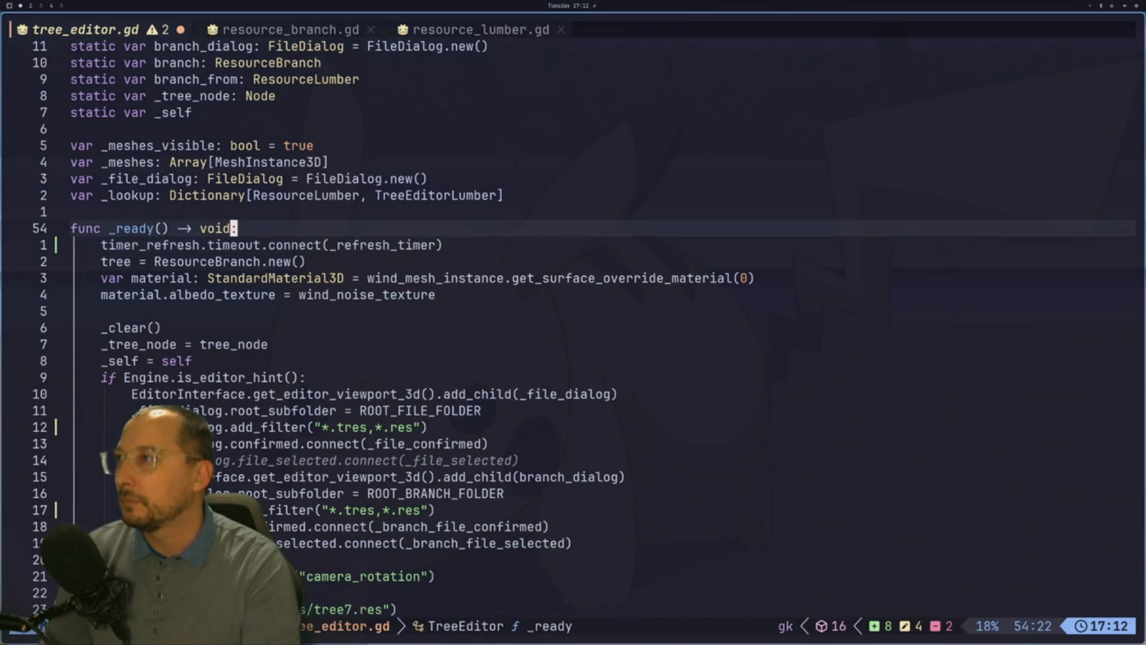
pyautogui.press('k')
pyautogui.press('k')
pyautogui.press('k')
pyautogui.press('j')
pyautogui.press('j')
pyautogui.press('j')
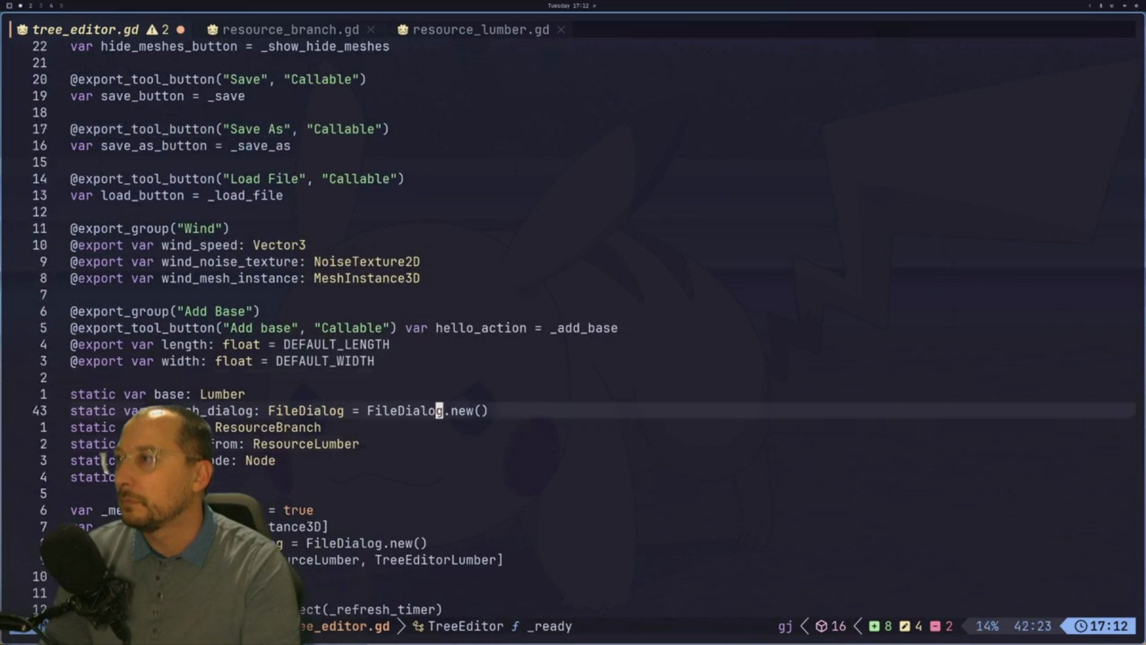
pyautogui.press('super+2')
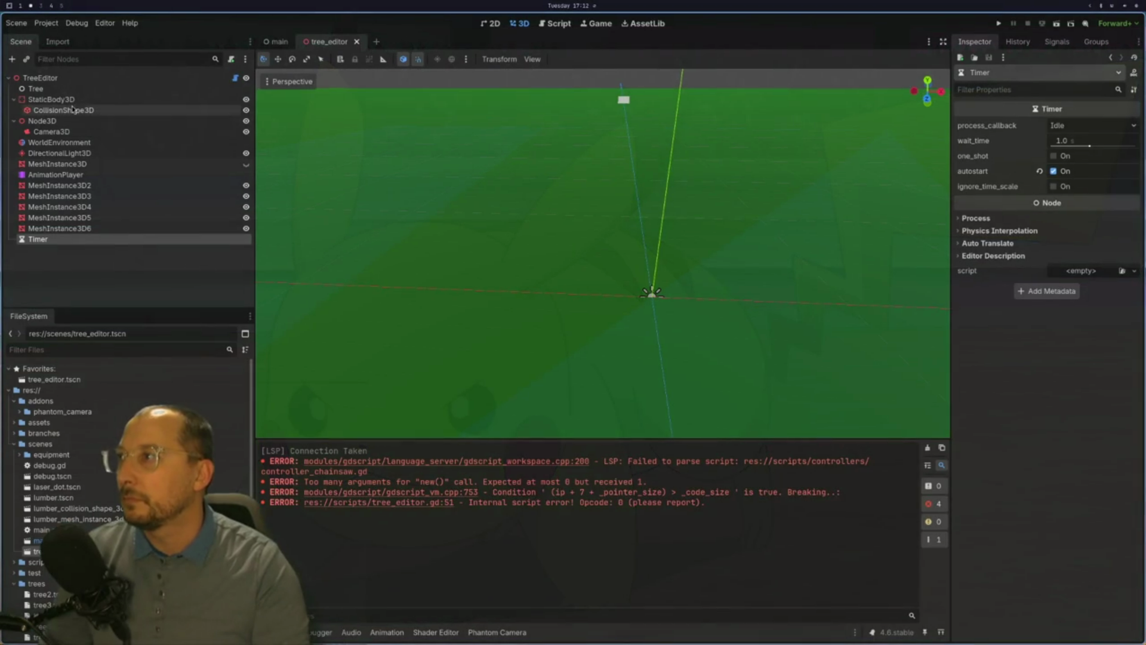
# Try the timer_refresh node picker on TreeEditor, cancel it, and select the Timer node.
pyautogui.click(86, 79)
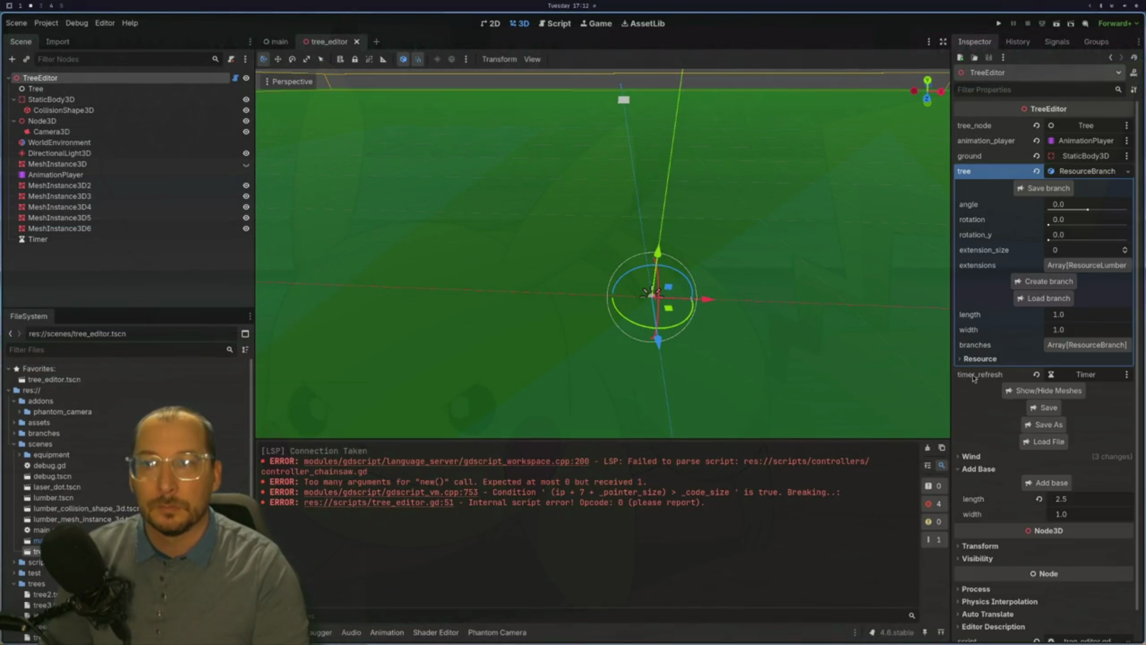
pyautogui.click(1100, 375)
pyautogui.click(519, 475)
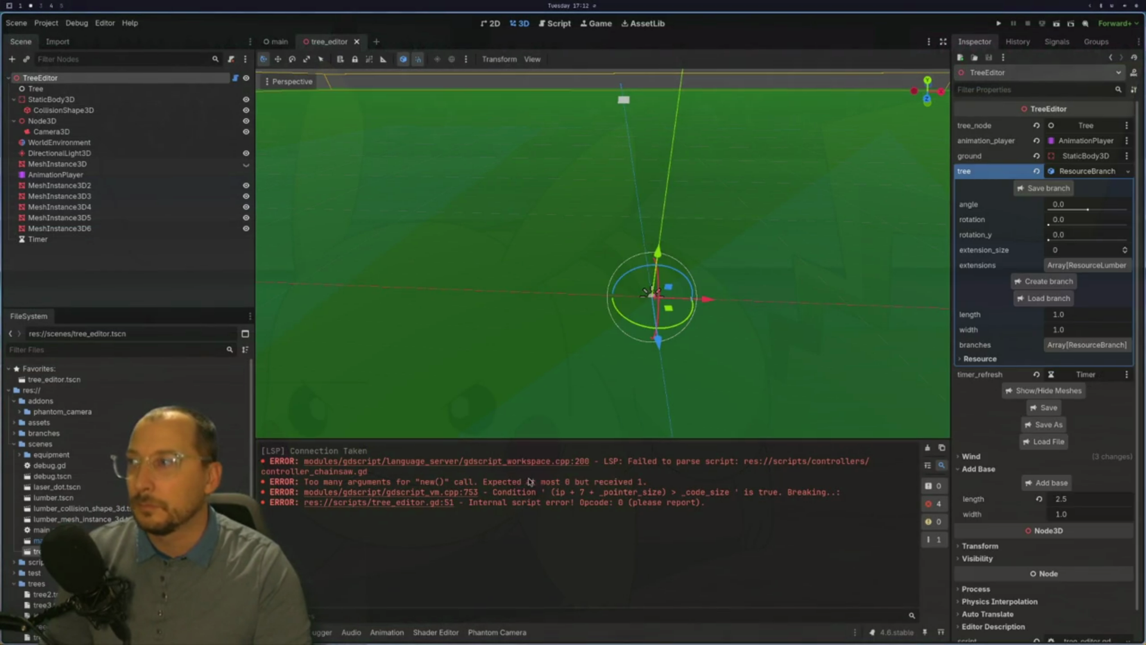
pyautogui.click(95, 240)
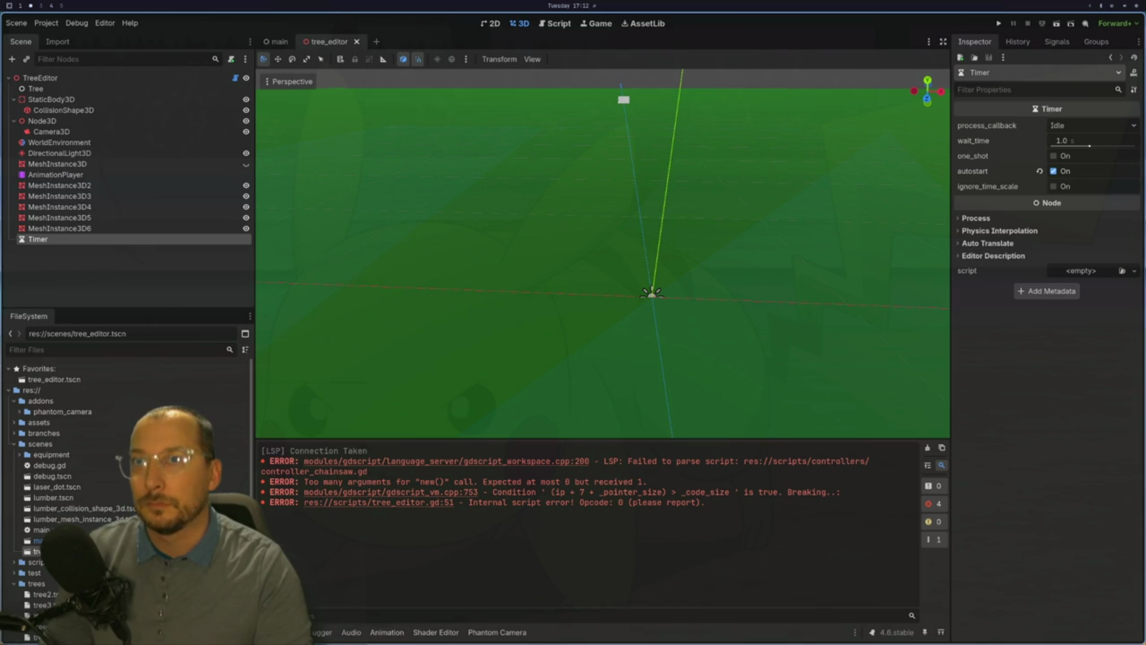
# Compare the script's timeout connect line with the Timer's timeout() signal in the Signals list.
pyautogui.press('super+1')
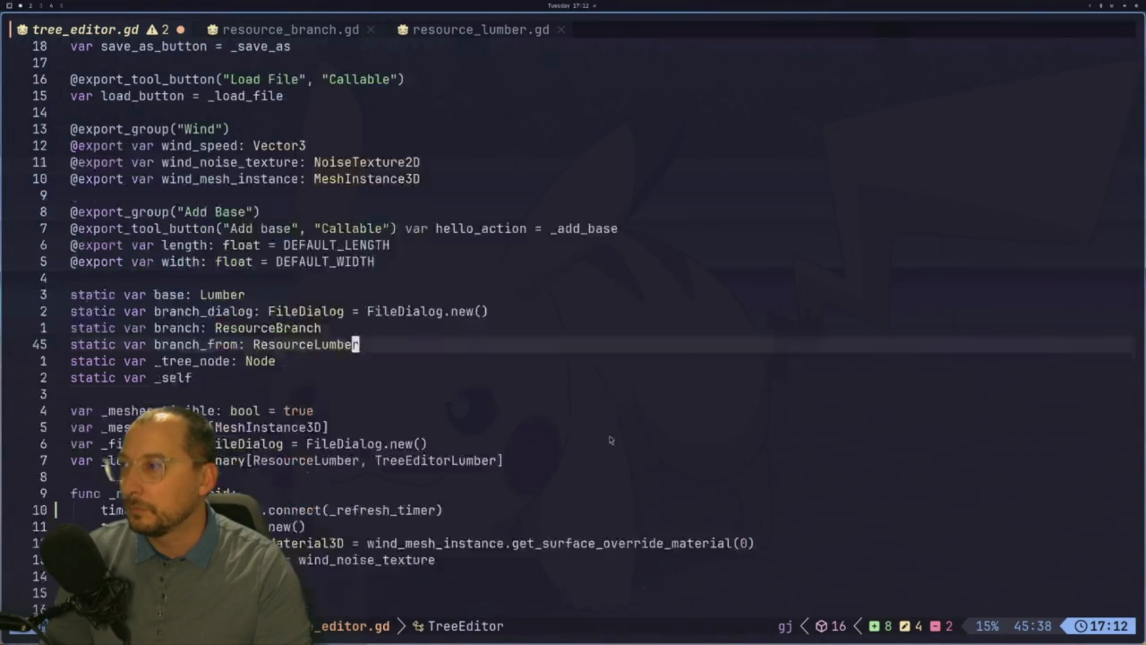
pyautogui.scroll(-2, 610, 439)
pyautogui.click(471, 411)
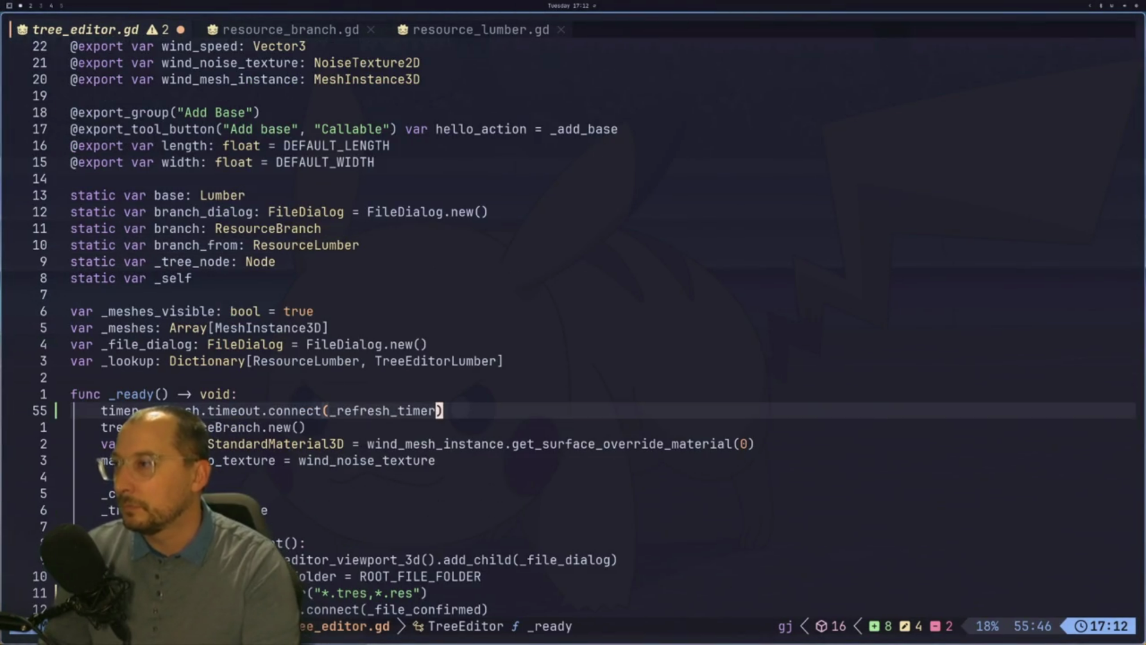
pyautogui.press('super+2')
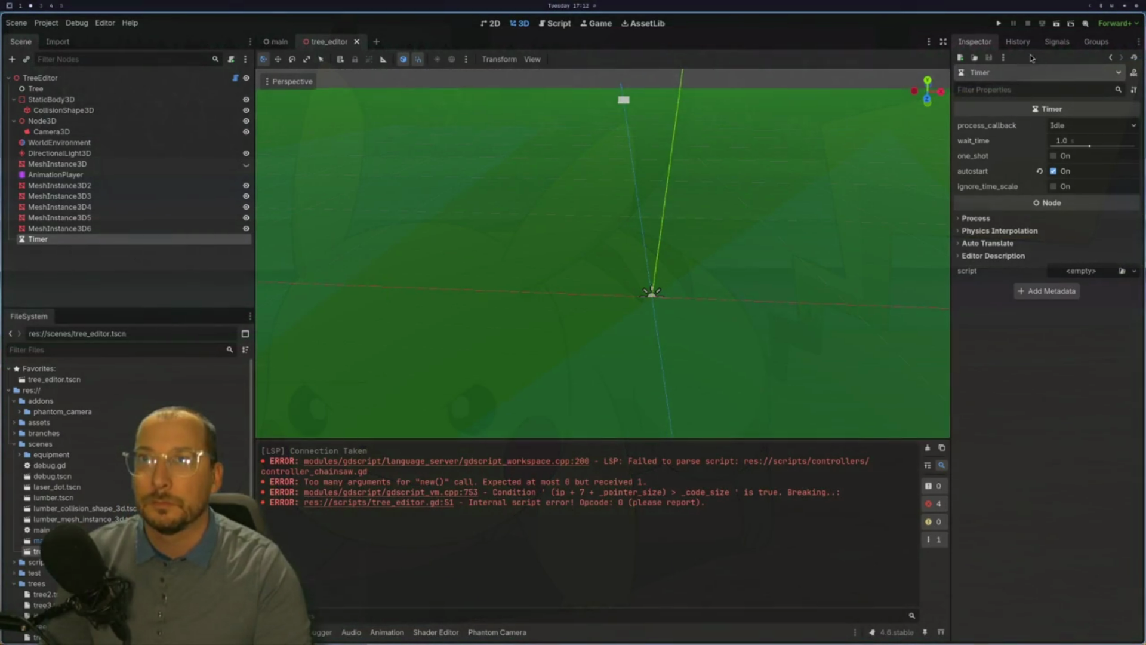
pyautogui.click(1046, 47)
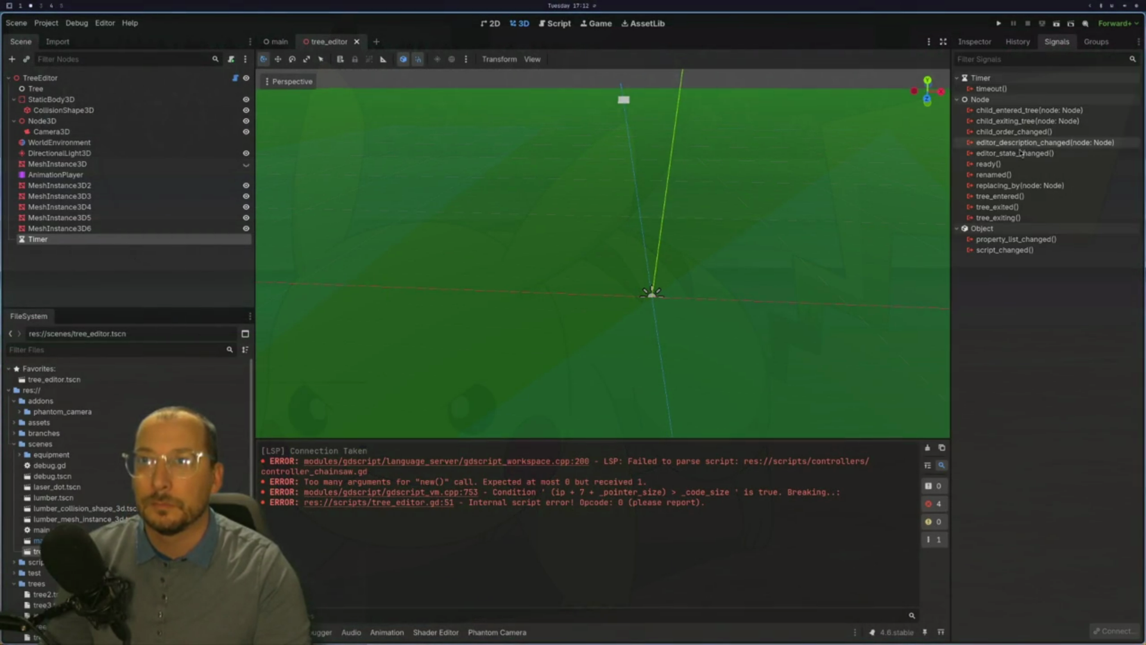
pyautogui.click(1000, 90)
pyautogui.hotkey('alt', 'Tab')
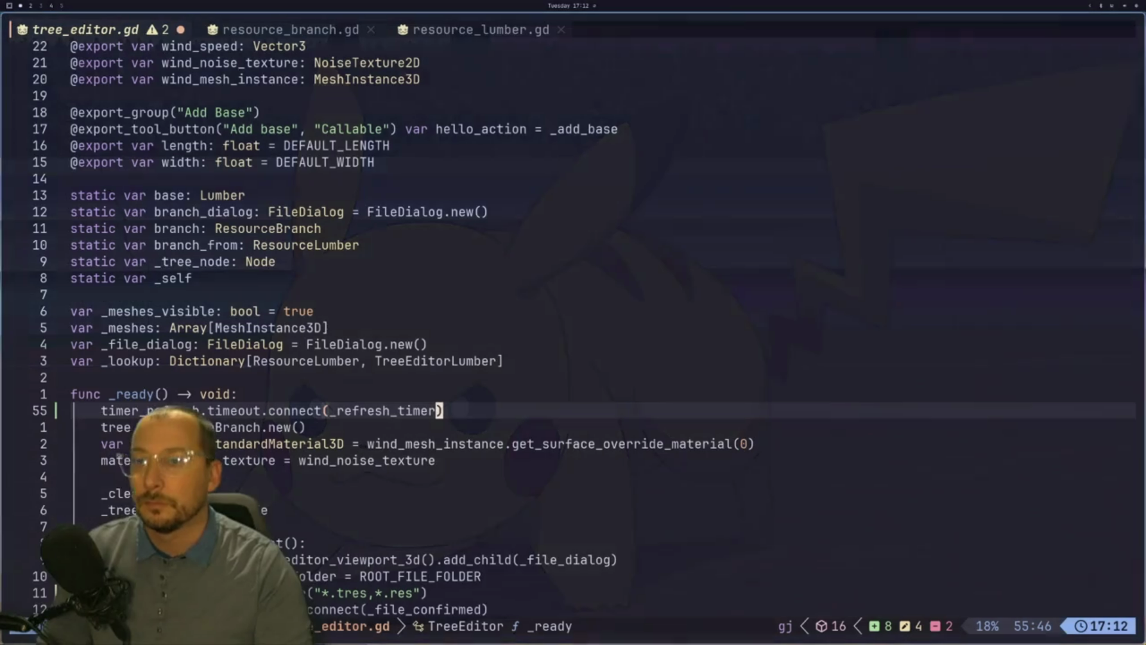
# Search for _refresh_timer occurrences with * and save tree_editor.gd.
pyautogui.click(355, 411)
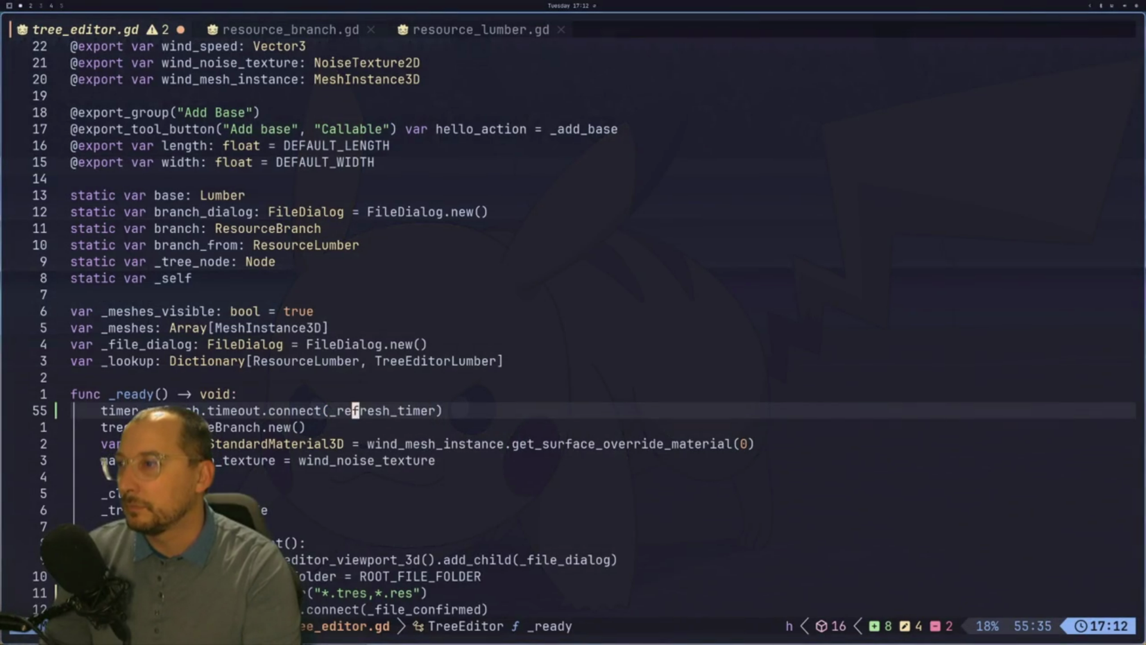
pyautogui.press('h')
pyautogui.press('h')
pyautogui.press('*')
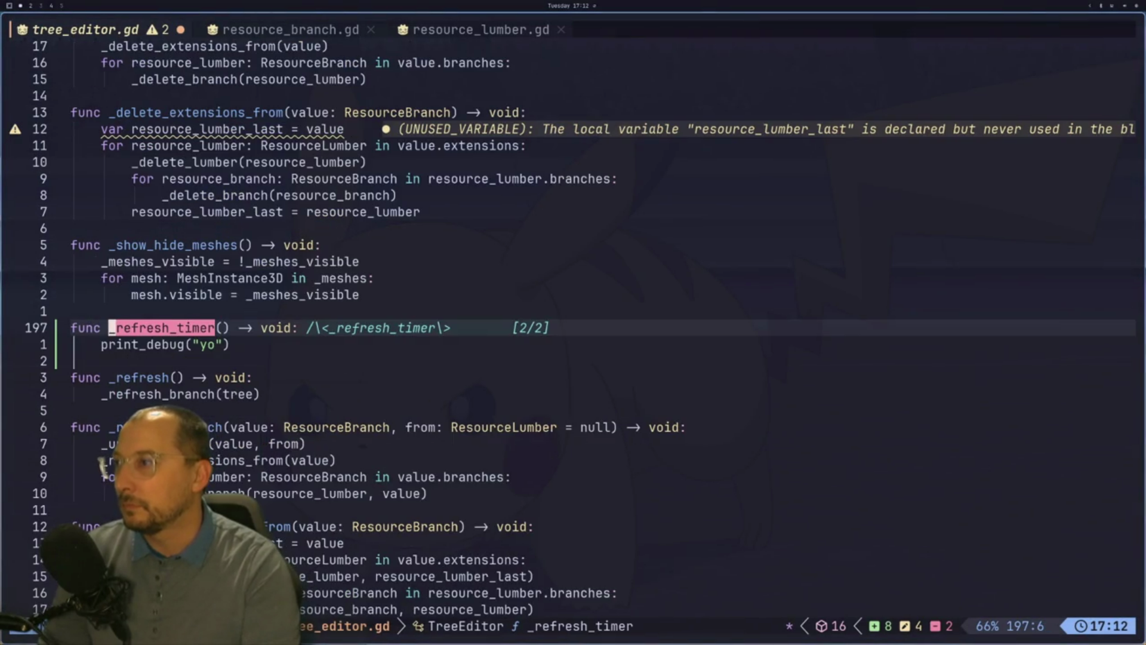
pyautogui.press('Escape')
pyautogui.write(':w')
pyautogui.press('Return')
pyautogui.press('k')
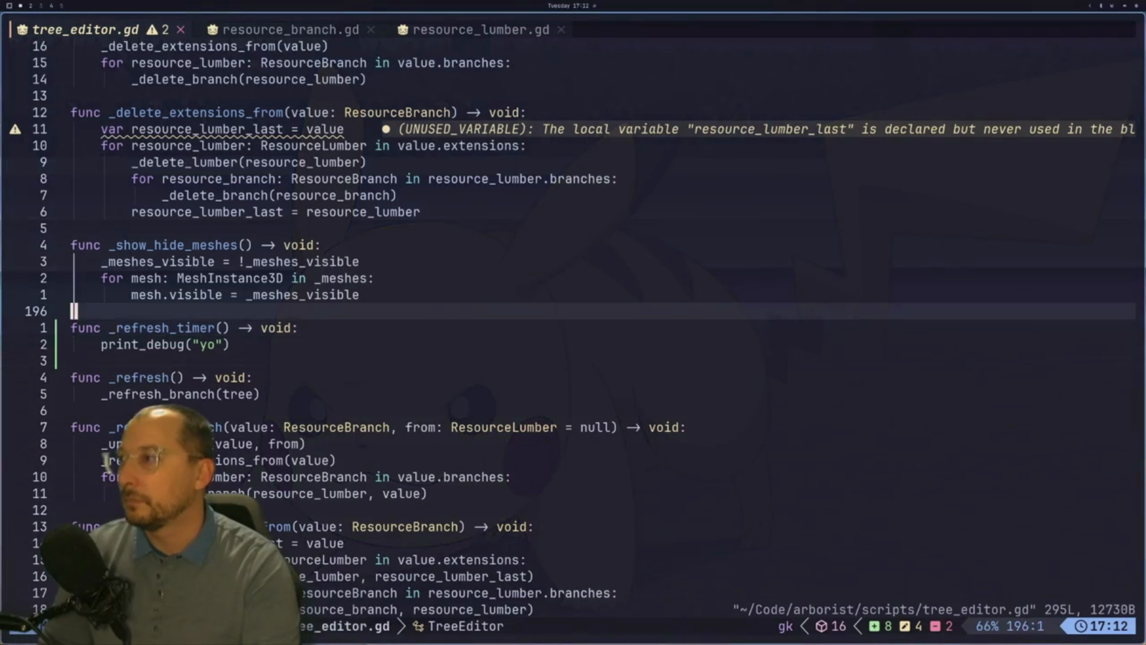
# Open a new empty line above the timer's timeout connection in _ready.
pyautogui.press('g')
pyautogui.press('g')
pyautogui.press('j')
pyautogui.press('j')
pyautogui.press('j')
pyautogui.press('j')
pyautogui.press('j')
pyautogui.press('j')
pyautogui.press('k')
pyautogui.press('k')
pyautogui.press('k')
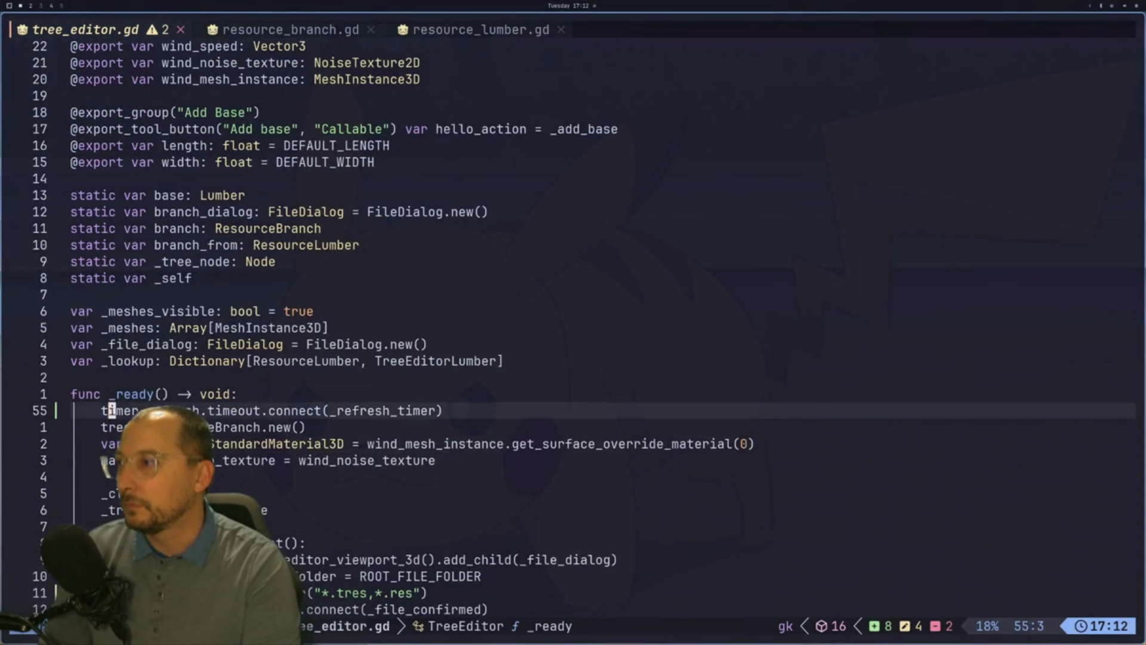
pyautogui.hotkey('shift', 'o')
pyautogui.press('Escape')
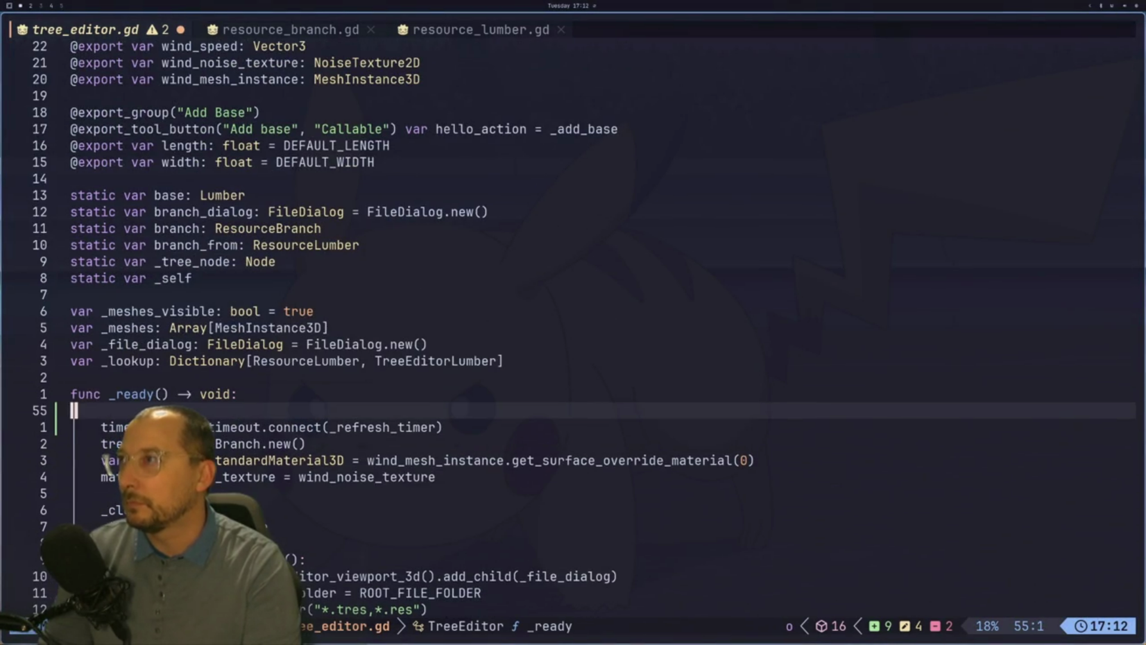
# Find other uses of timer_refresh, then start typing on the new line in _ready.
pyautogui.press('k')
pyautogui.press('k')
pyautogui.press('k')
pyautogui.press('k')
pyautogui.press('k')
pyautogui.press('k')
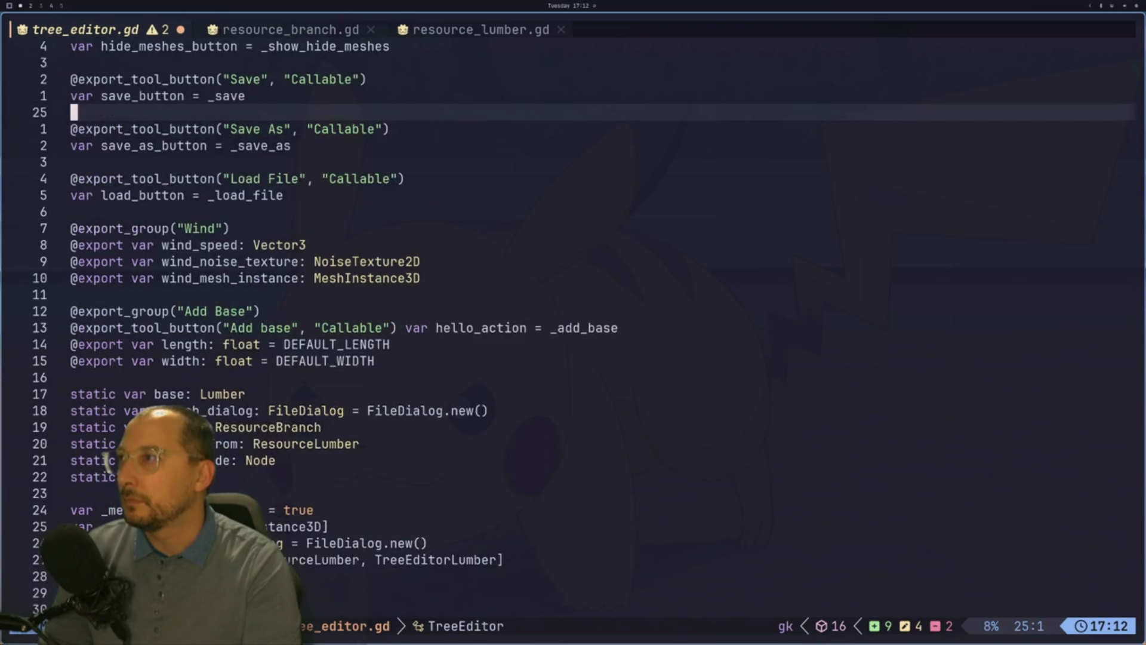
pyautogui.press('l')
pyautogui.press('w')
pyautogui.press('w')
pyautogui.press('j')
pyautogui.press('j')
pyautogui.press('j')
pyautogui.press('j')
pyautogui.press('*')
pyautogui.press('k')
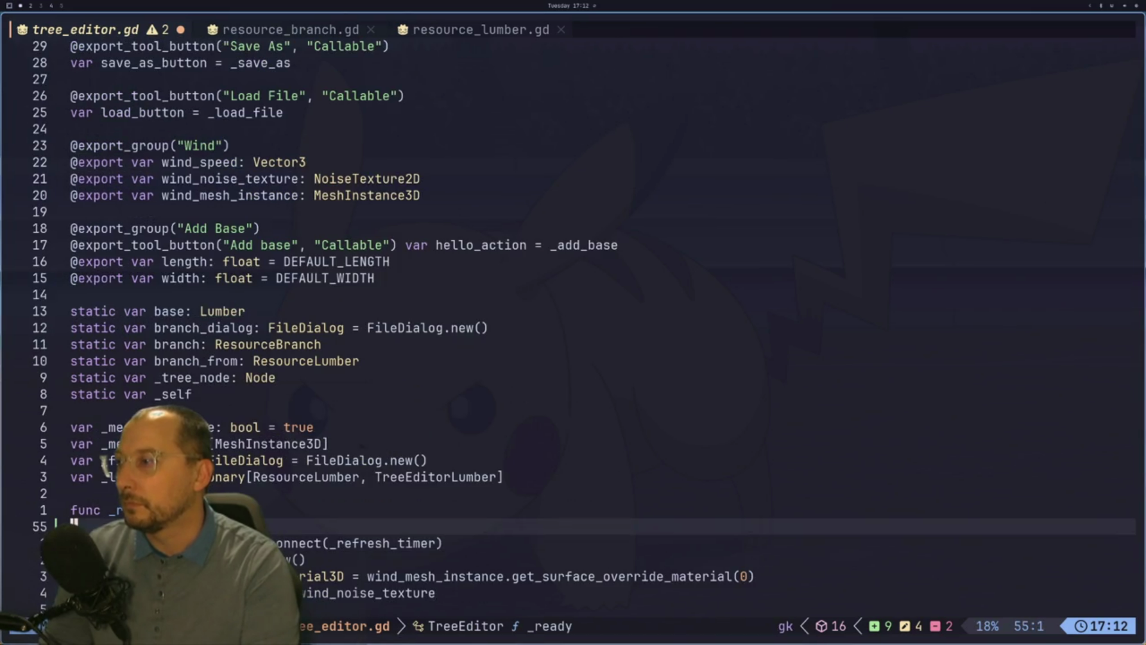
pyautogui.press('i')
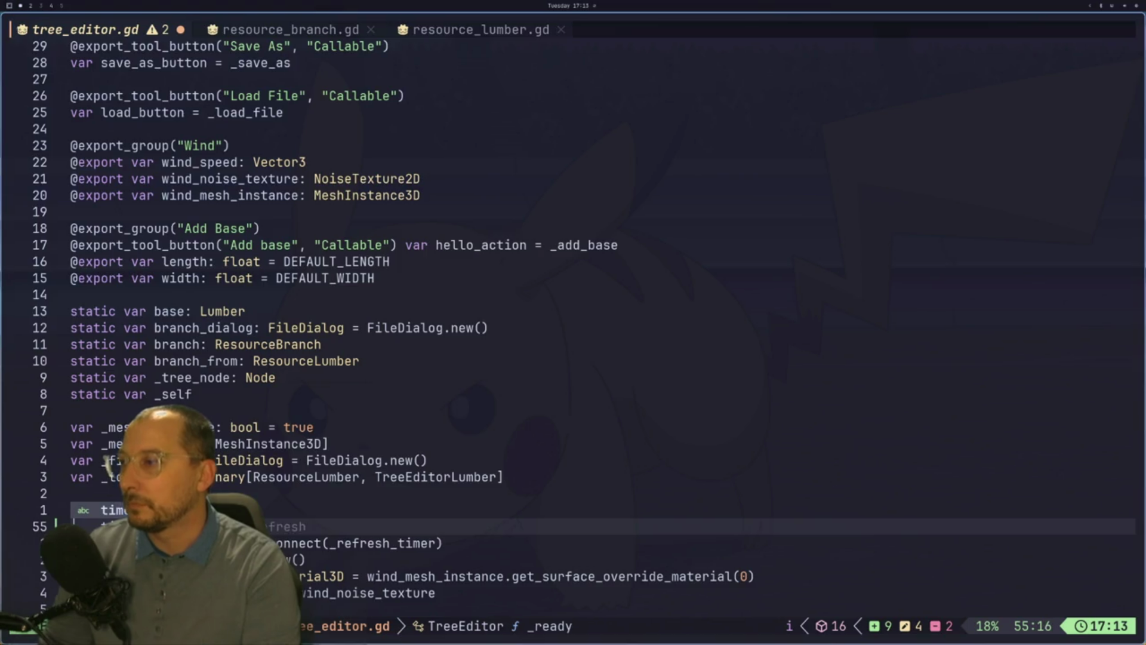
pyautogui.press('super+2')
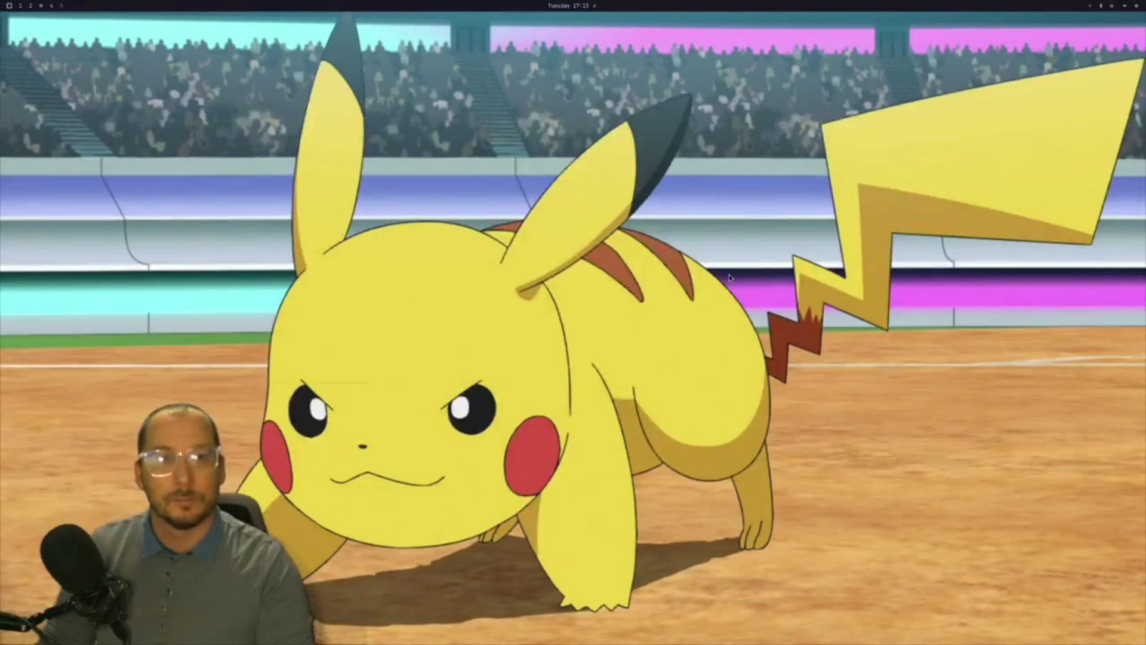
# Launch Chrome, search 'godot timer docs', and read the Godot Timer documentation page.
pyautogui.press('super+space')
pyautogui.write('g')
pyautogui.press('BackSpace')
pyautogui.write('ch')
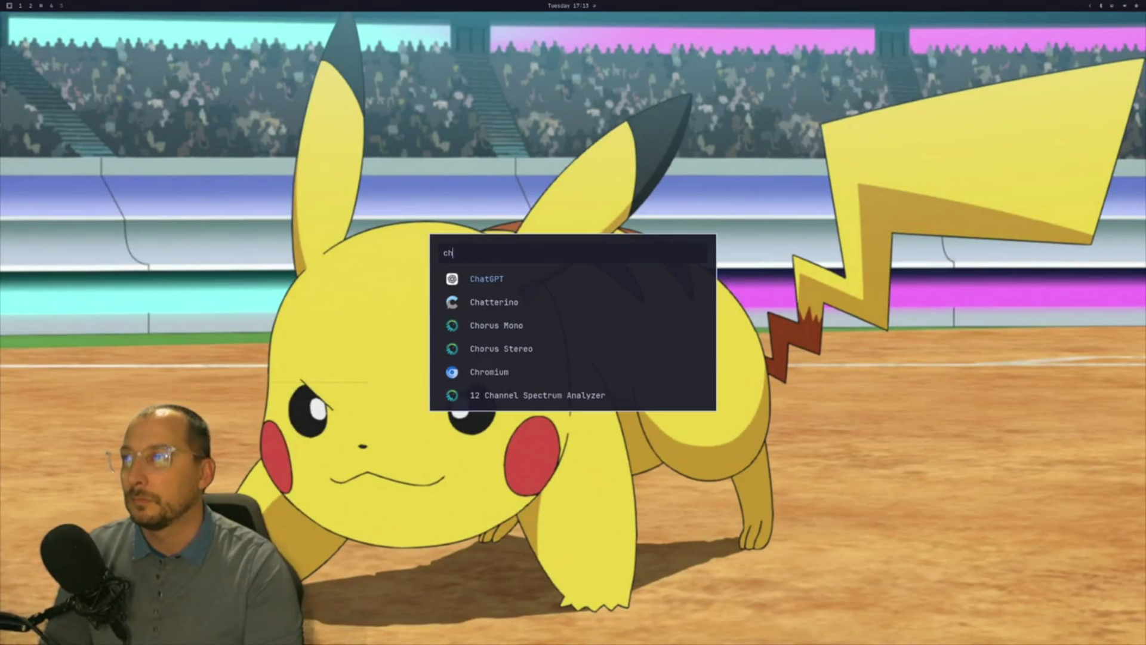
pyautogui.press('Return')
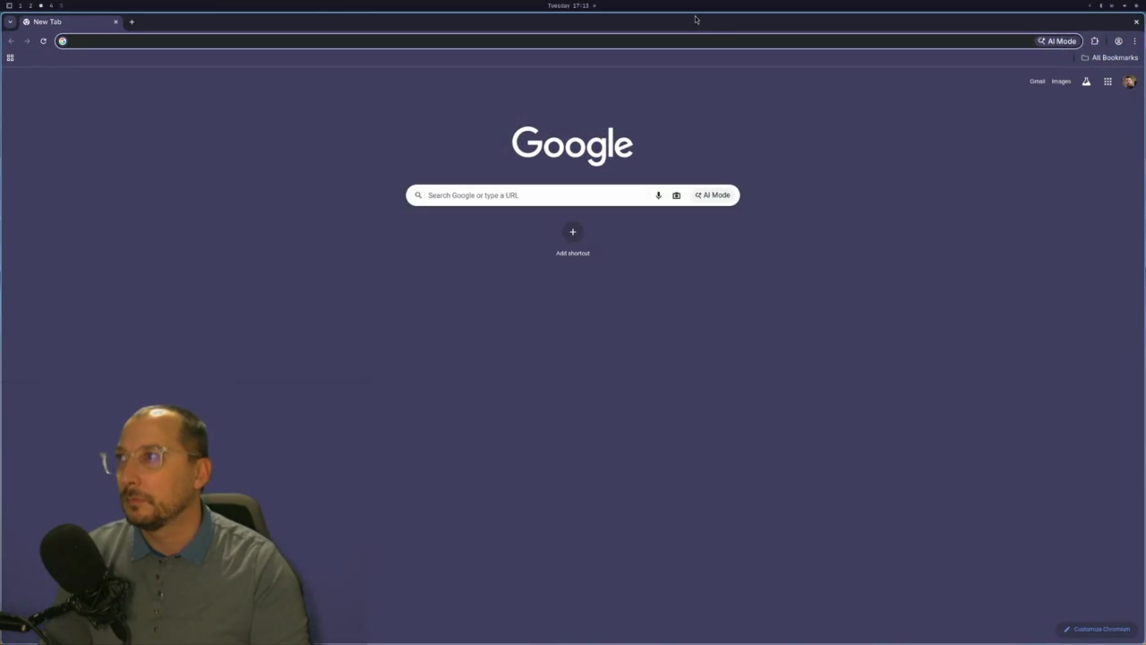
pyautogui.write('godot ')
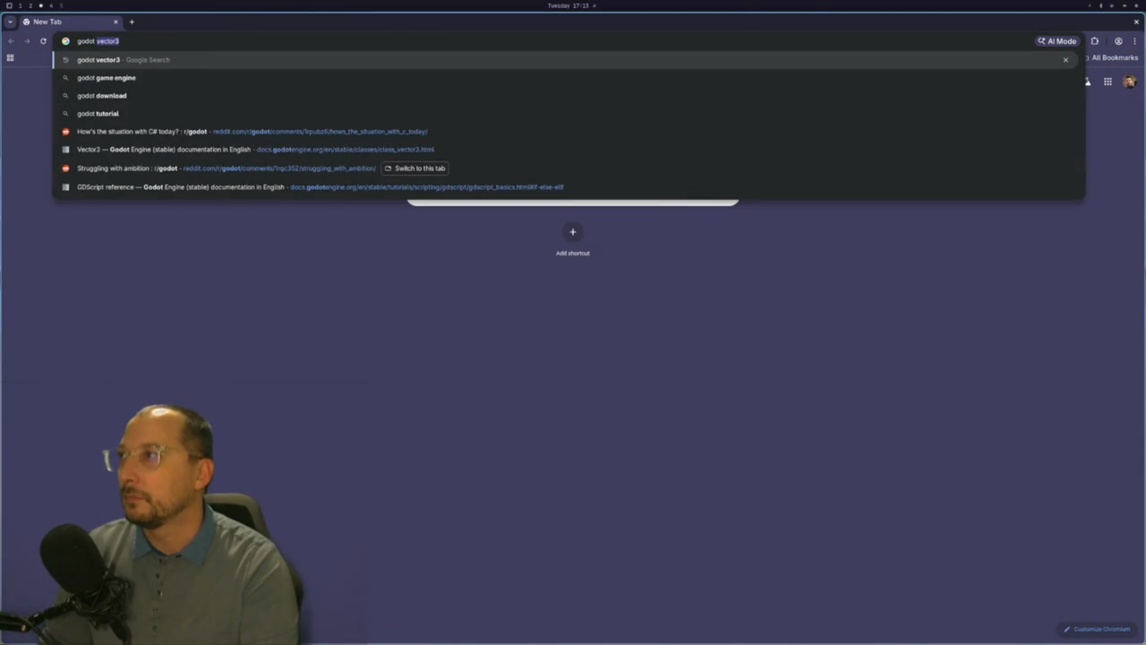
pyautogui.write('timeou')
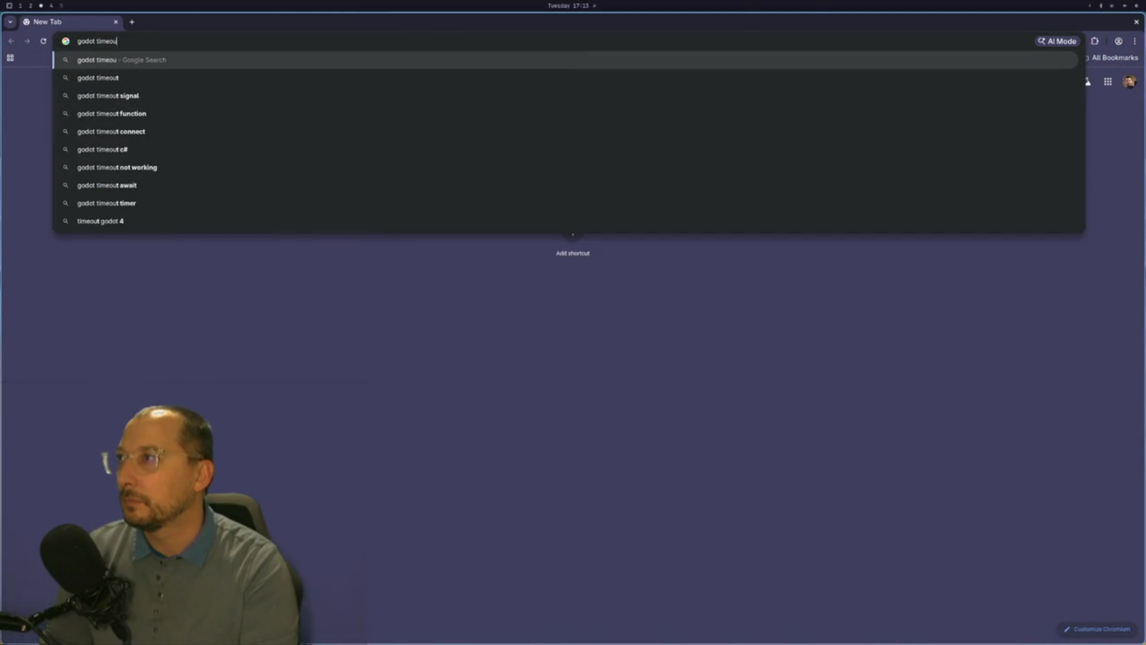
pyautogui.press('BackSpace')
pyautogui.press('BackSpace')
pyautogui.write('r ')
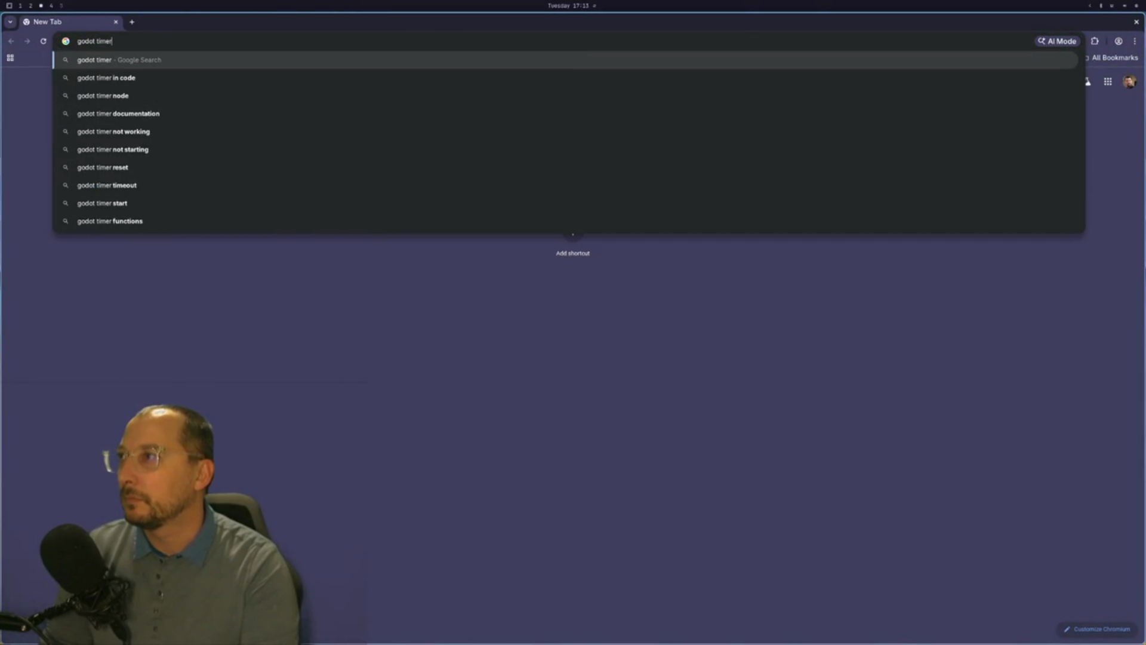
pyautogui.write('docs')
pyautogui.press('Return')
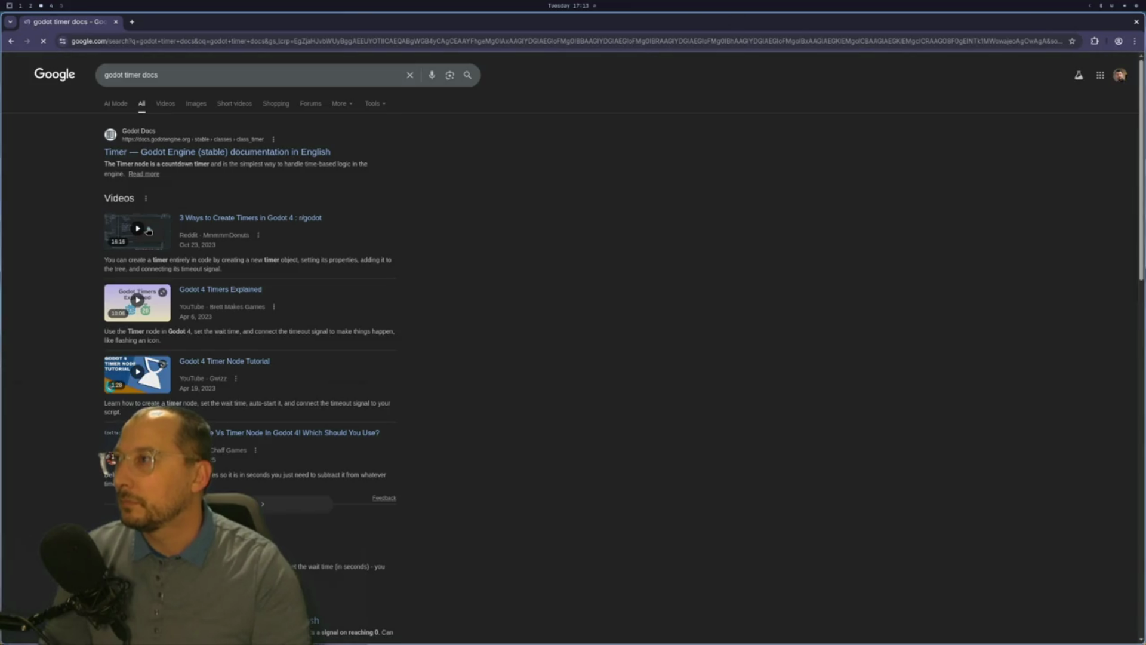
pyautogui.click(216, 153)
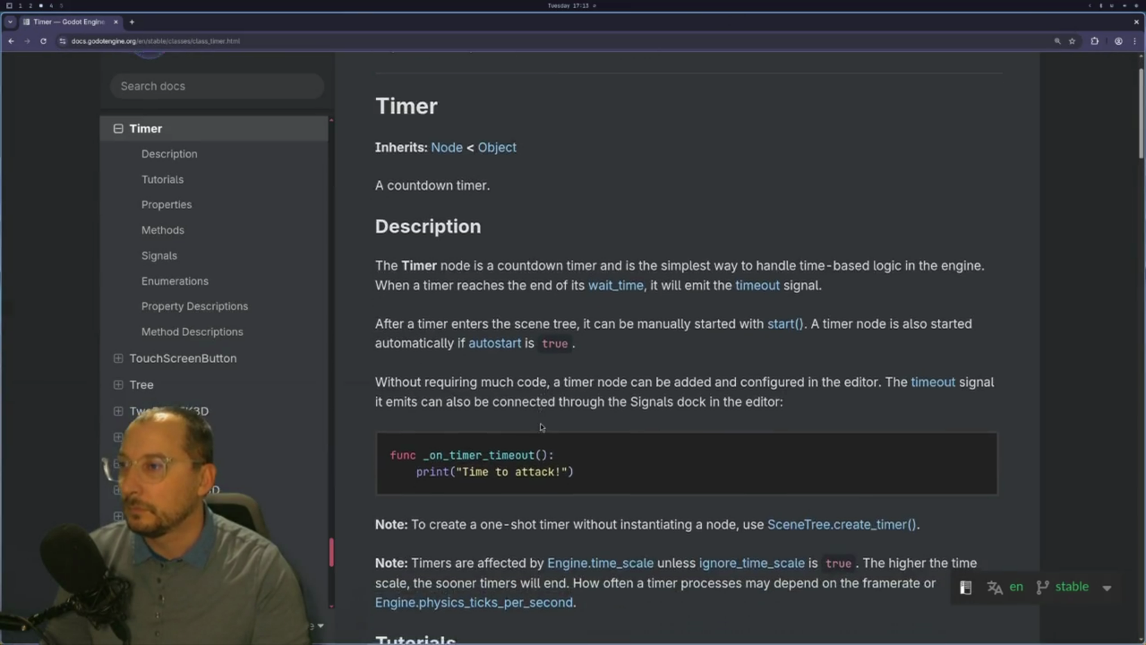
pyautogui.scroll(-8, 540, 424)
pyautogui.scroll(-1, 541, 460)
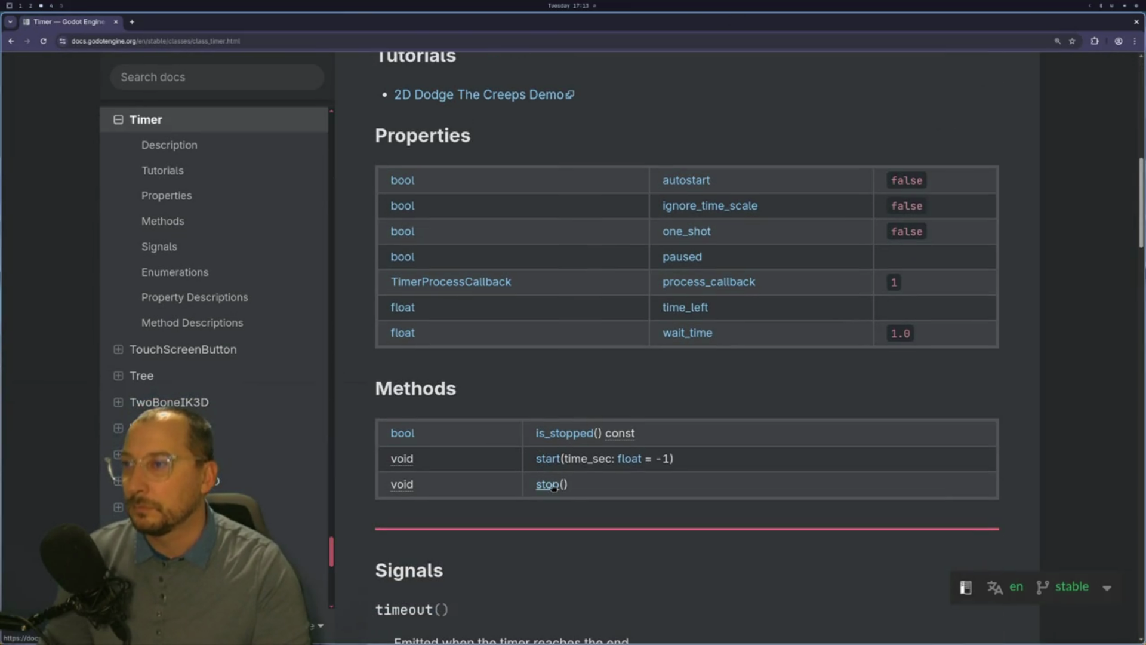
# Add a timer start() call below the timeout connection, then close the tree_editor scene in Godot.
pyautogui.press('super+1')
pyautogui.write('start')
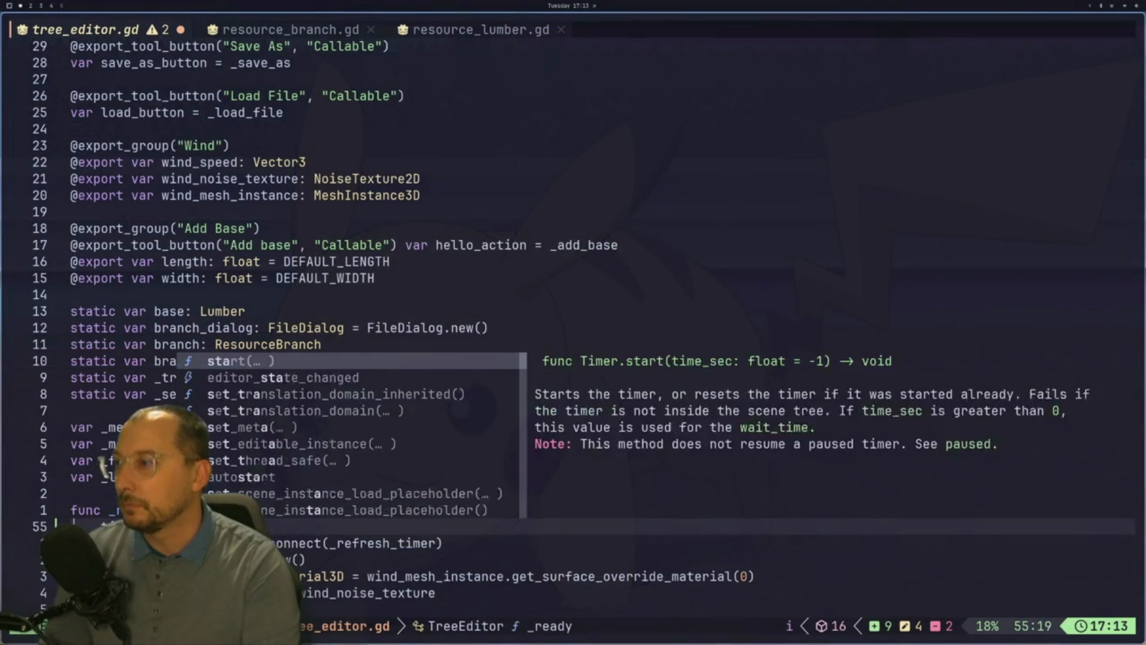
pyautogui.press('Return')
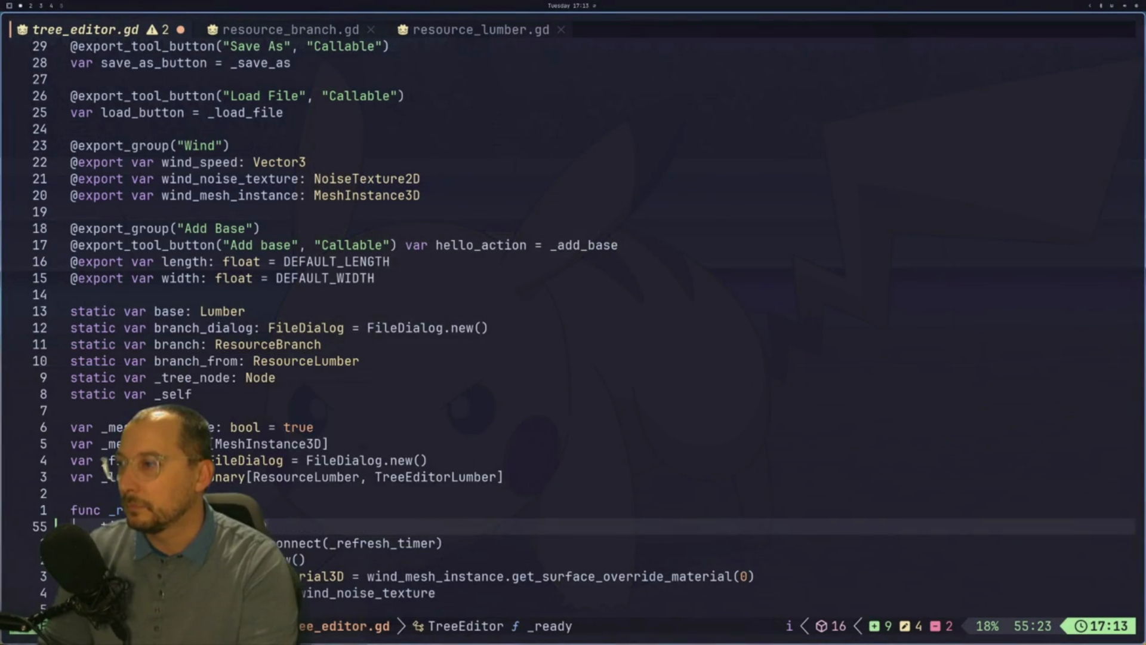
pyautogui.press('Escape')
pyautogui.press('d')
pyautogui.press('d')
pyautogui.press('p')
pyautogui.press(':')
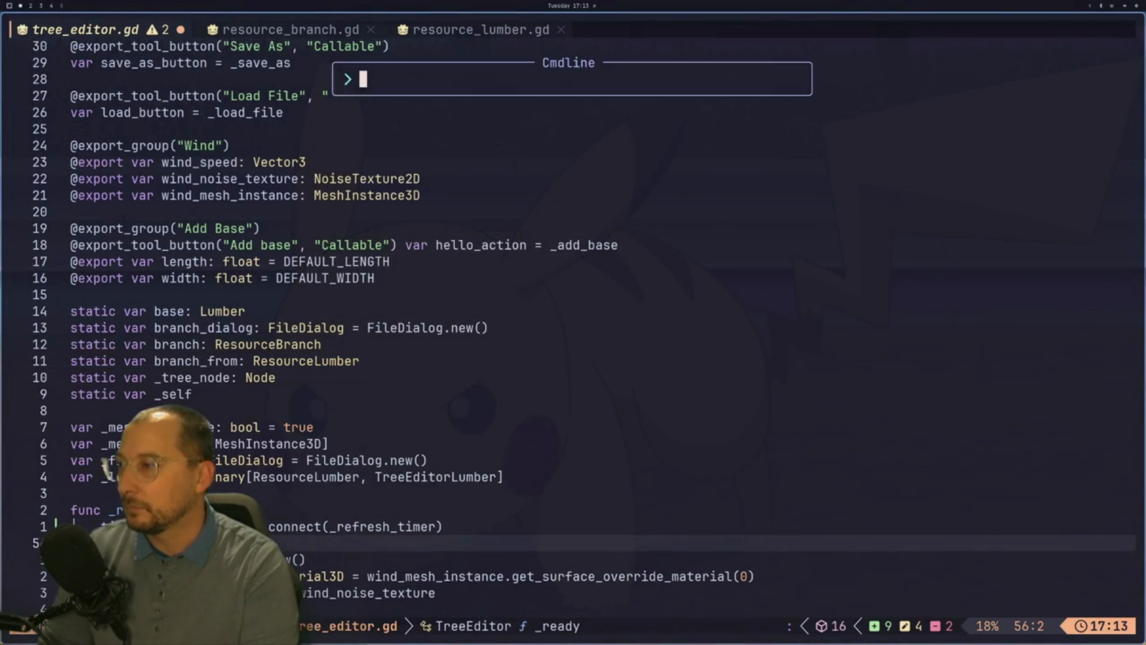
pyautogui.press('super+2')
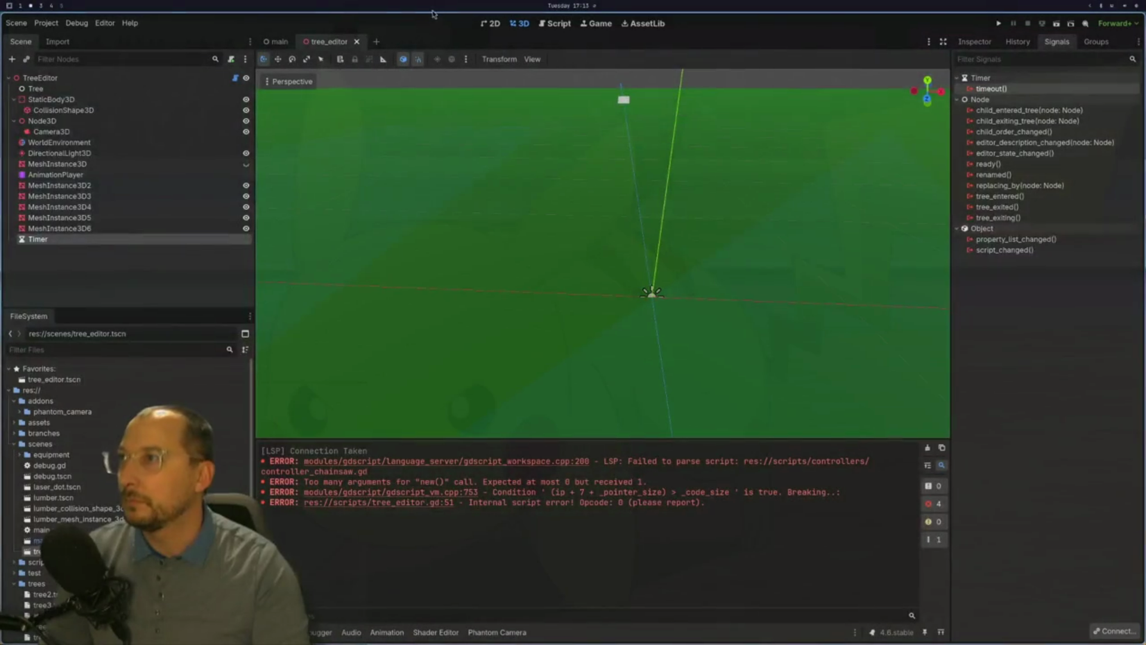
pyautogui.click(357, 42)
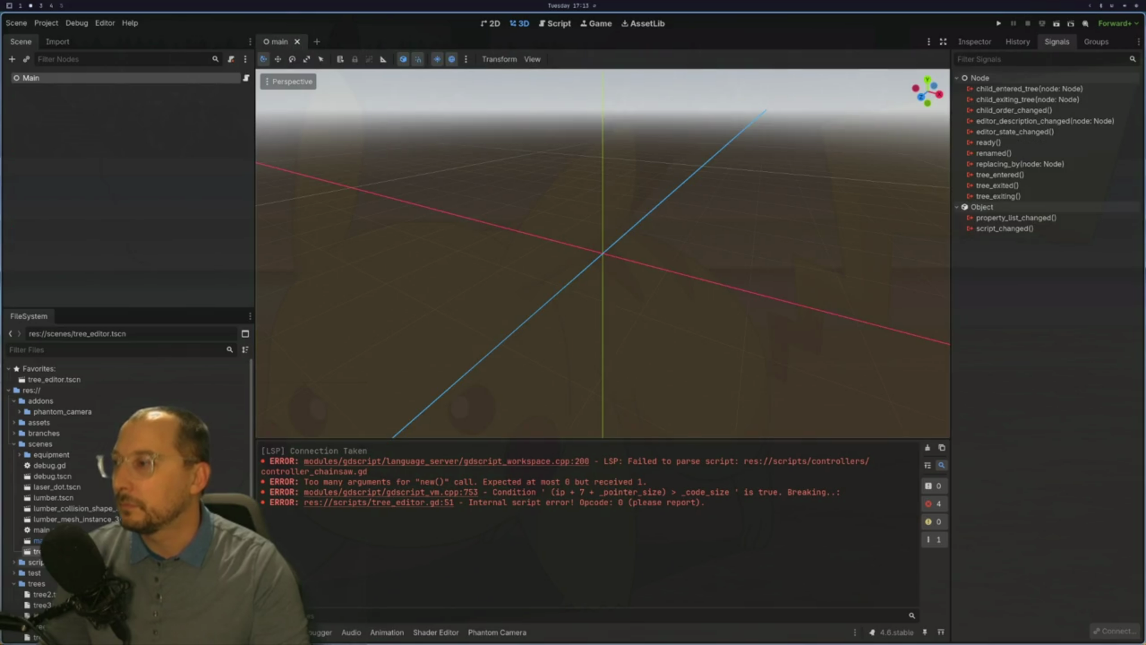
# Reopen tree_editor and confirm the Timer's wait_time 1.0 and autostart on in the Inspector.
pyautogui.hotkey('ctrl', 'shift', 't')
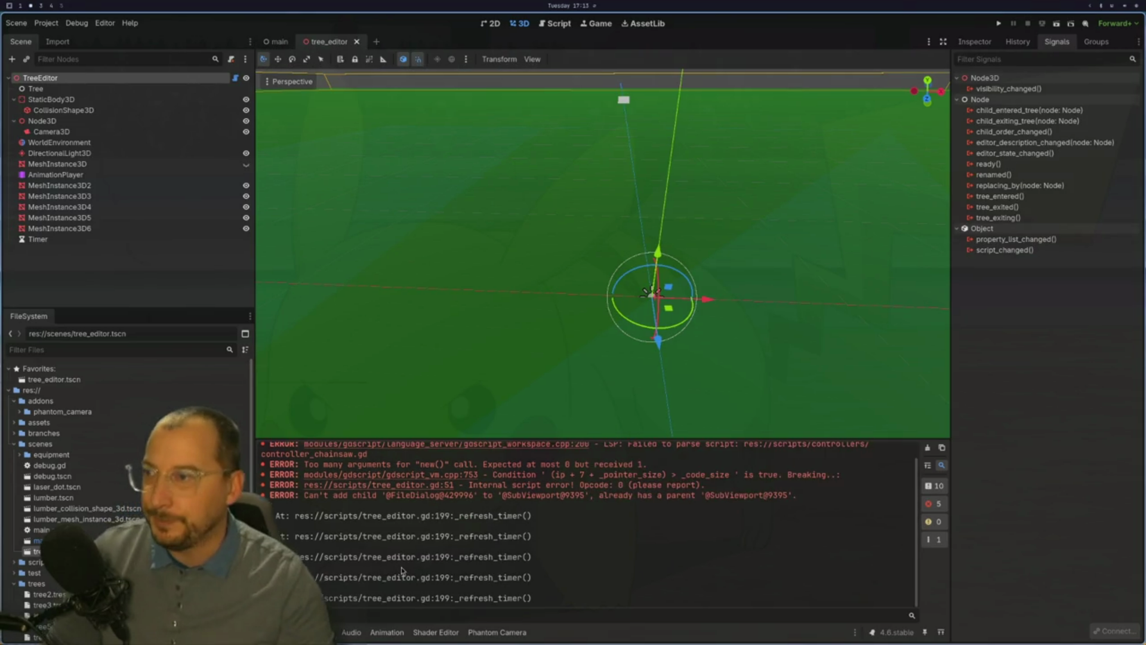
pyautogui.click(116, 239)
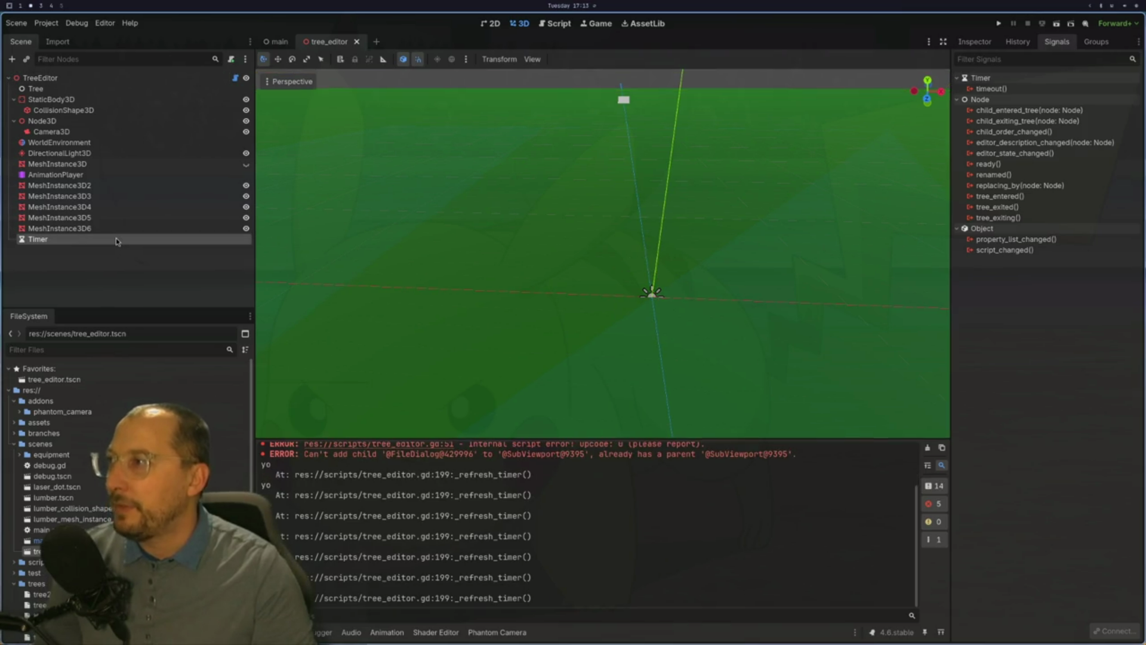
pyautogui.click(971, 43)
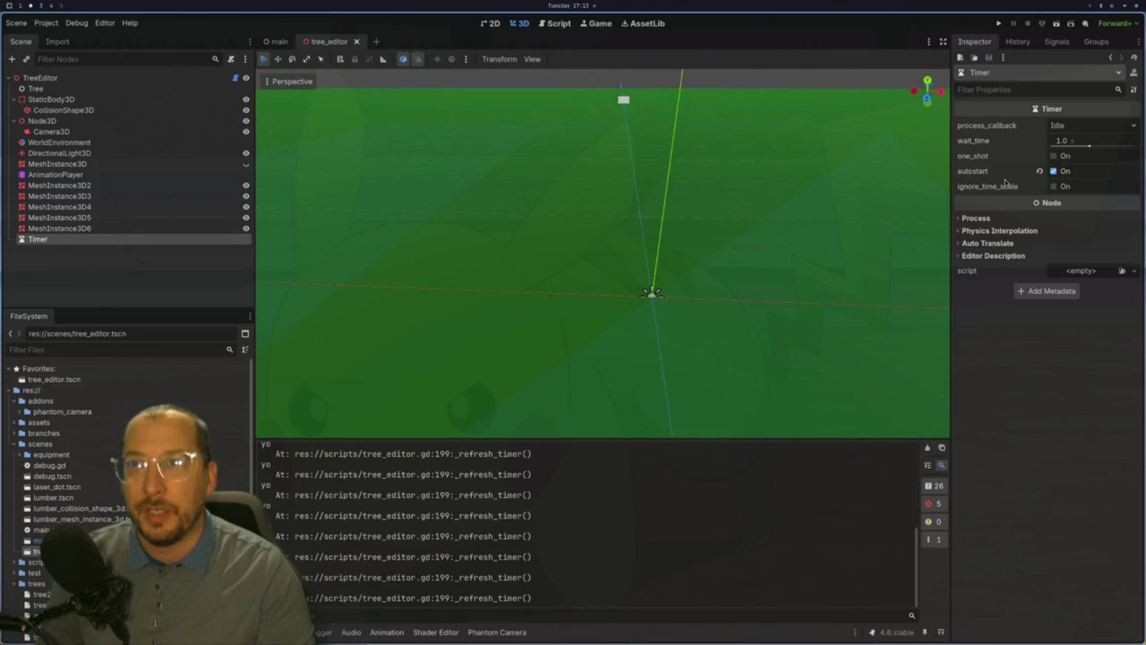
pyautogui.moveTo(994, 176)
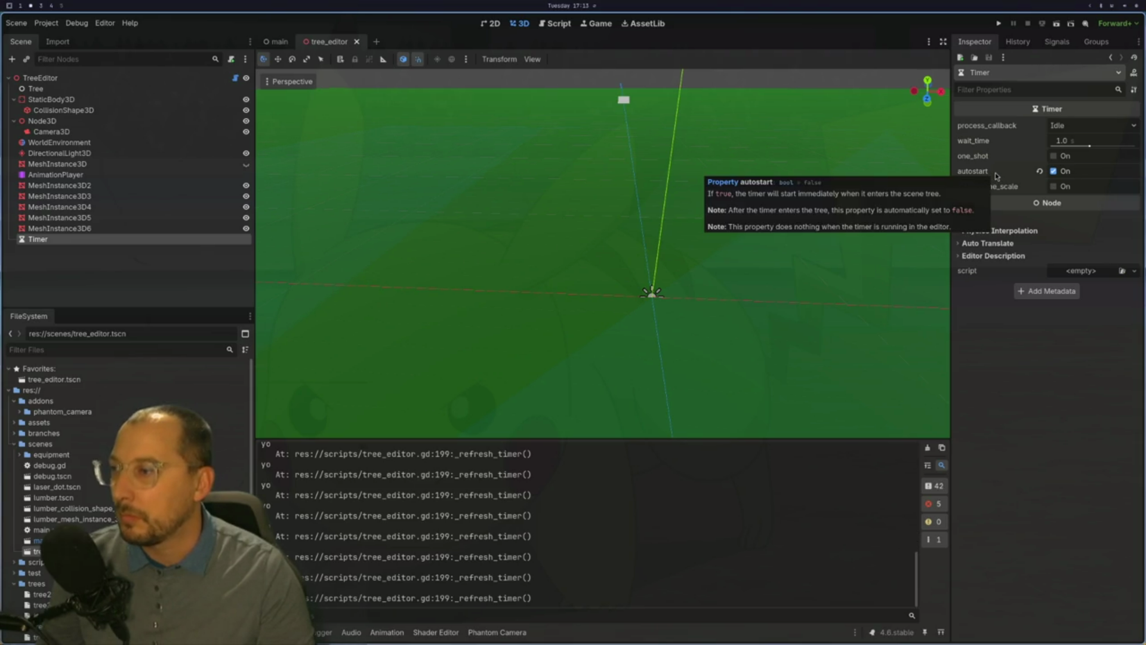
pyautogui.press('super+1')
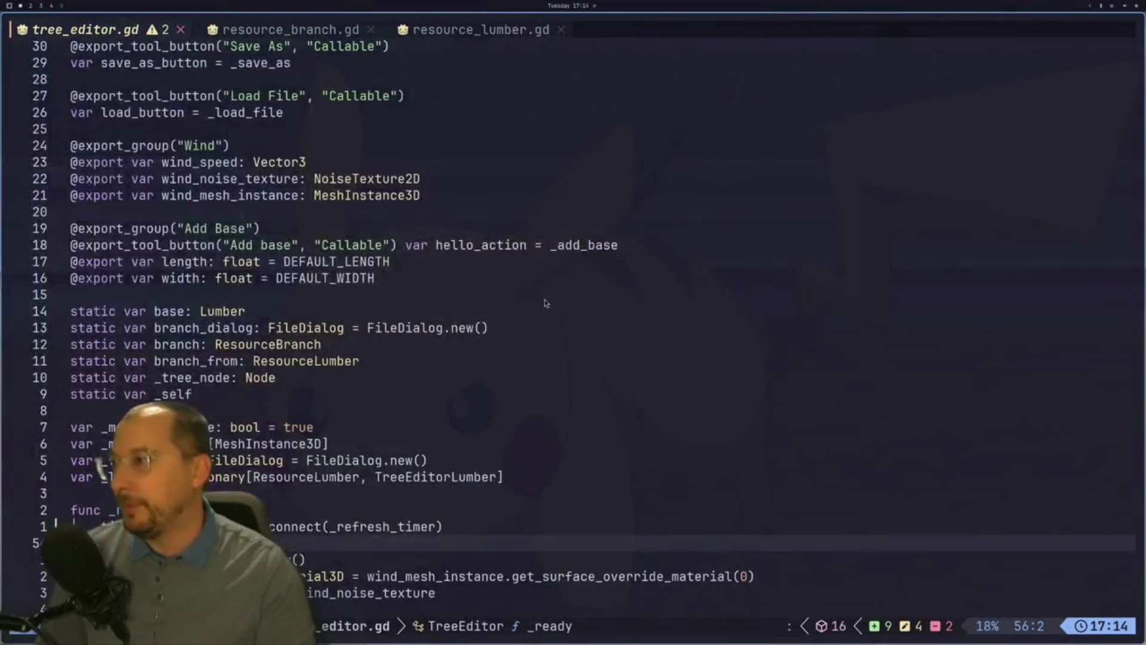
pyautogui.press('j')
pyautogui.press('j')
pyautogui.press('j')
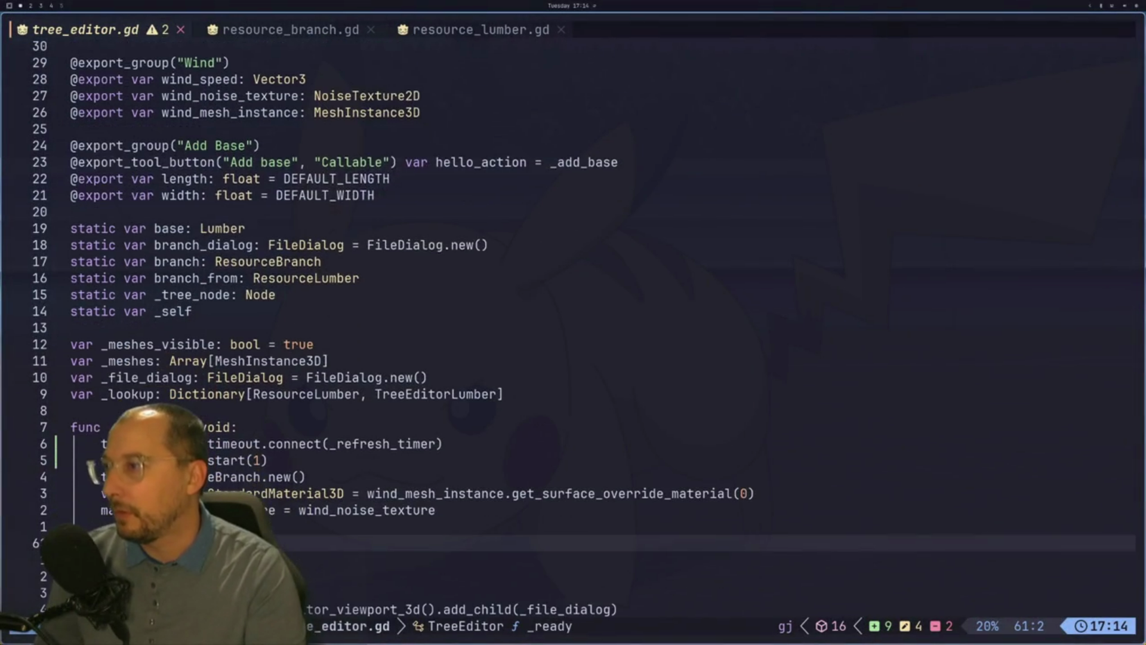
pyautogui.press('j')
pyautogui.press('j')
pyautogui.press('j')
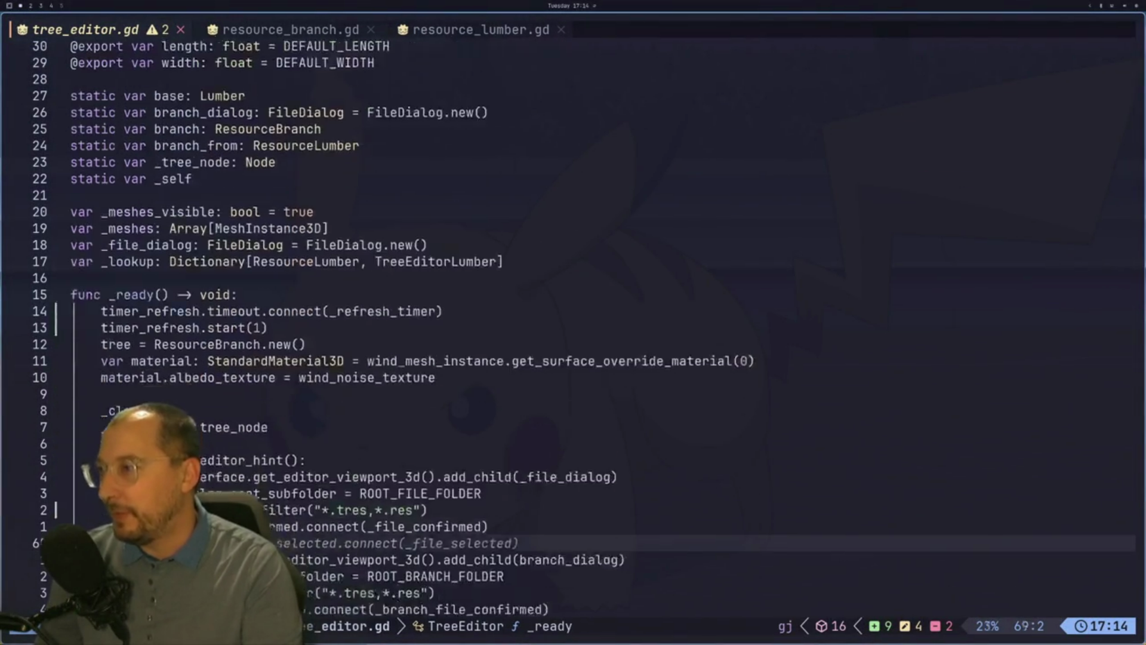
pyautogui.press('j')
pyautogui.press('j')
pyautogui.press('j')
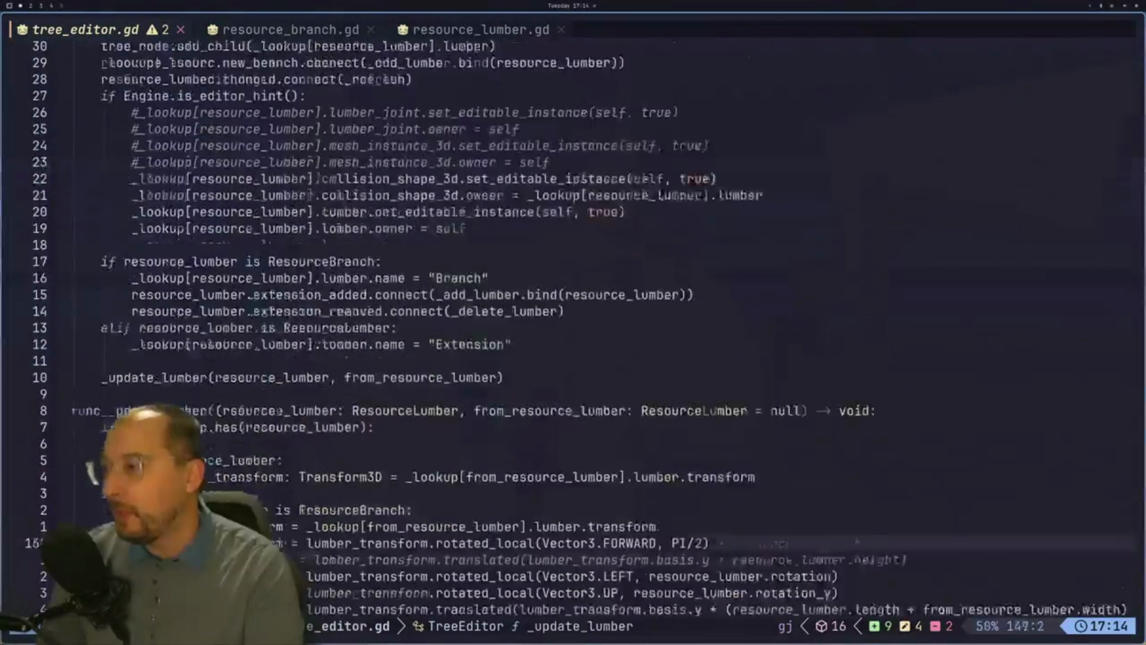
pyautogui.press('k')
pyautogui.press('k')
pyautogui.press('k')
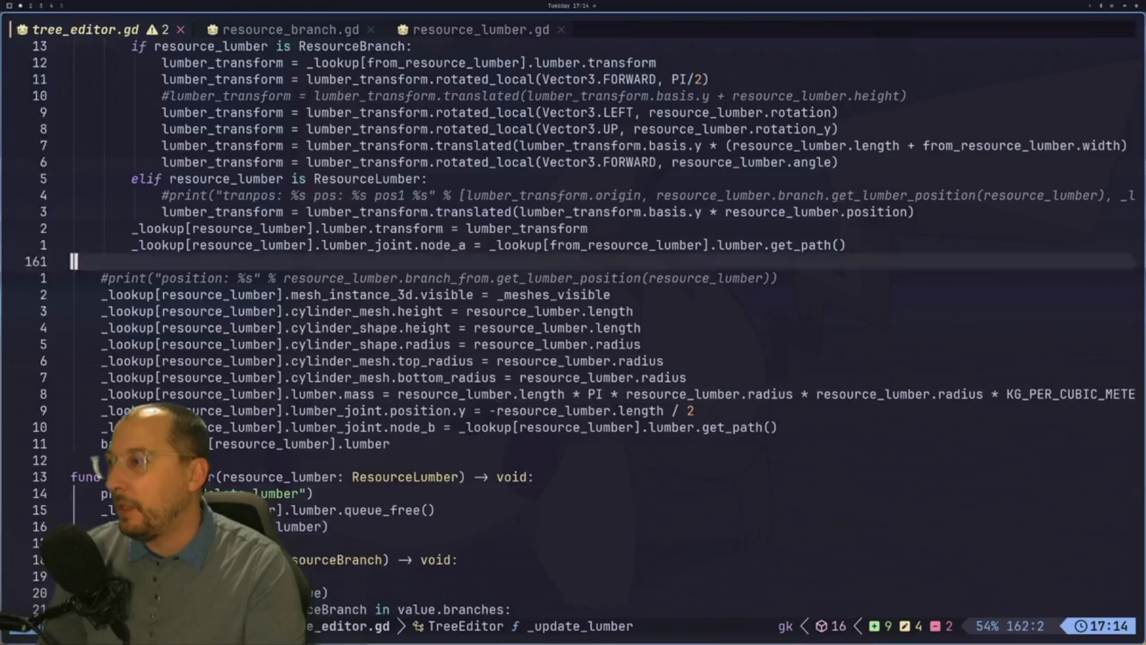
pyautogui.press('k')
pyautogui.press('k')
pyautogui.press('k')
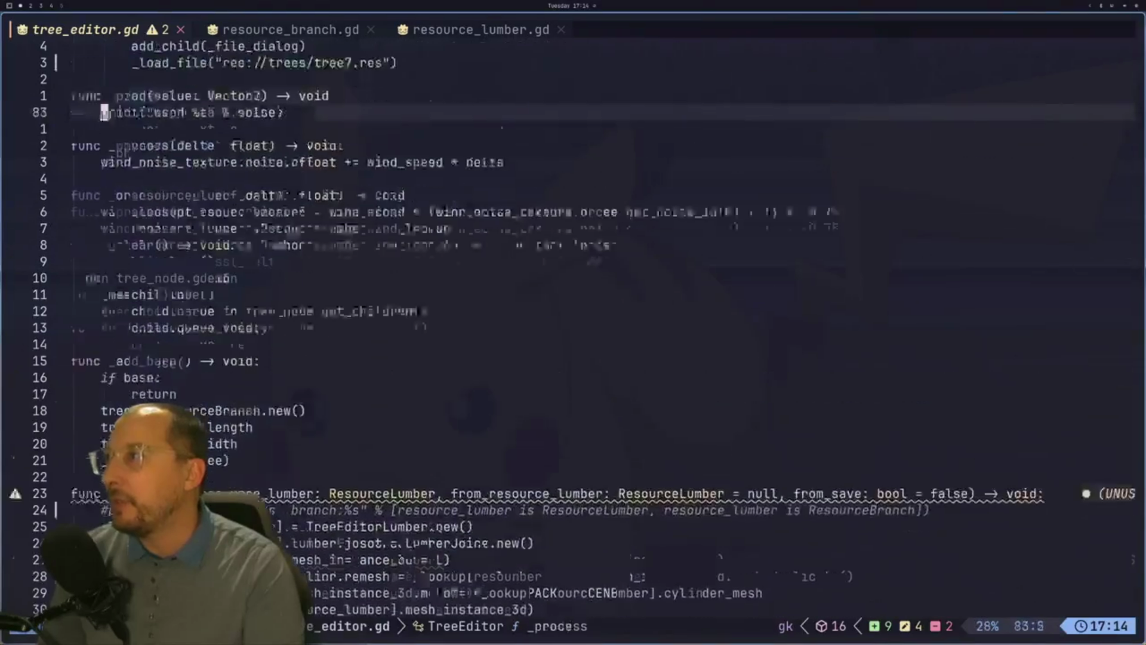
pyautogui.press('j')
pyautogui.press('j')
pyautogui.press('j')
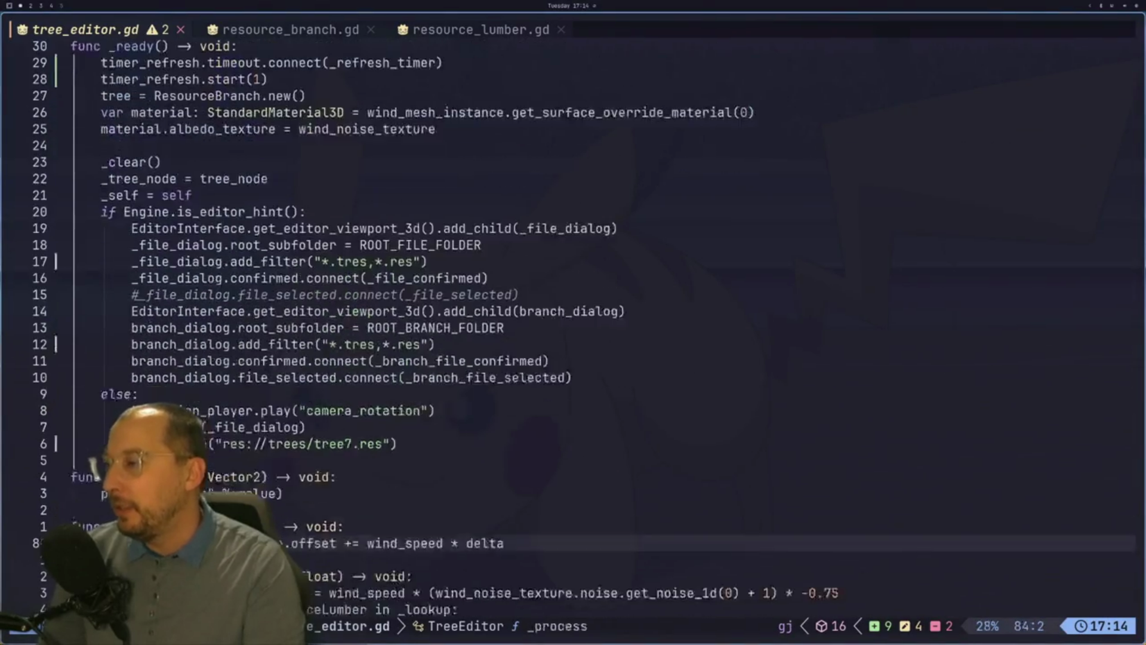
pyautogui.press('j')
pyautogui.press('j')
pyautogui.press('j')
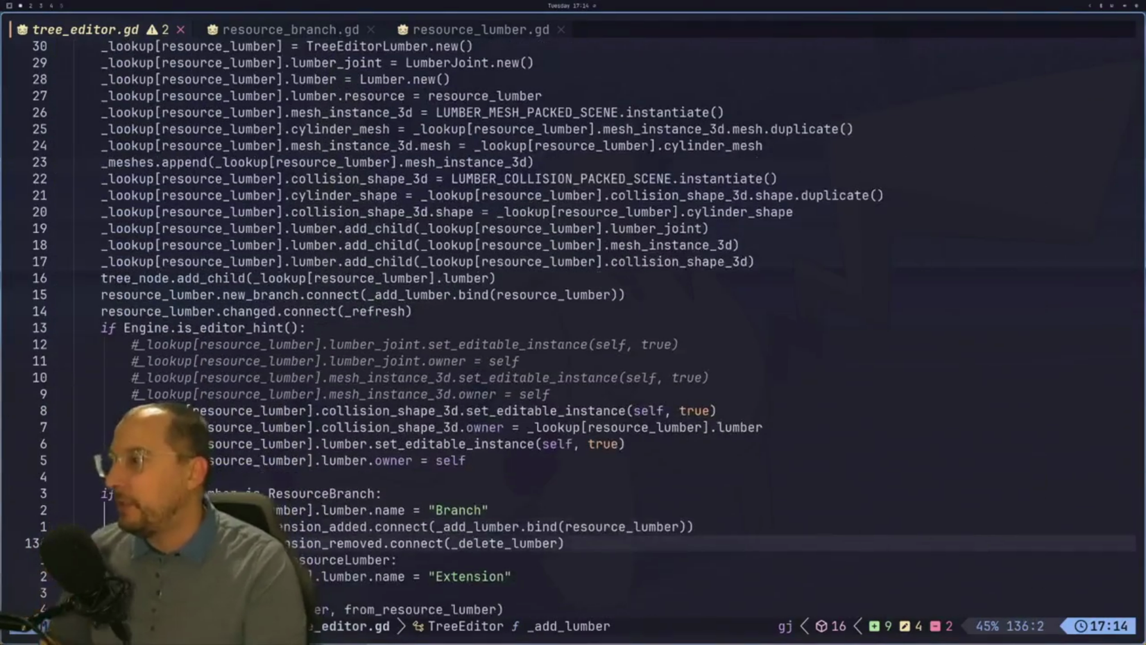
pyautogui.press('j')
pyautogui.press('j')
pyautogui.press('j')
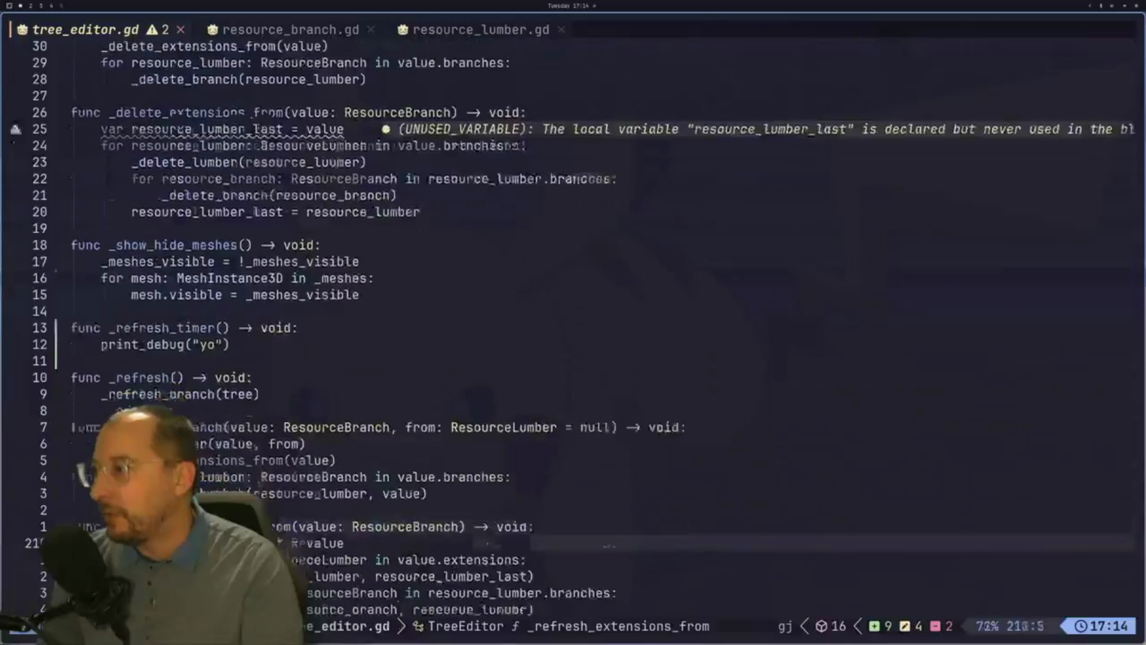
pyautogui.press('k')
pyautogui.press('k')
pyautogui.press('k')
pyautogui.press('j')
pyautogui.press('k')
pyautogui.press('k')
pyautogui.press('k')
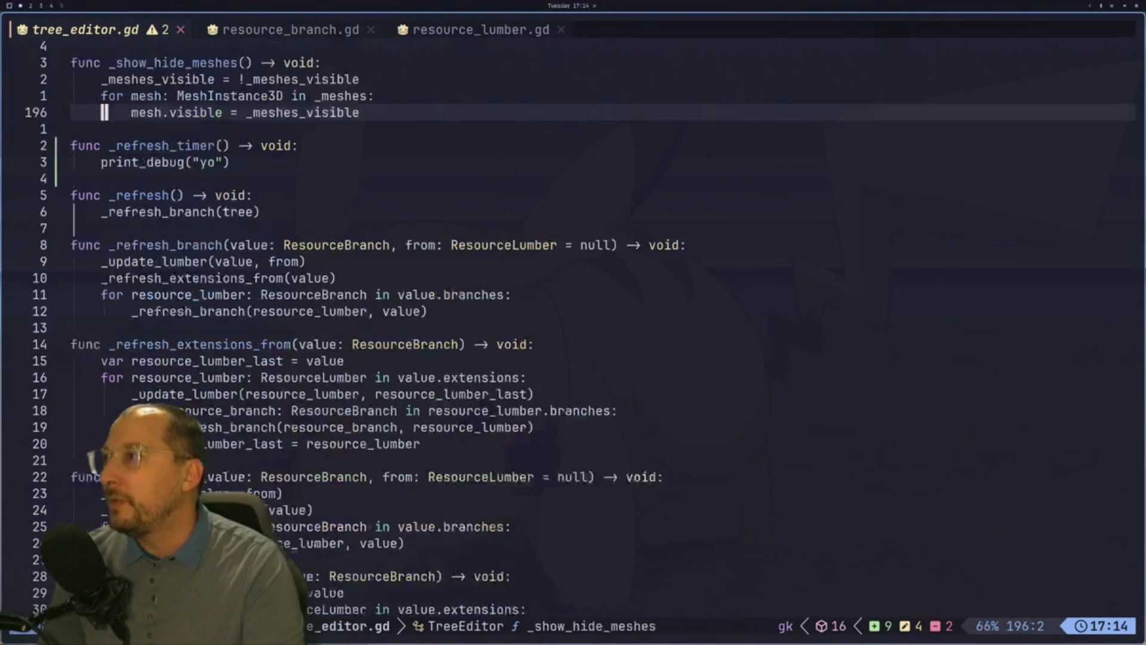
pyautogui.press('k')
pyautogui.press('k')
pyautogui.press('k')
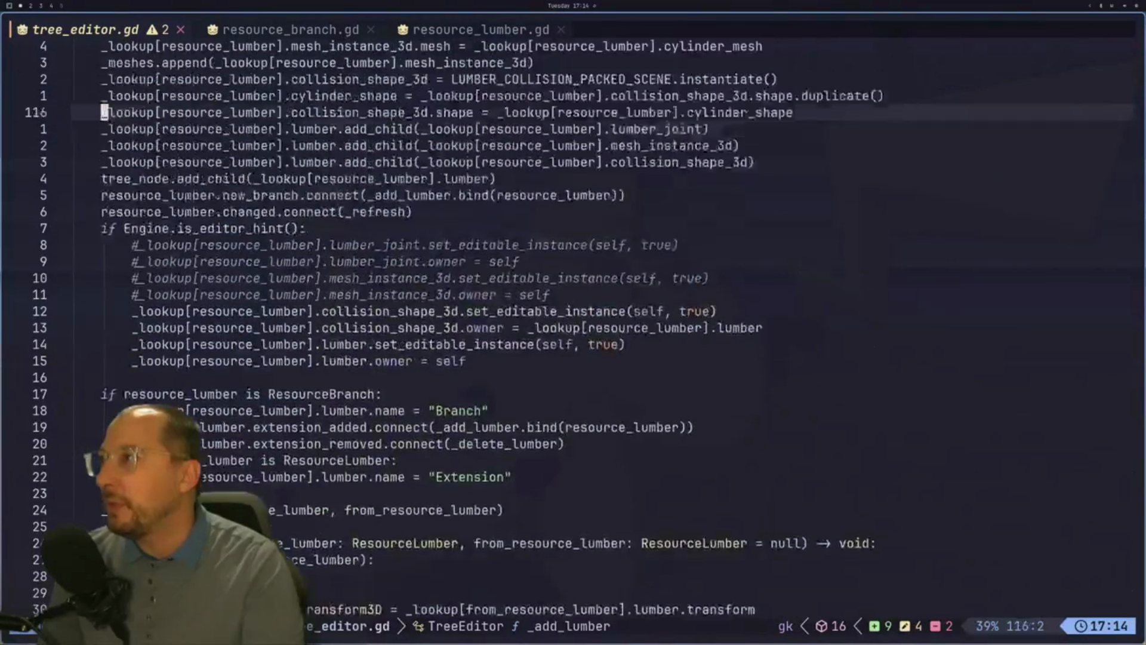
pyautogui.press('k')
pyautogui.press('k')
pyautogui.press('k')
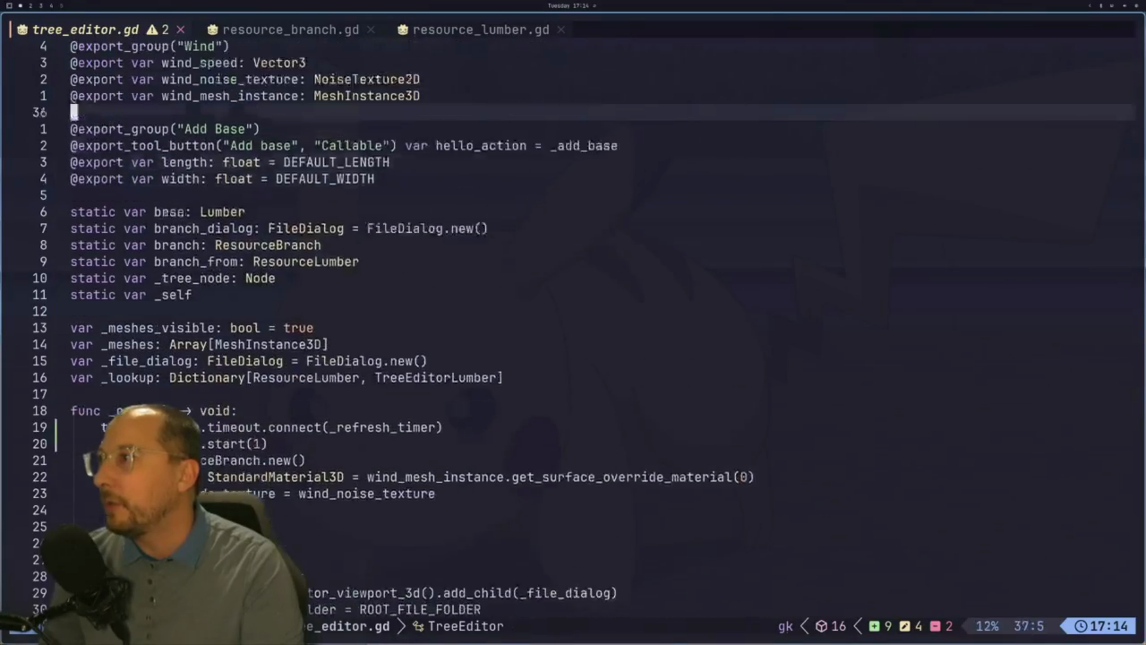
pyautogui.press('j')
pyautogui.press('j')
pyautogui.press('j')
pyautogui.press('j')
pyautogui.press('j')
pyautogui.press('j')
pyautogui.press('k')
pyautogui.press('k')
pyautogui.press('k')
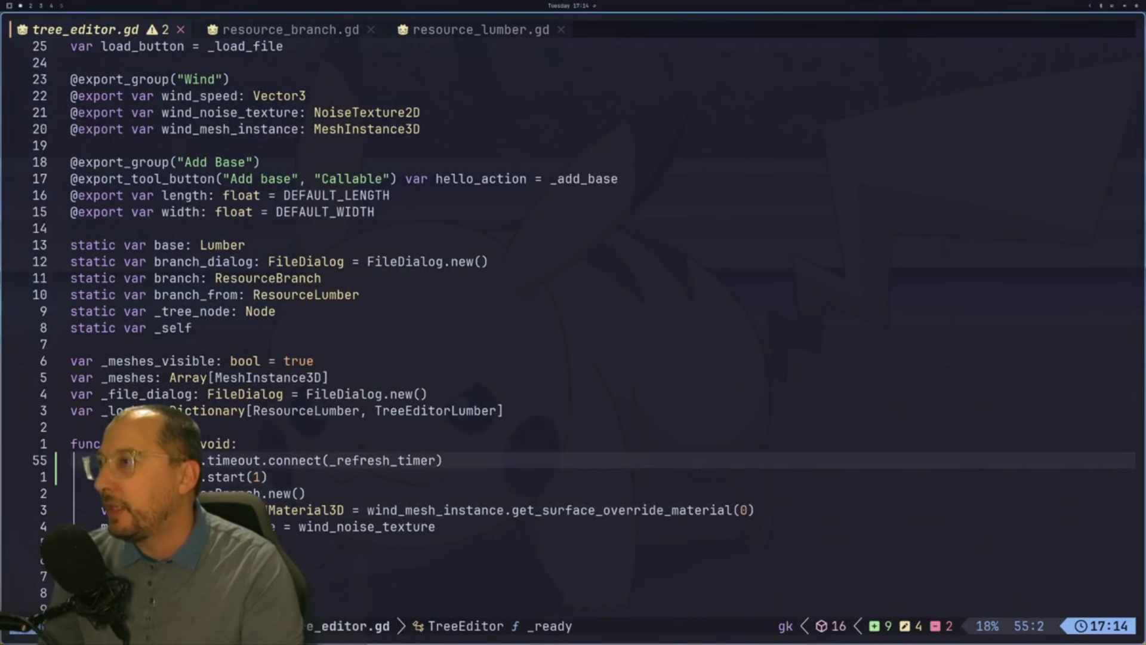
pyautogui.press('j')
pyautogui.press('j')
pyautogui.press('j')
pyautogui.press('k')
pyautogui.press('k')
pyautogui.press('k')
pyautogui.press('k')
pyautogui.press('k')
pyautogui.press('k')
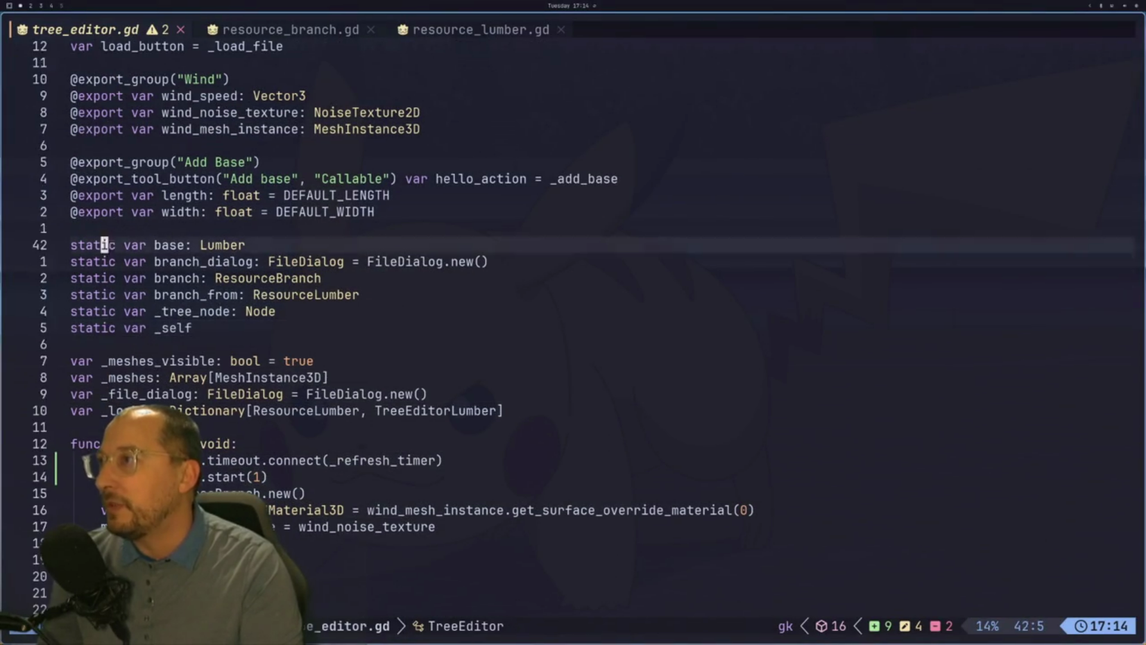
pyautogui.press('j')
pyautogui.press('j')
pyautogui.press('j')
pyautogui.press('j')
pyautogui.press('k')
pyautogui.press('k')
pyautogui.press('k')
pyautogui.press('j')
pyautogui.press('j')
pyautogui.press('j')
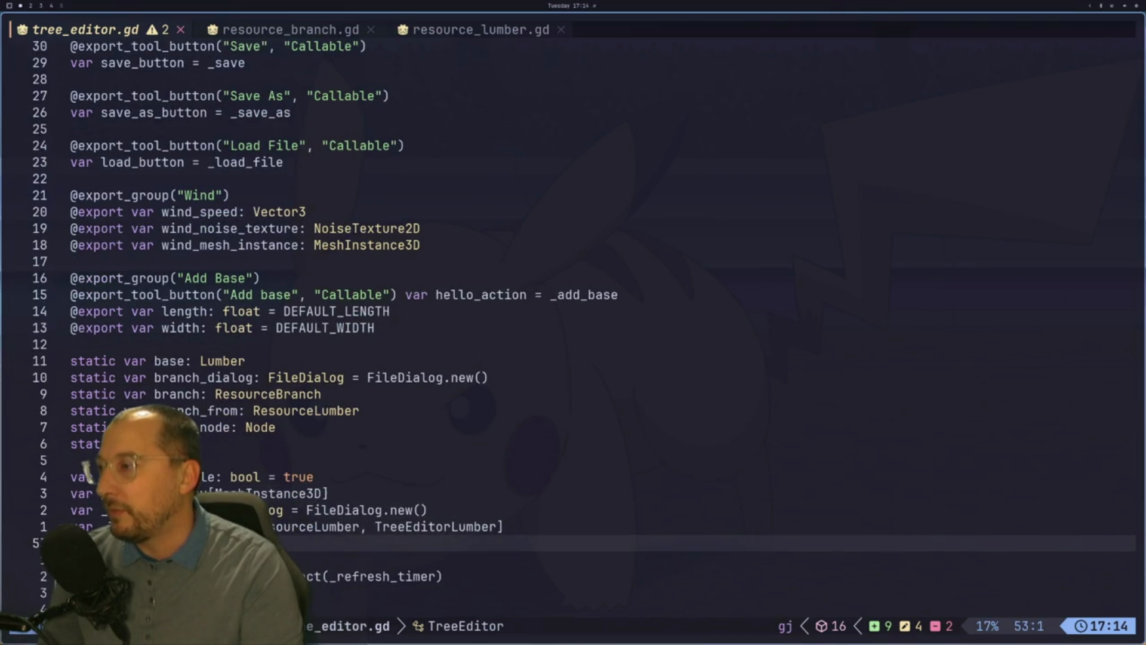
# Type a new class-level var declaration above _ready in tree_editor.gd and save with :w.
pyautogui.write('i\ttimer.s')
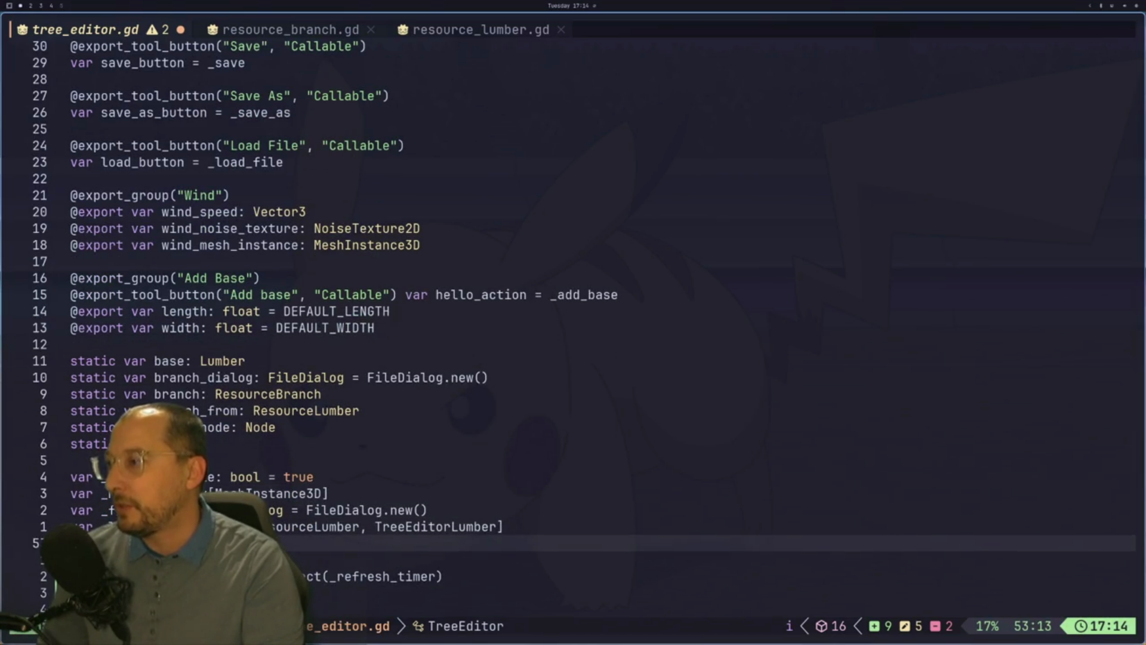
pyautogui.write('e')
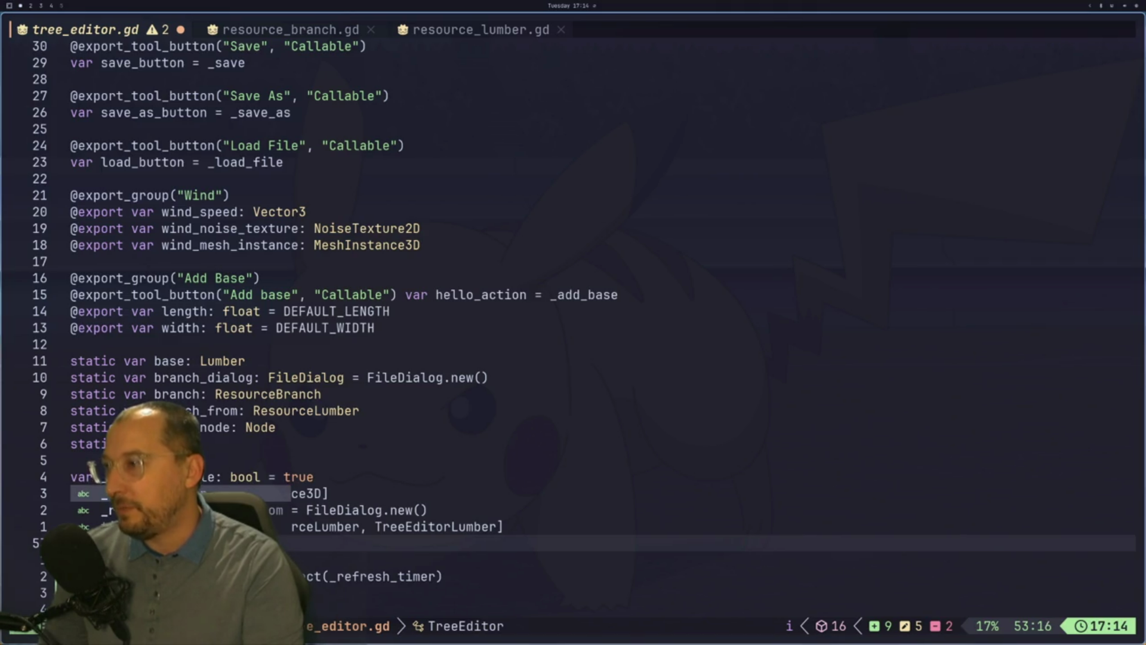
pyautogui.press('Escape')
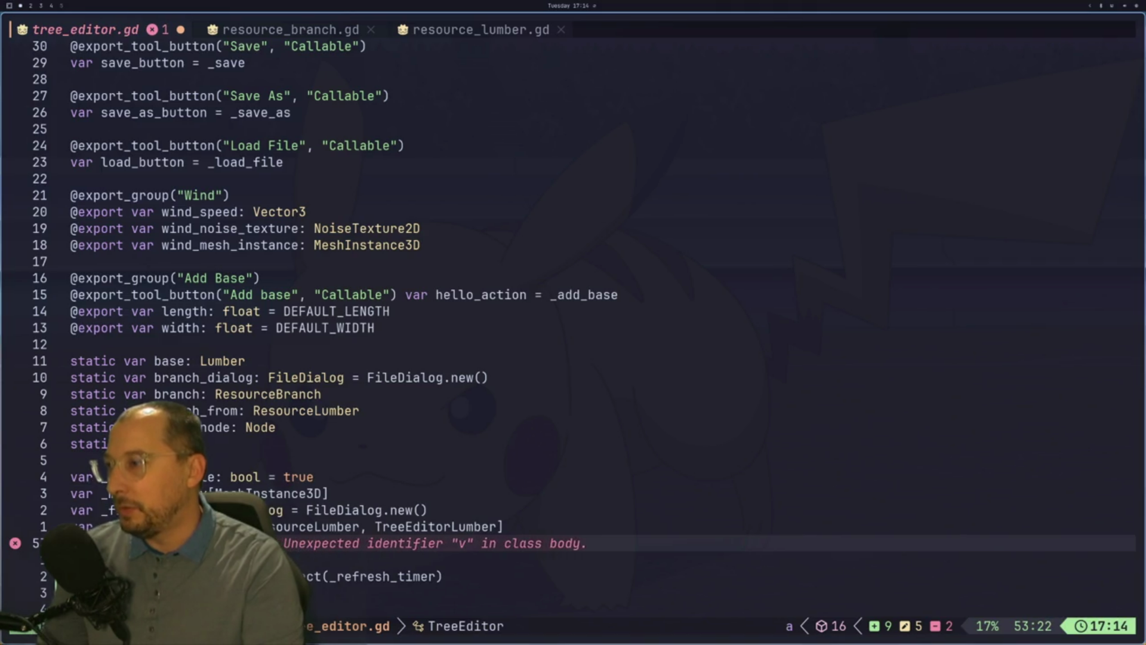
pyautogui.write('ar _labels:')
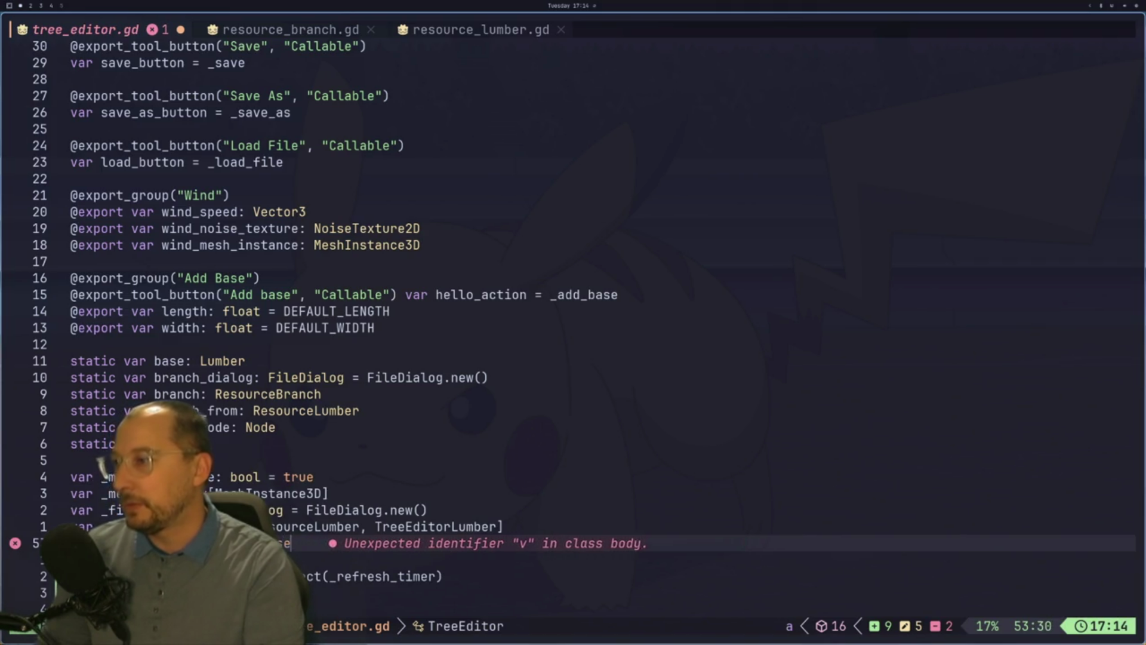
pyautogui.press('Return')
pyautogui.press('Escape')
pyautogui.write(':w')
pyautogui.press('Return')
# Wrap the _refresh_branch(tree) call under 'if tree.visible:' and remove the leftover empty line.
pyautogui.press('j')
pyautogui.press('j')
pyautogui.press('j')
pyautogui.press('j')
pyautogui.press('j')
pyautogui.press('j')
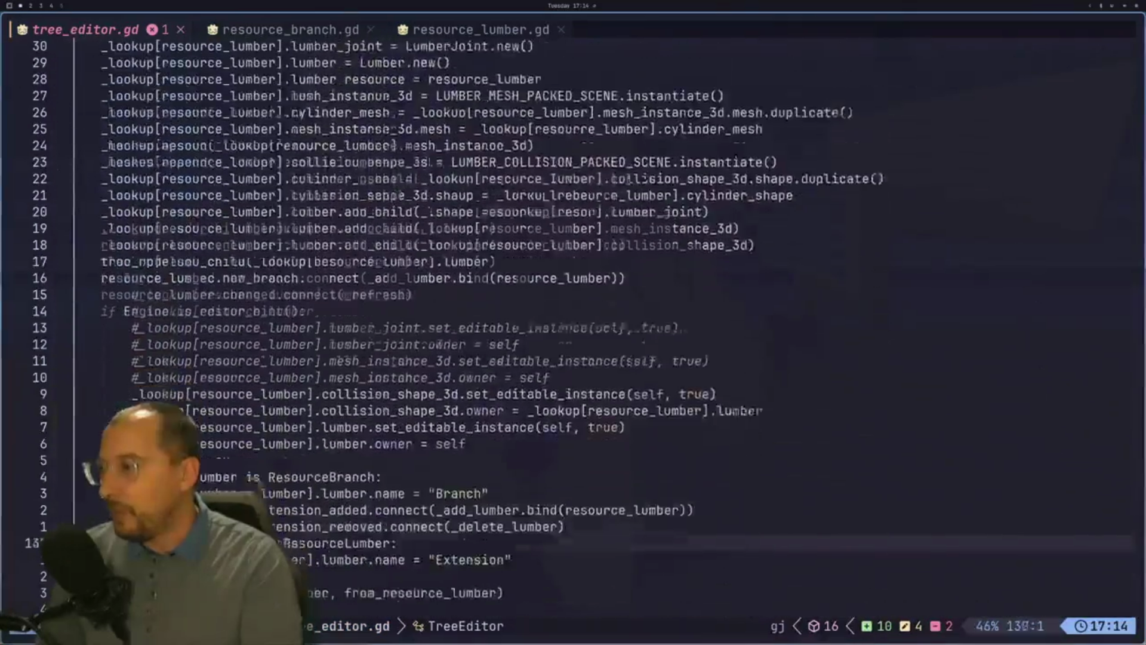
pyautogui.press('j')
pyautogui.press('j')
pyautogui.press('j')
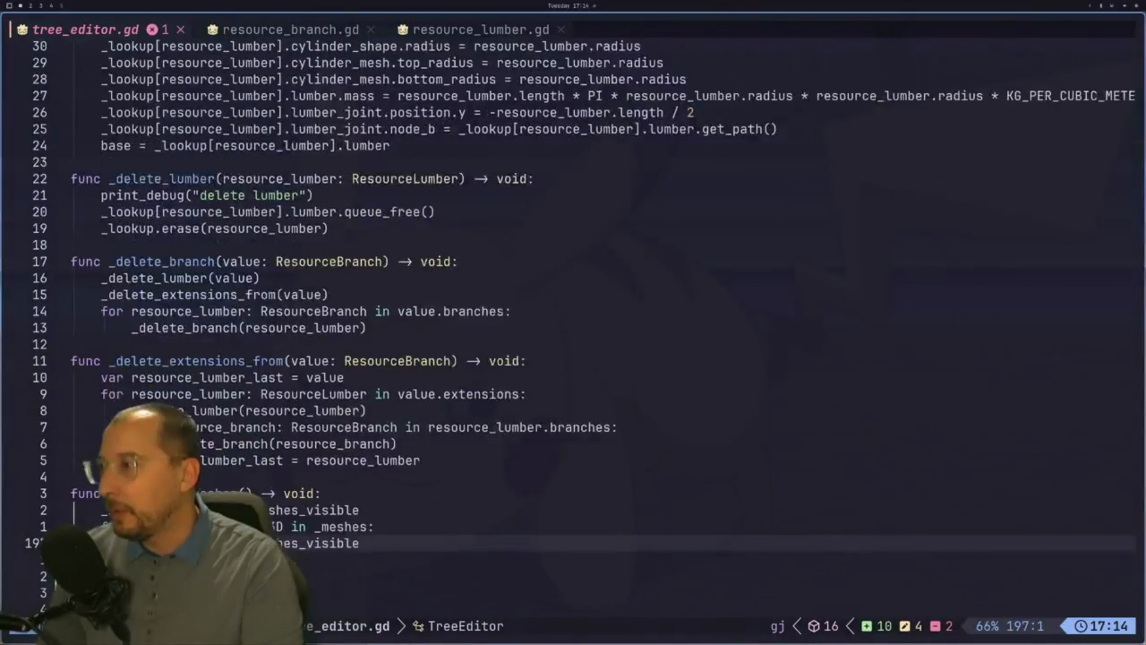
pyautogui.press('k')
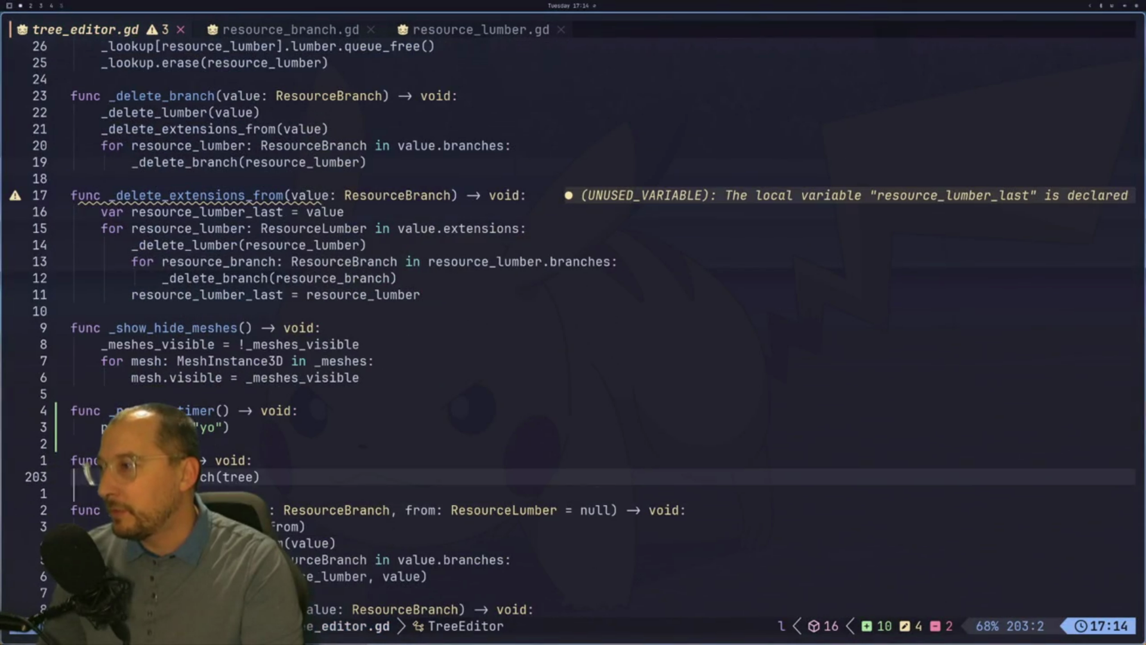
pyautogui.press('d')
pyautogui.press('d')
pyautogui.press('k')
pyautogui.press('k')
pyautogui.press('k')
pyautogui.press('o')
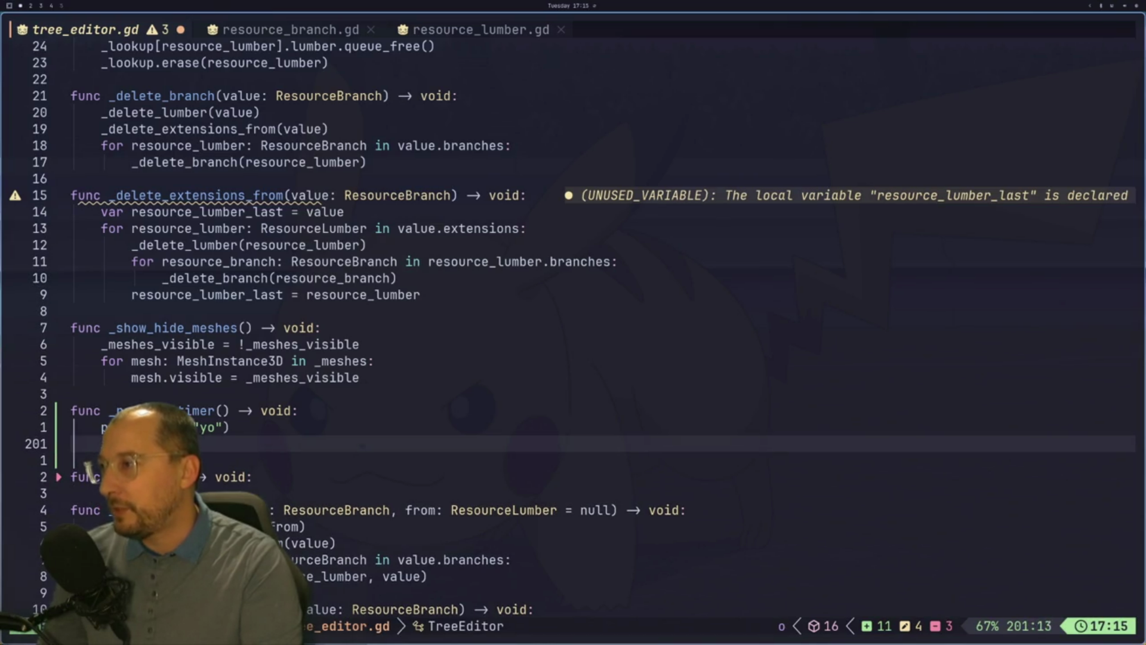
pyautogui.write('if tree.visible:')
pyautogui.press('Return')
pyautogui.press('Escape')
pyautogui.press('p')
pyautogui.press('k')
pyautogui.press('j')
pyautogui.press('k')
pyautogui.press('d')
pyautogui.press('d')
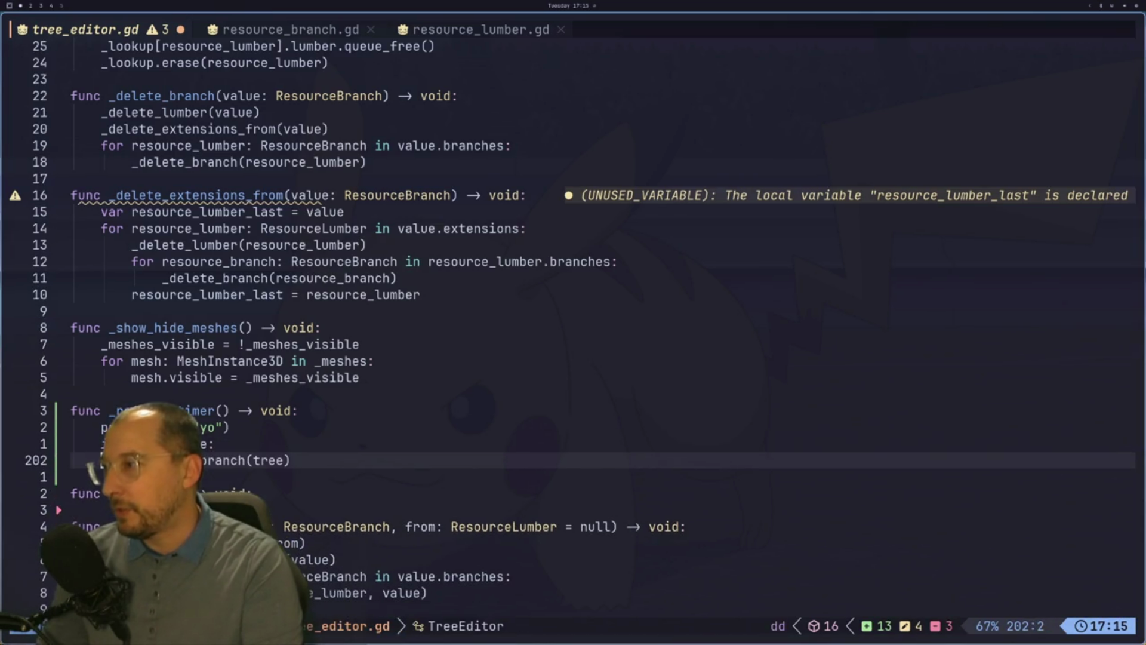
# Add a line above the refresh call resetting the bool flag to false, and save.
pyautogui.press('O')
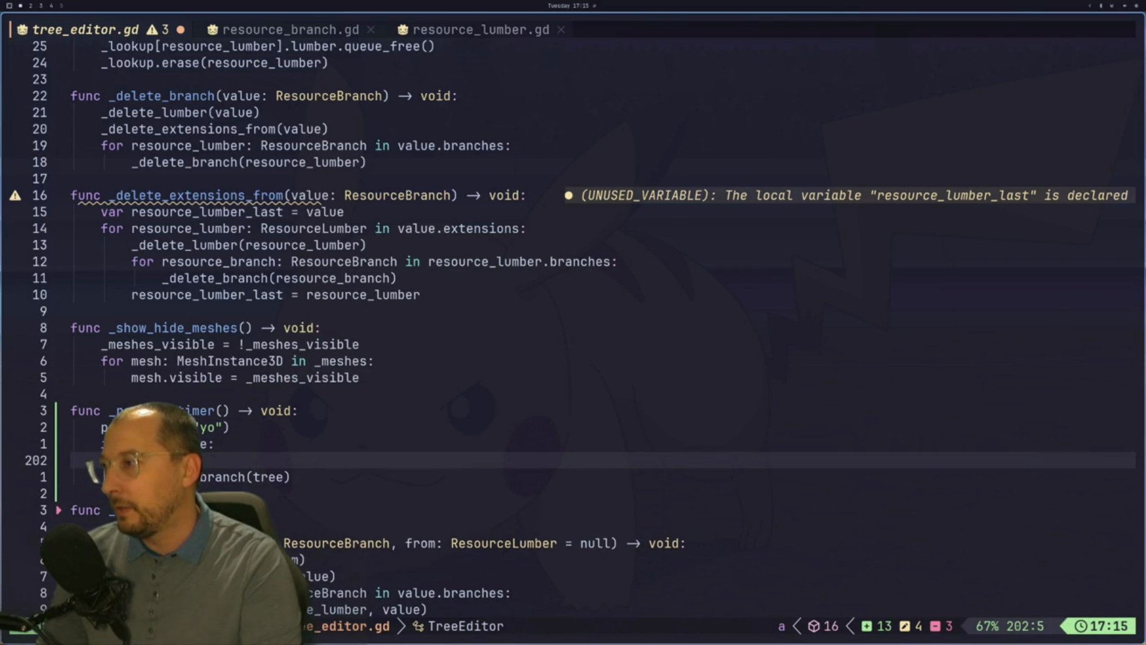
pyautogui.press('BackSpace')
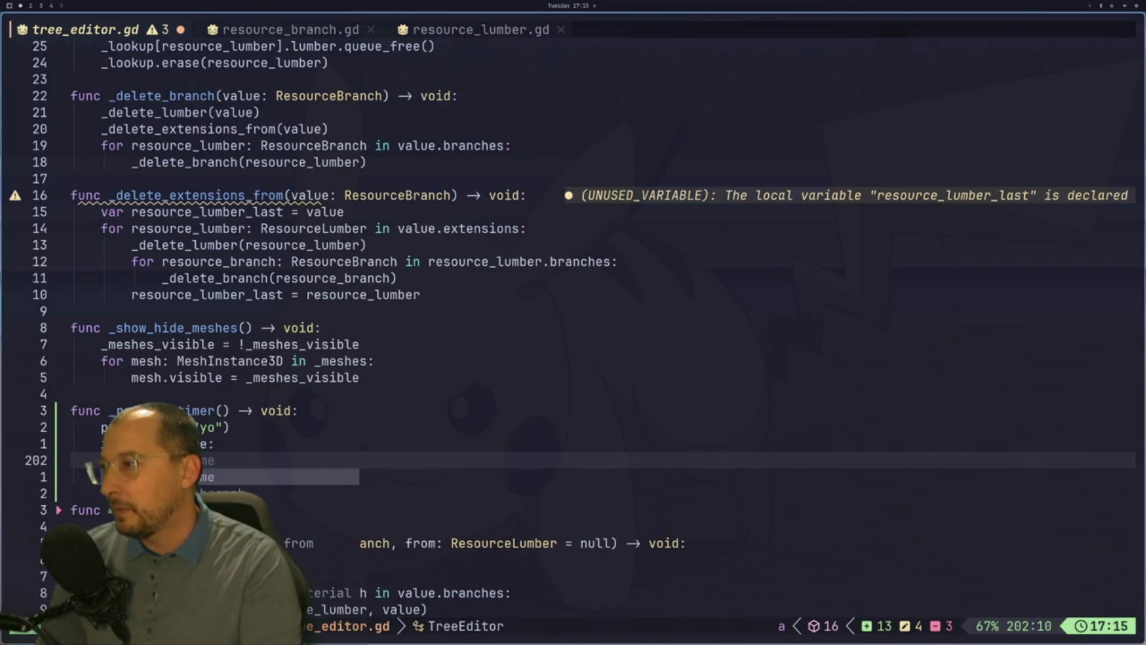
pyautogui.write('=')
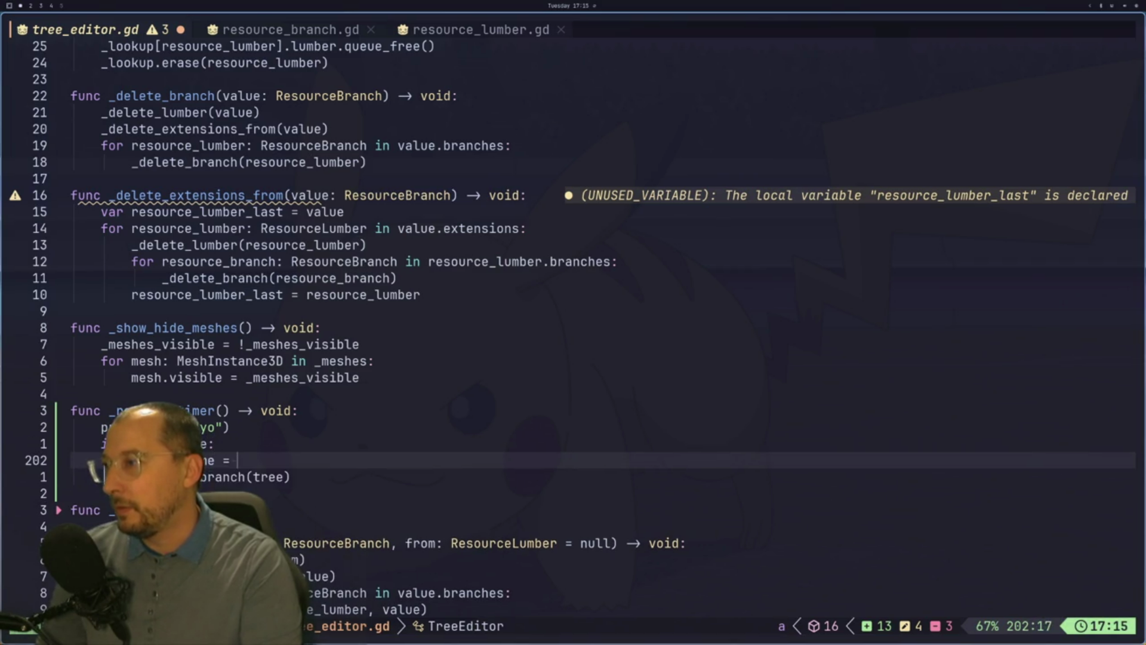
pyautogui.press('Escape')
pyautogui.press('j')
pyautogui.press('j')
pyautogui.press('j')
pyautogui.press('i')
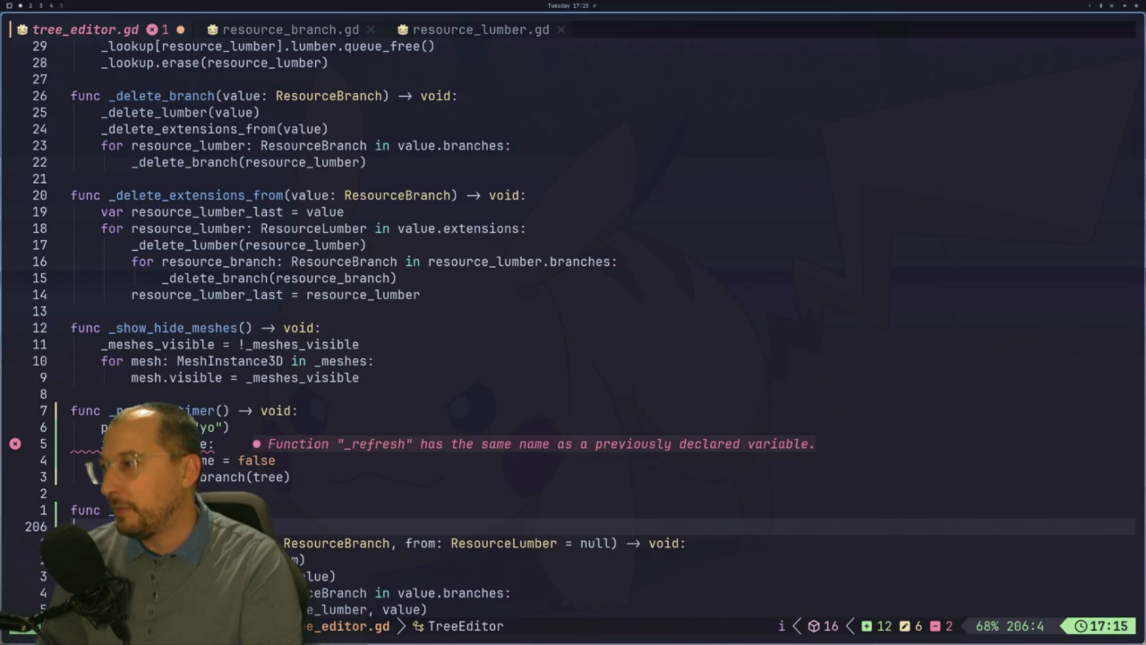
pyautogui.write('fre')
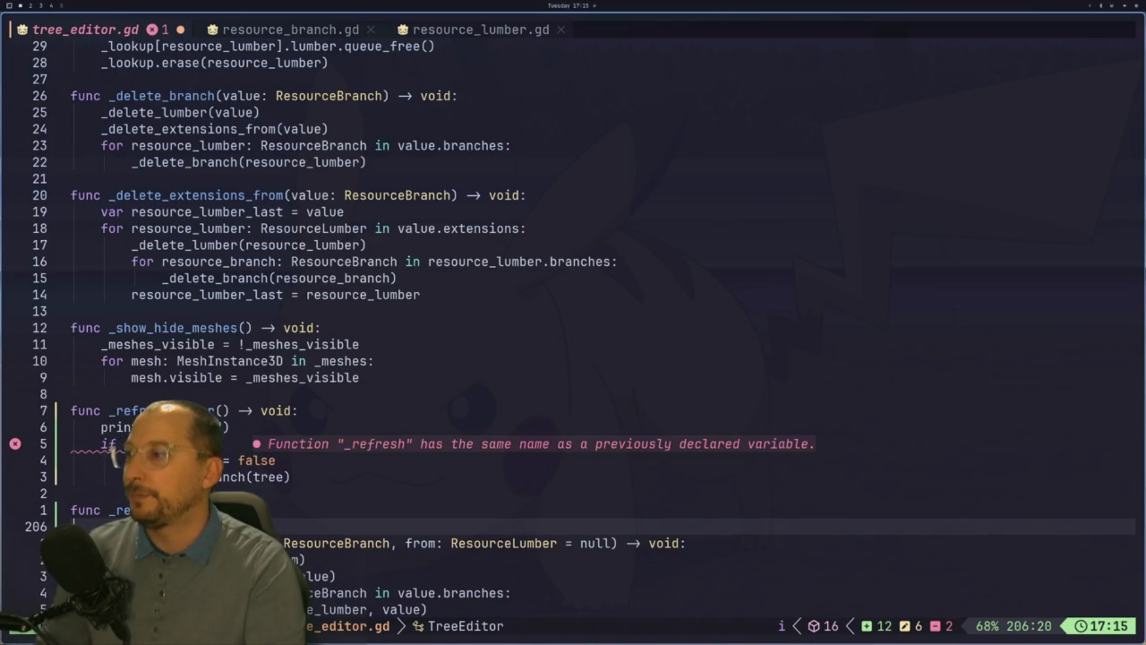
pyautogui.press('Escape')
pyautogui.press(':')
pyautogui.write('w')
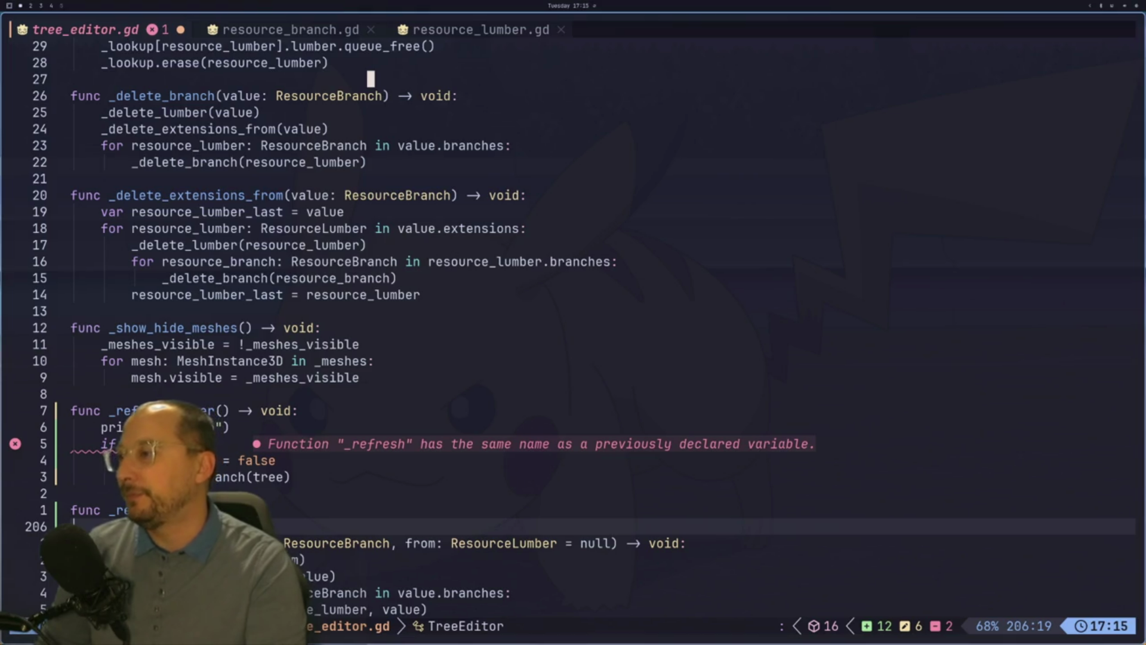
pyautogui.press('Return')
# Add a blank line below and save tree_editor.gd again.
pyautogui.press('o')
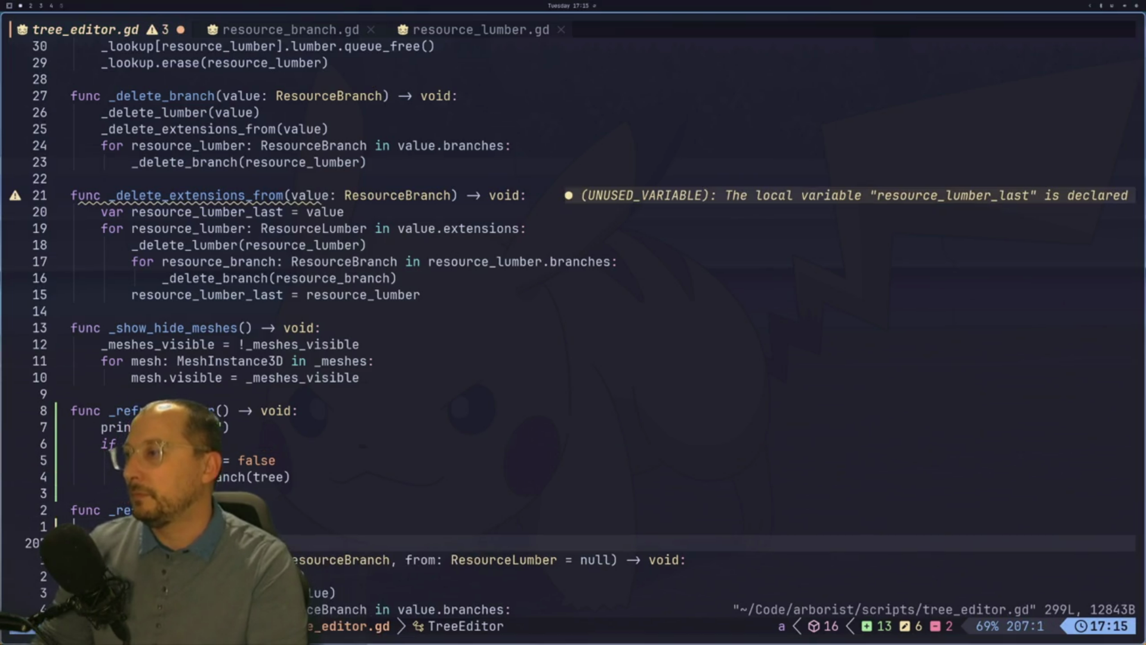
pyautogui.press('Escape')
pyautogui.write(':w')
pyautogui.press('Return')
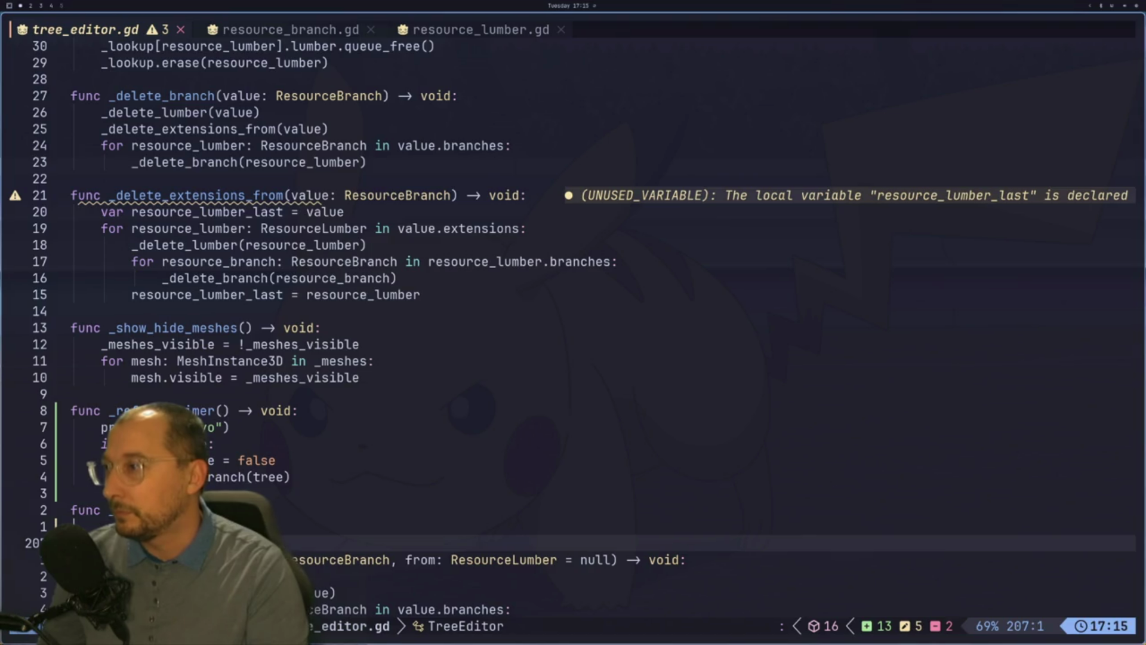
pyautogui.press('super+2')
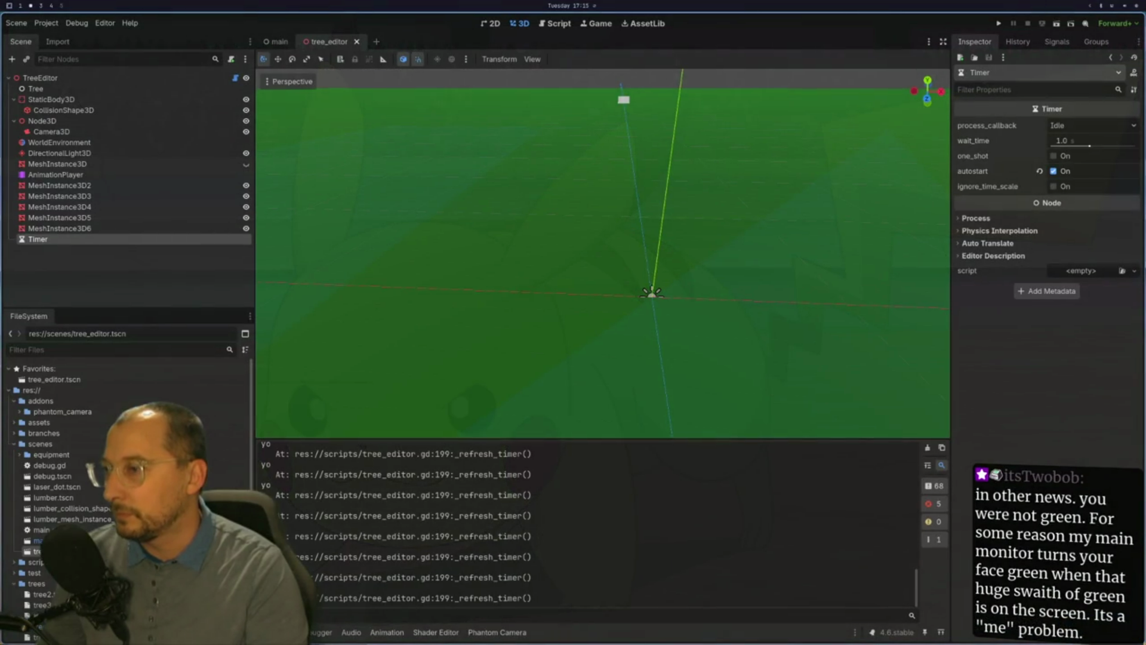
# Flip repeatedly between the Neovim workspace 1 and the Godot workspace 2, finishing on Godot.
pyautogui.press('super+1')
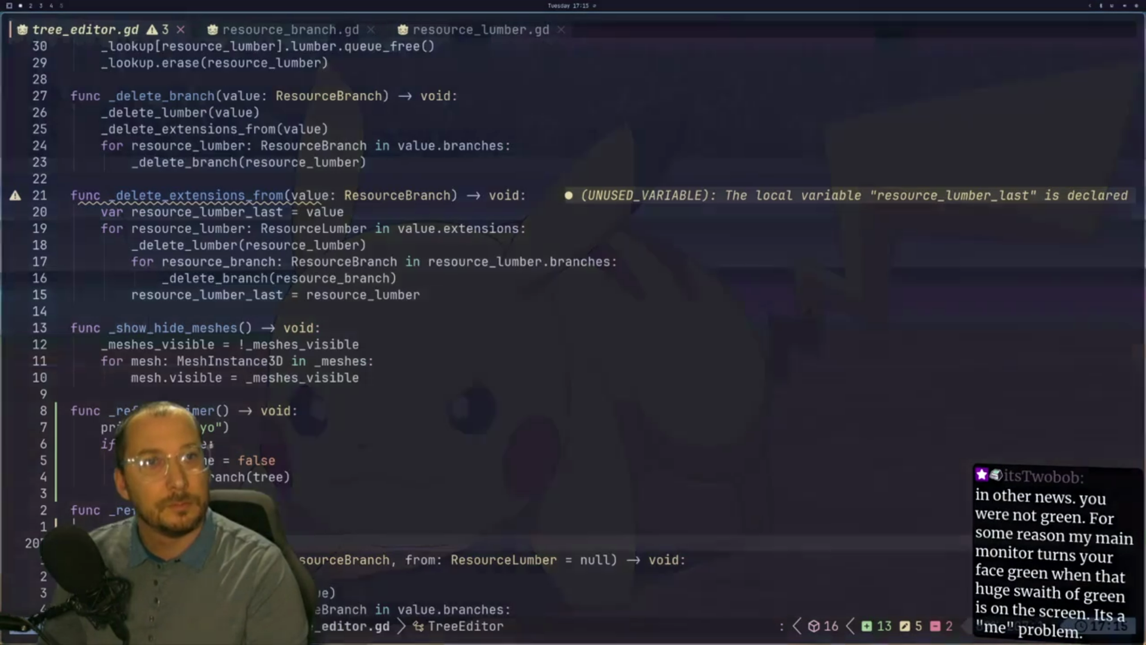
pyautogui.press('super+2')
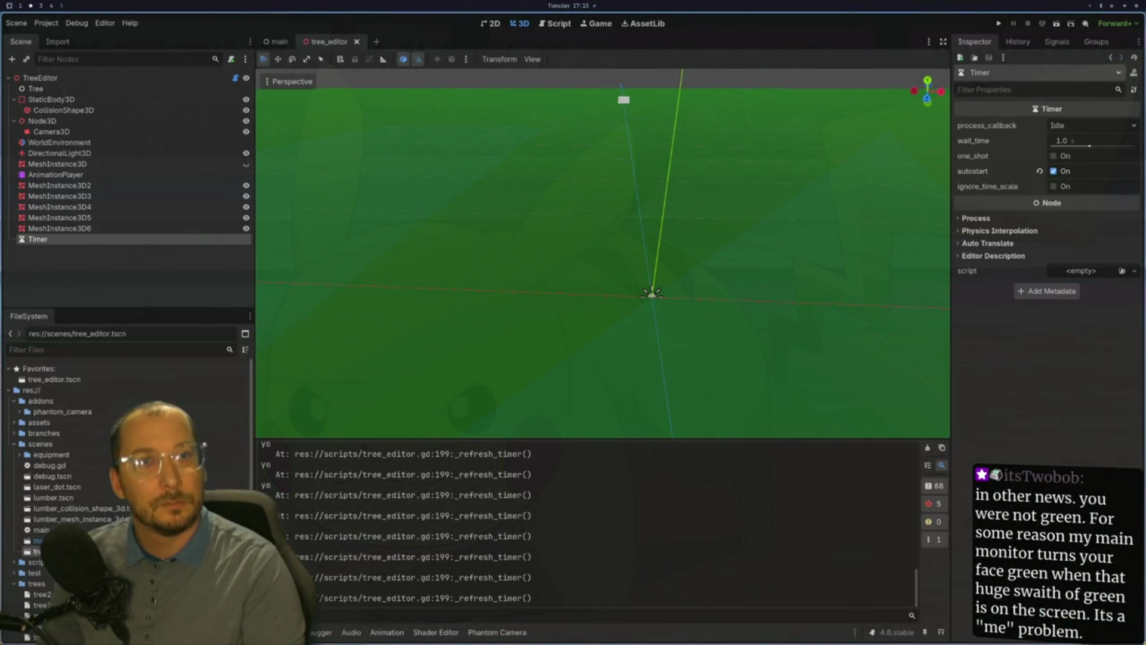
pyautogui.press('super+1')
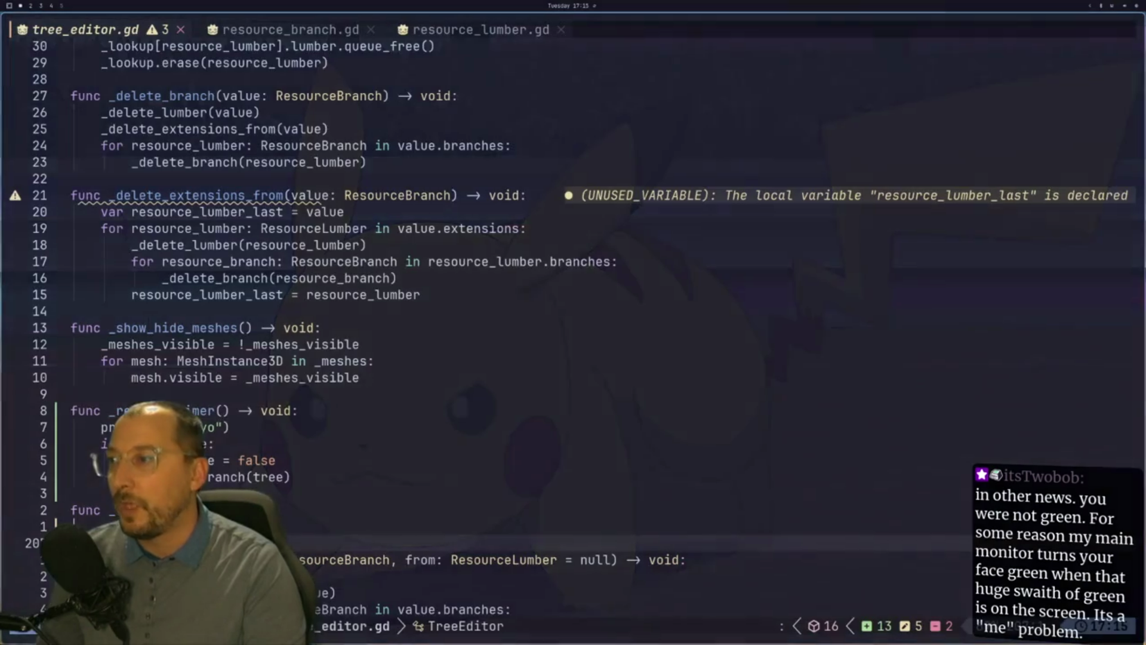
pyautogui.press('super+2')
pyautogui.press('super+1')
pyautogui.press('super+2')
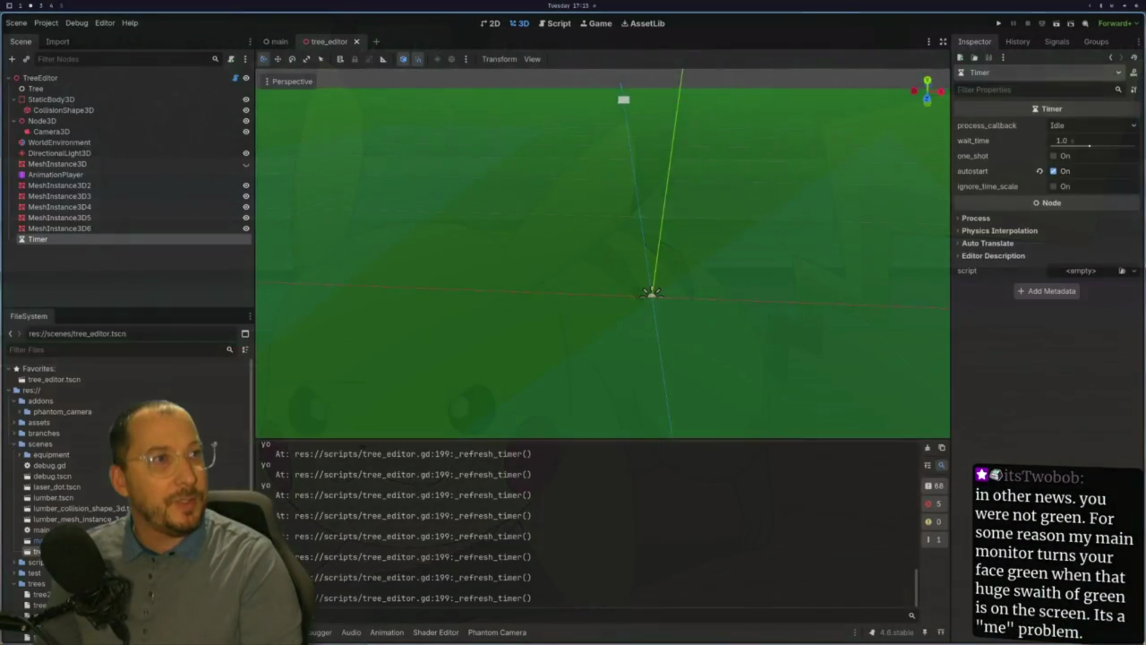
pyautogui.press('super+1')
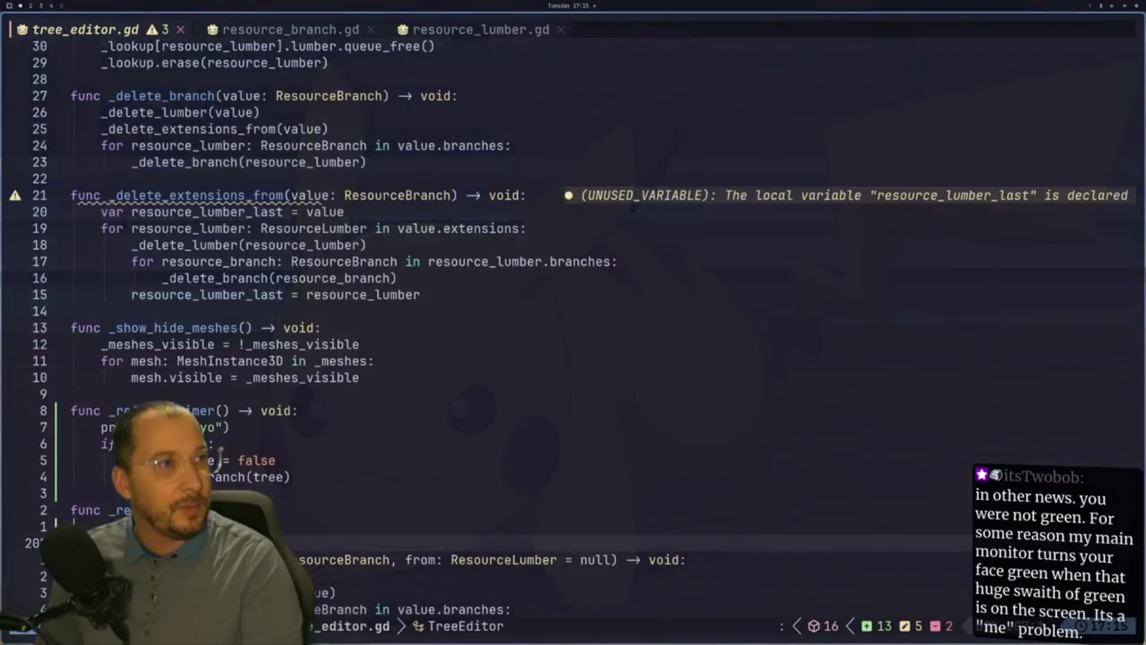
pyautogui.press('super+2')
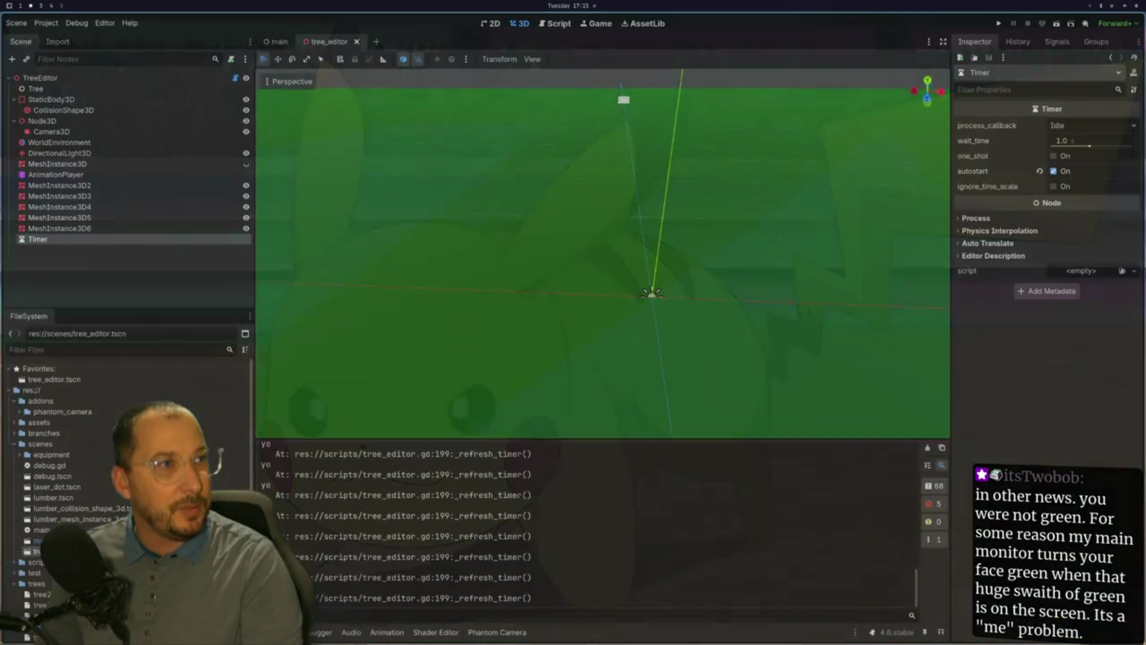
pyautogui.press('super+1')
pyautogui.press('super+2')
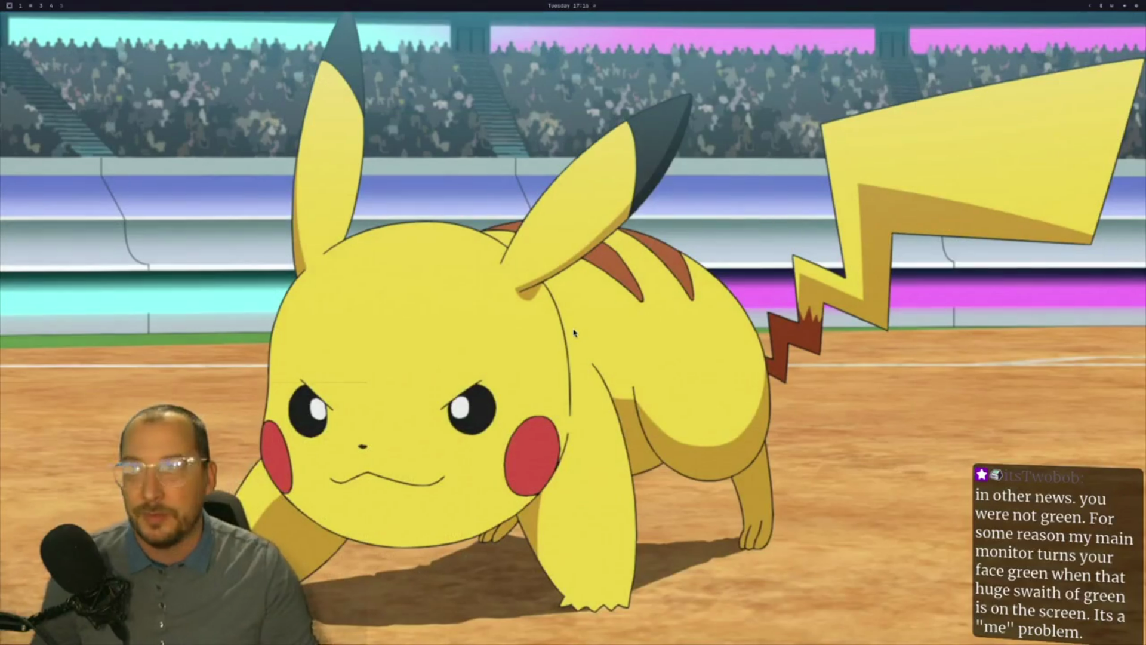
# Relaunch Godot from the app launcher by searching 'godot', then open the Arborist project.
pyautogui.press('super+d')
pyautogui.write('godot')
pyautogui.press('Return')
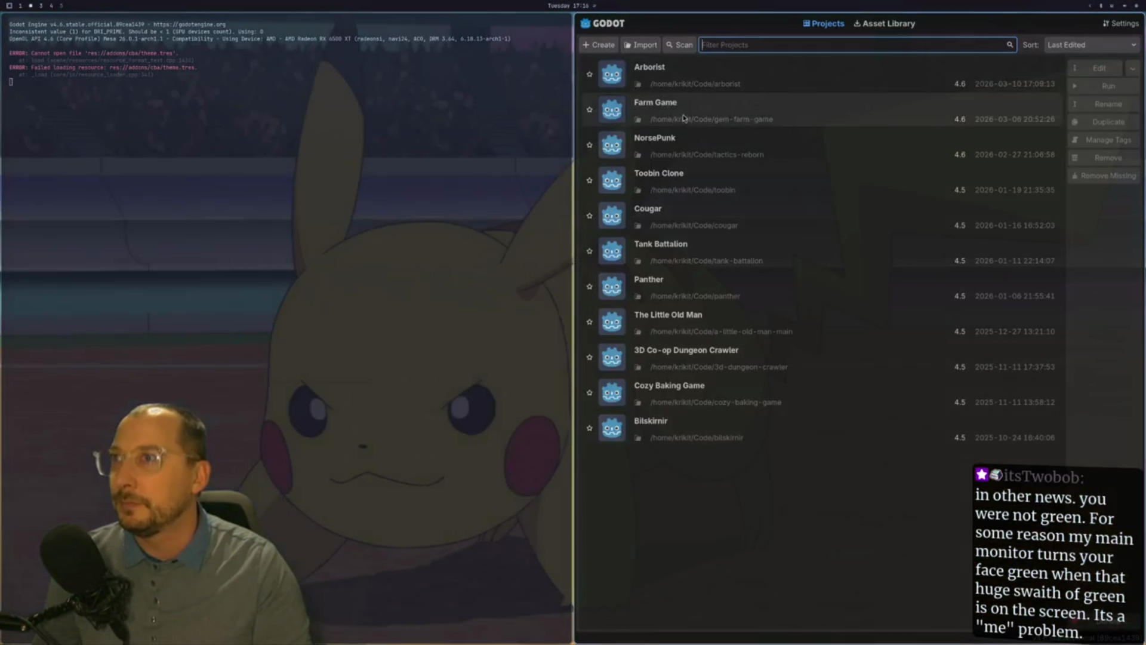
pyautogui.click(1087, 70)
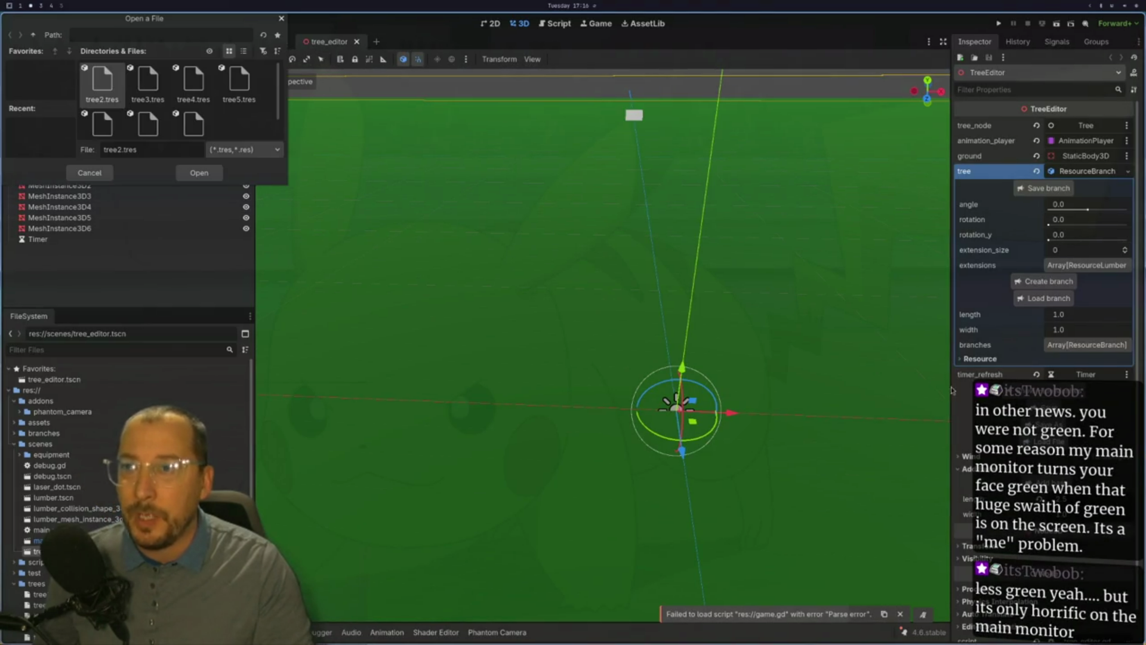
# Choose tree7.res in the Open a File dialog and load it as the TreeEditor's tree.
pyautogui.scroll(-1, 238, 123)
pyautogui.scroll(1, 234, 110)
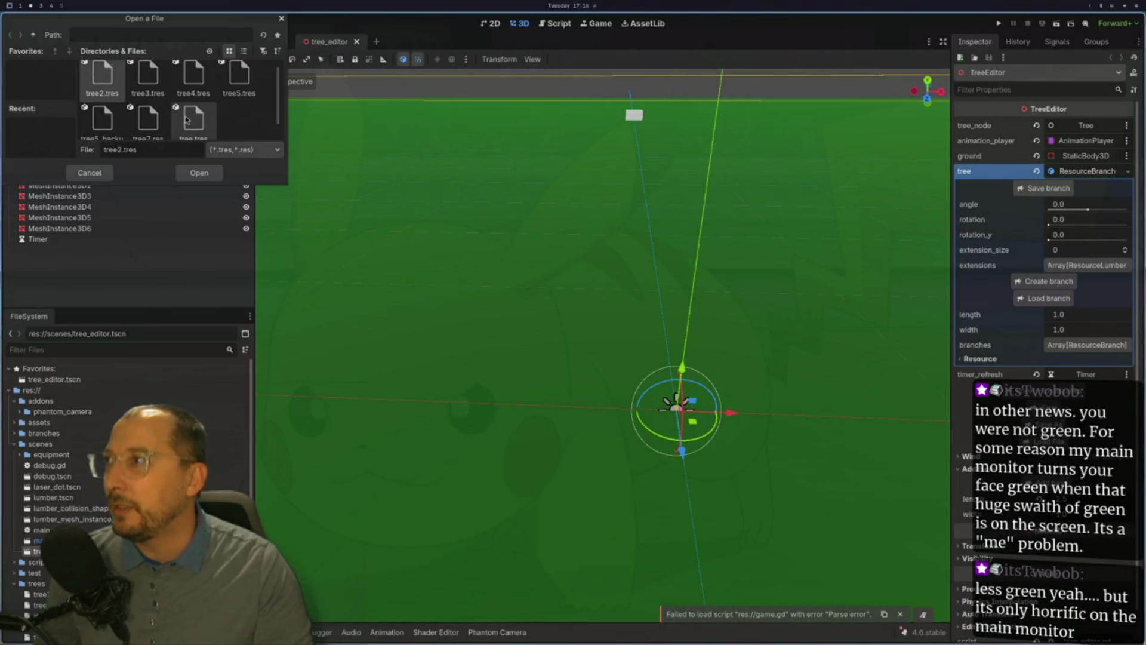
pyautogui.click(148, 120)
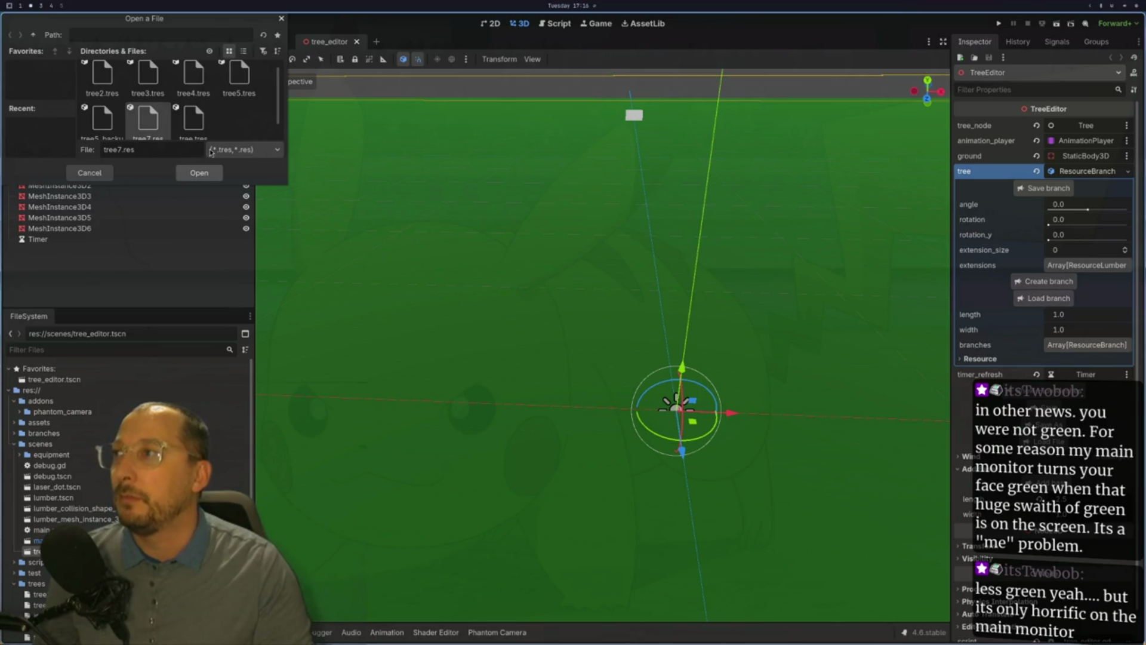
pyautogui.click(185, 173)
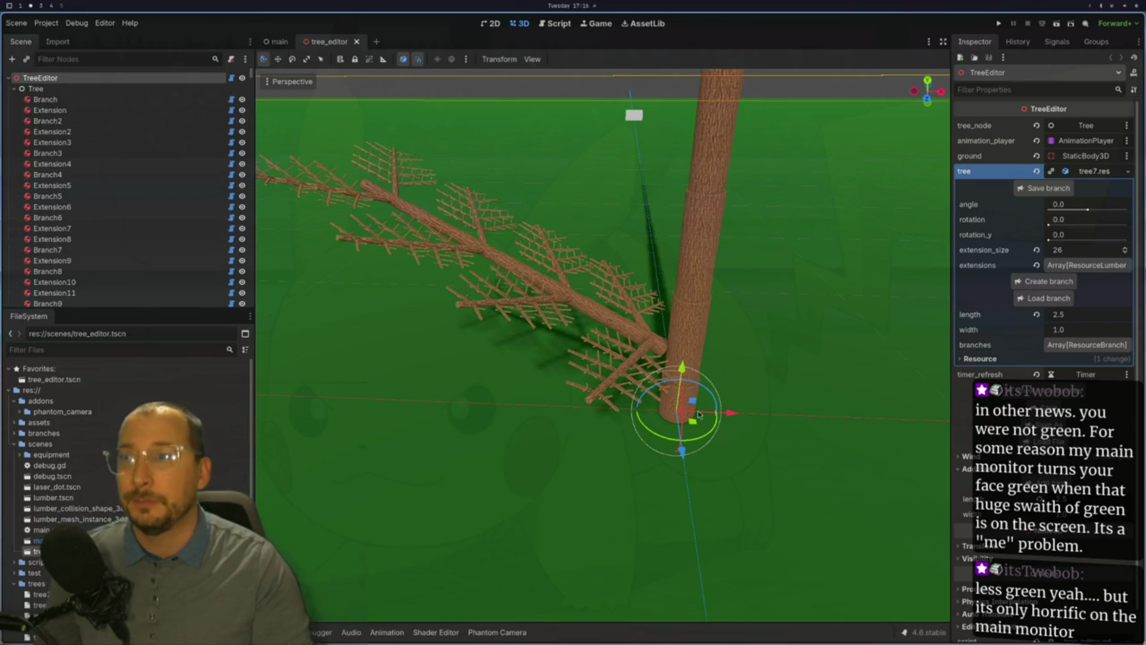
# Select the tree's first Extension node in the Scene dock and open a floating btop system monitor.
pyautogui.click(687, 341)
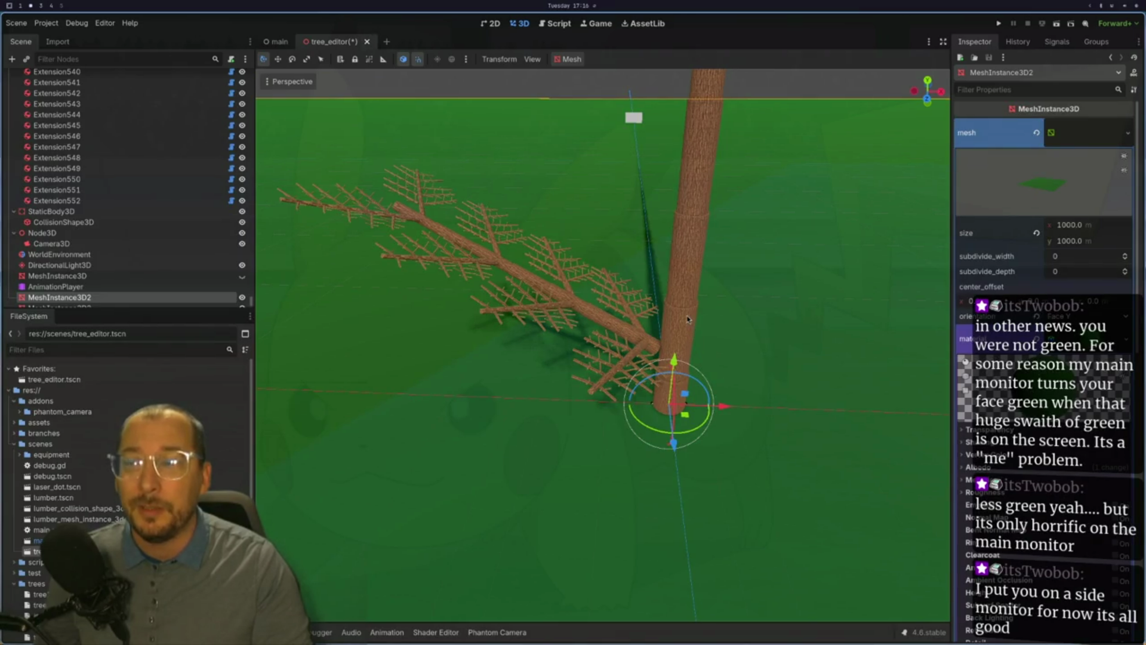
pyautogui.click(690, 328)
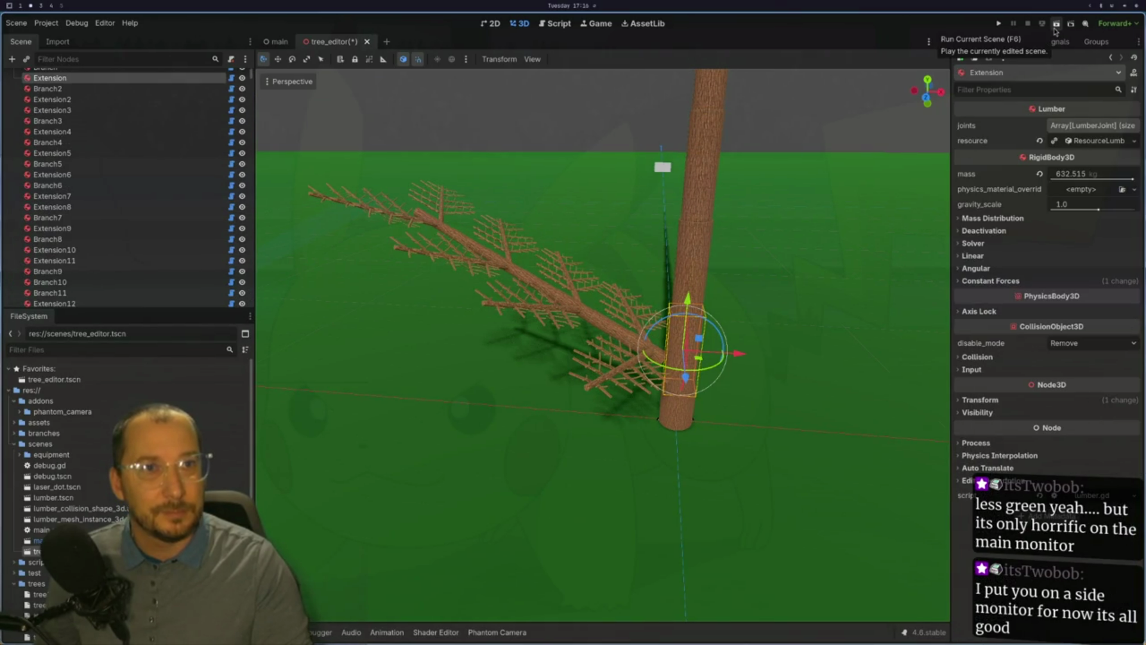
pyautogui.click(1136, 5)
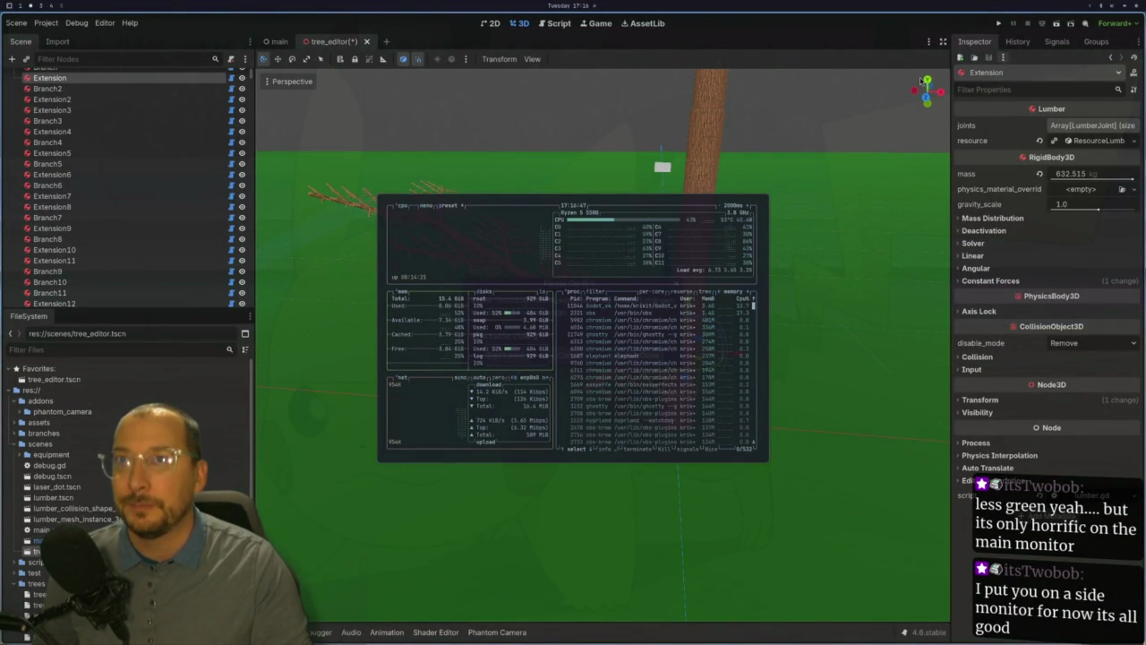
# Close the floating btop, keep the unsaved scene, and reopen btop tiled beside Godot.
pyautogui.hotkey('ctrl', 'shift', 'w')
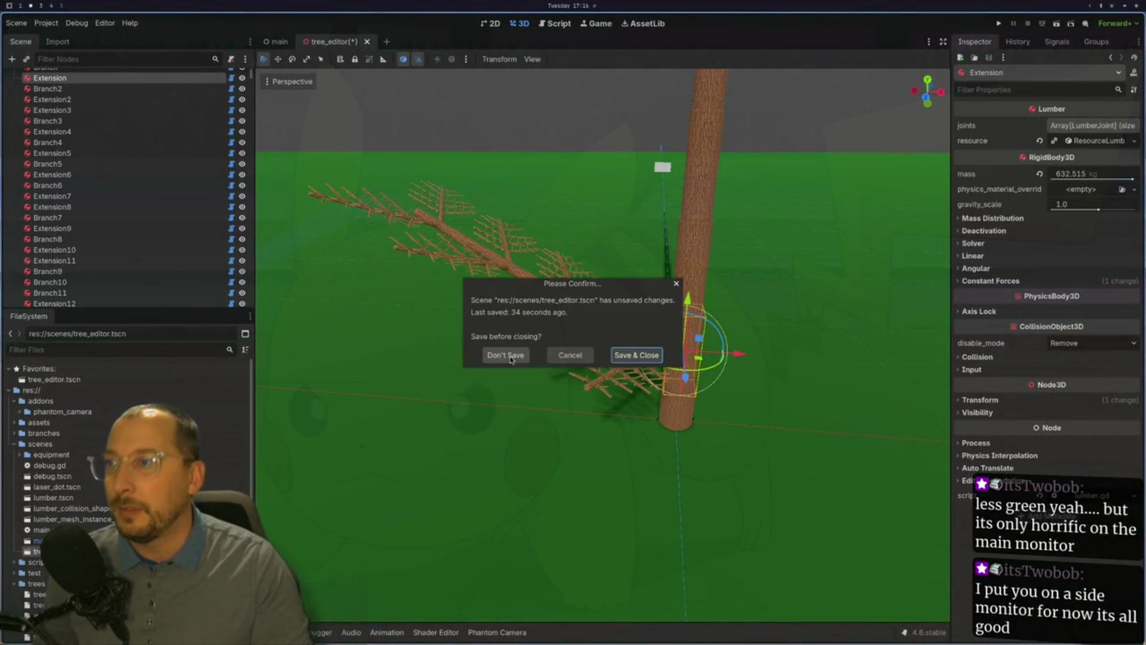
pyautogui.click(566, 354)
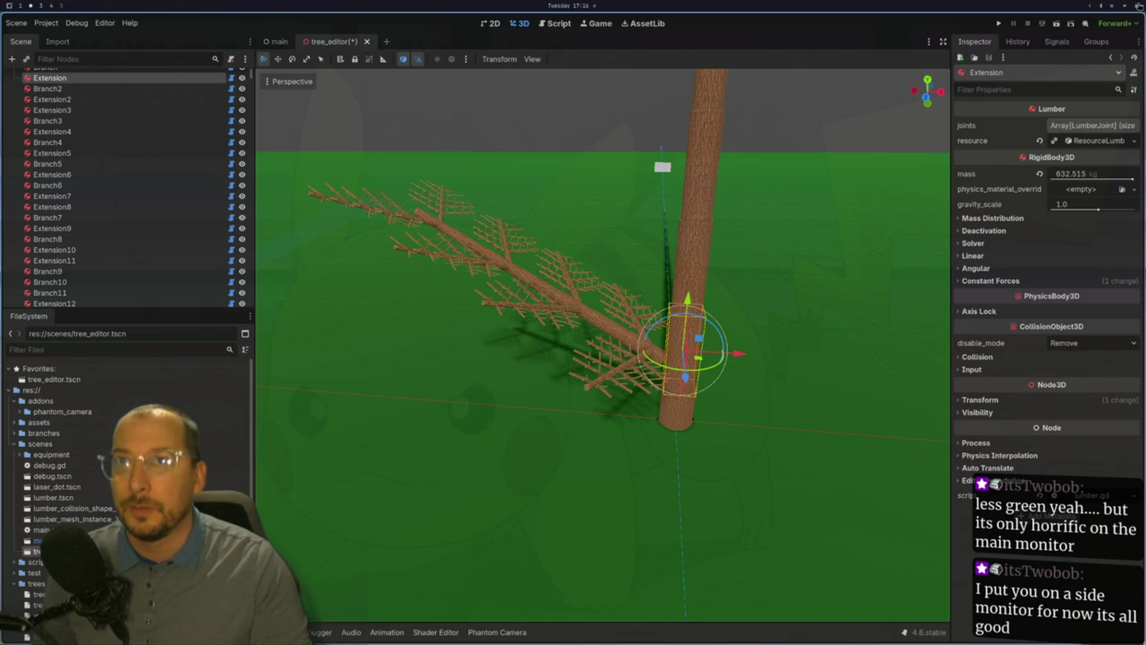
pyautogui.press('super+Return')
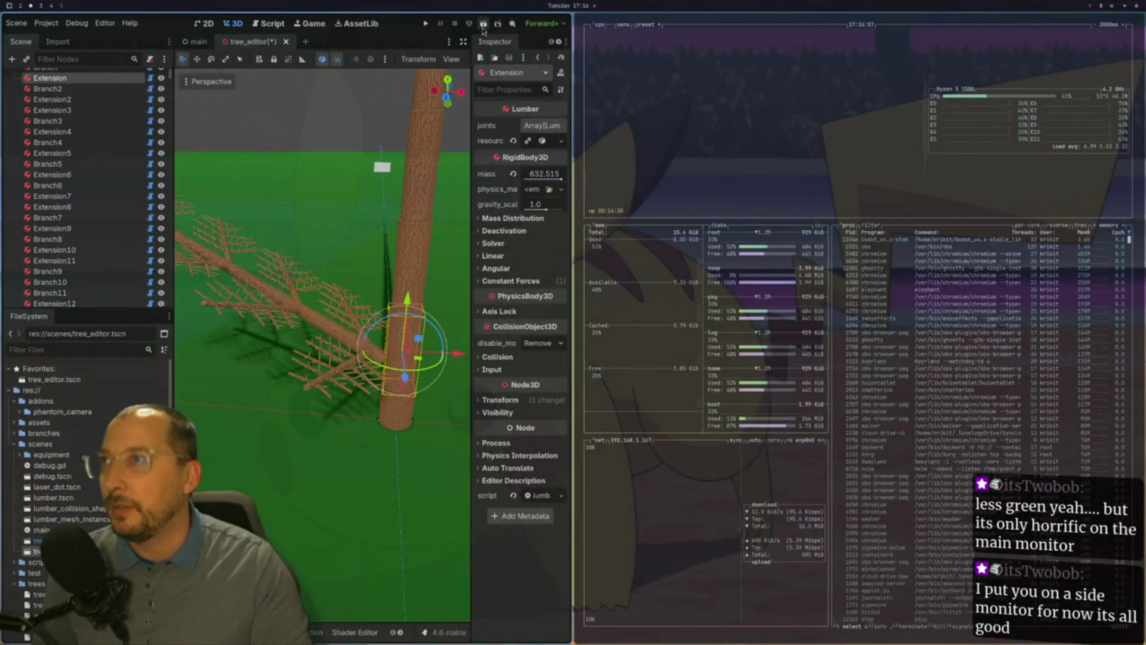
# Run the current tree scene, dismiss the save warning, and make the game window fullscreen.
pyautogui.click(483, 25)
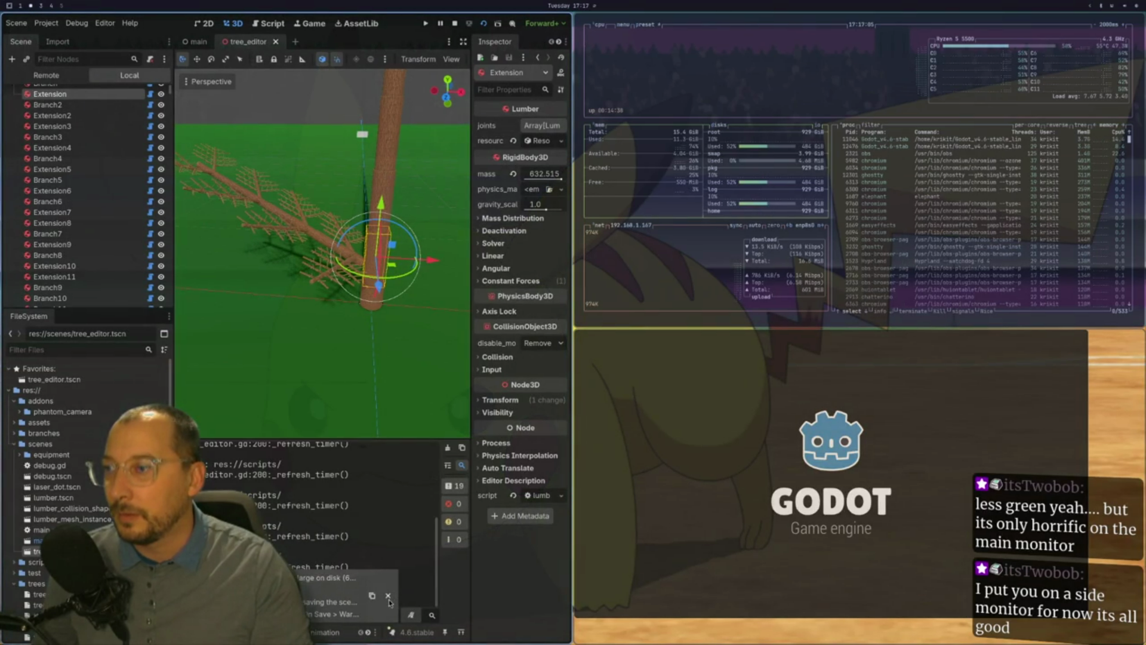
pyautogui.click(389, 597)
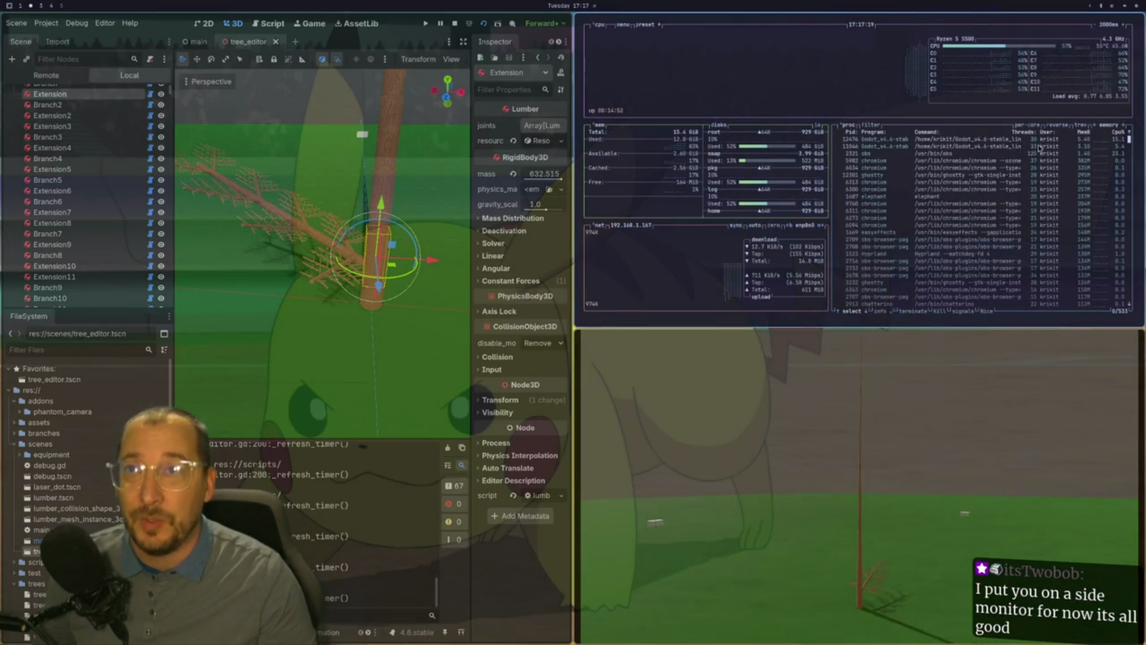
pyautogui.press('super+f')
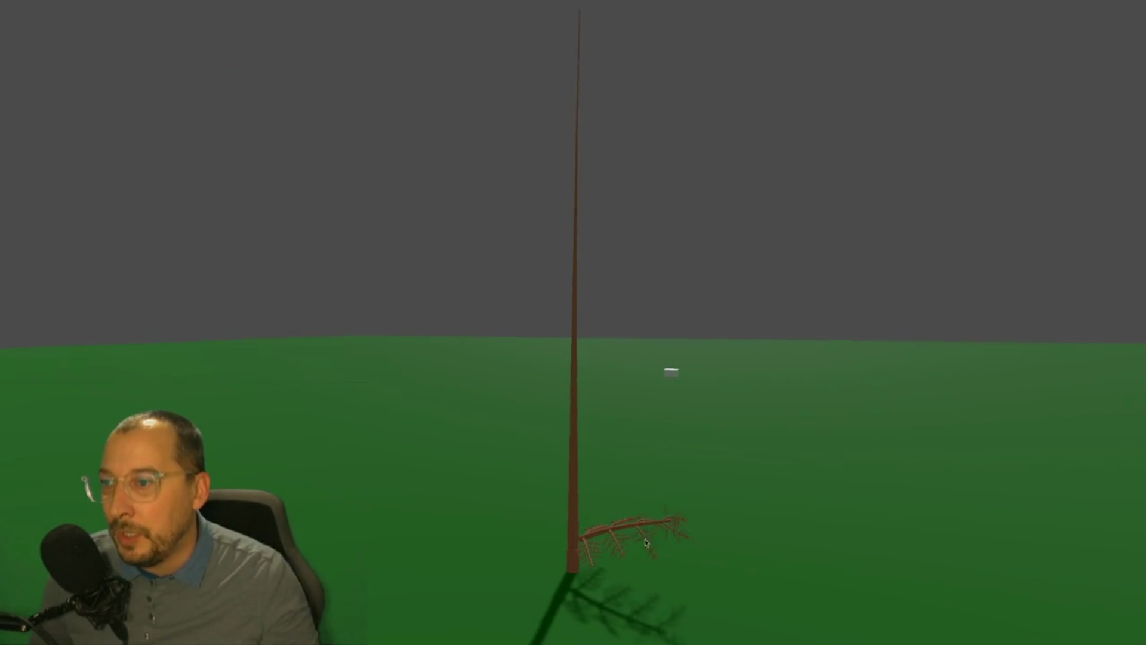
# Return the game window to its tile and open the debugger's Monitors view.
pyautogui.press('super+f')
pyautogui.hotkey('alt', 'd')
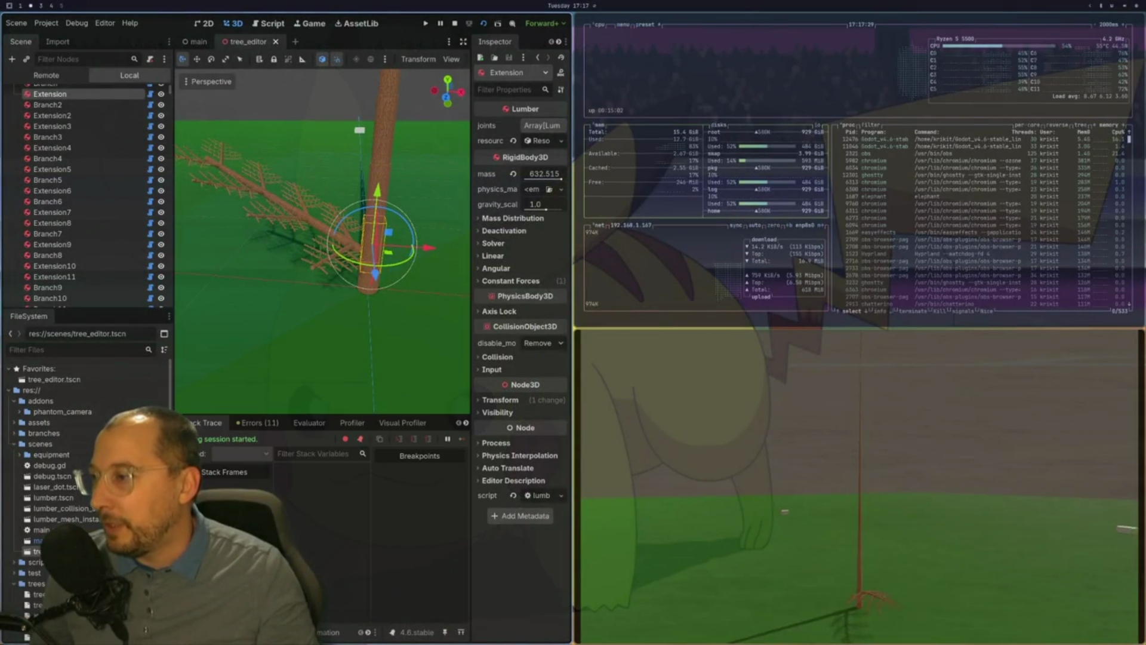
pyautogui.click(416, 424)
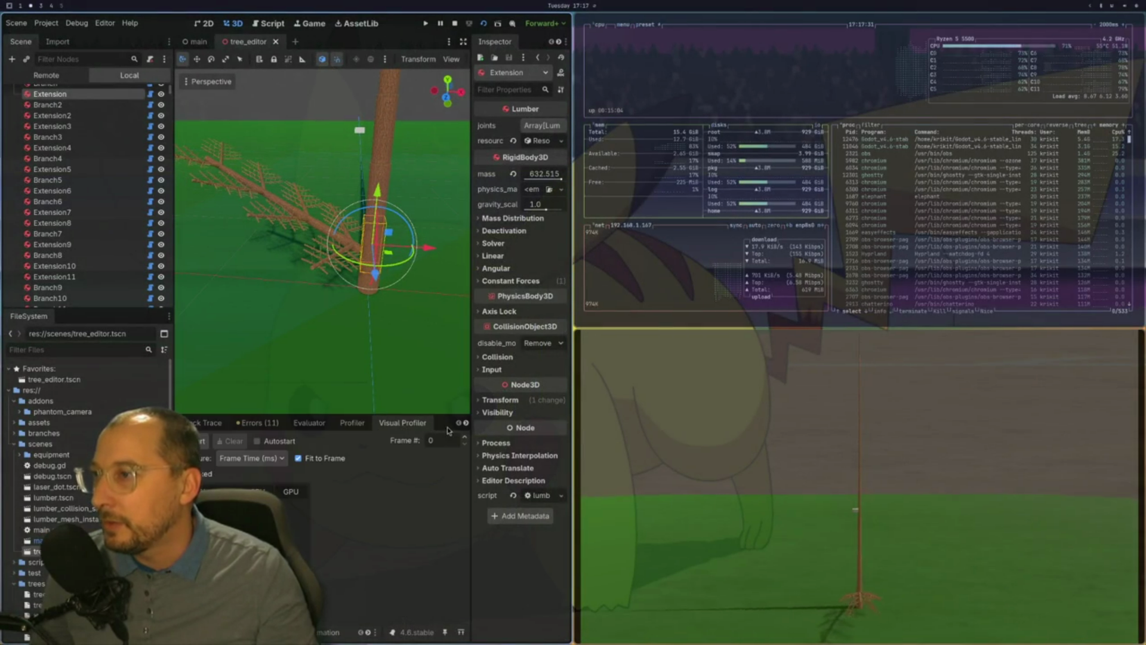
pyautogui.click(466, 423)
pyautogui.click(412, 424)
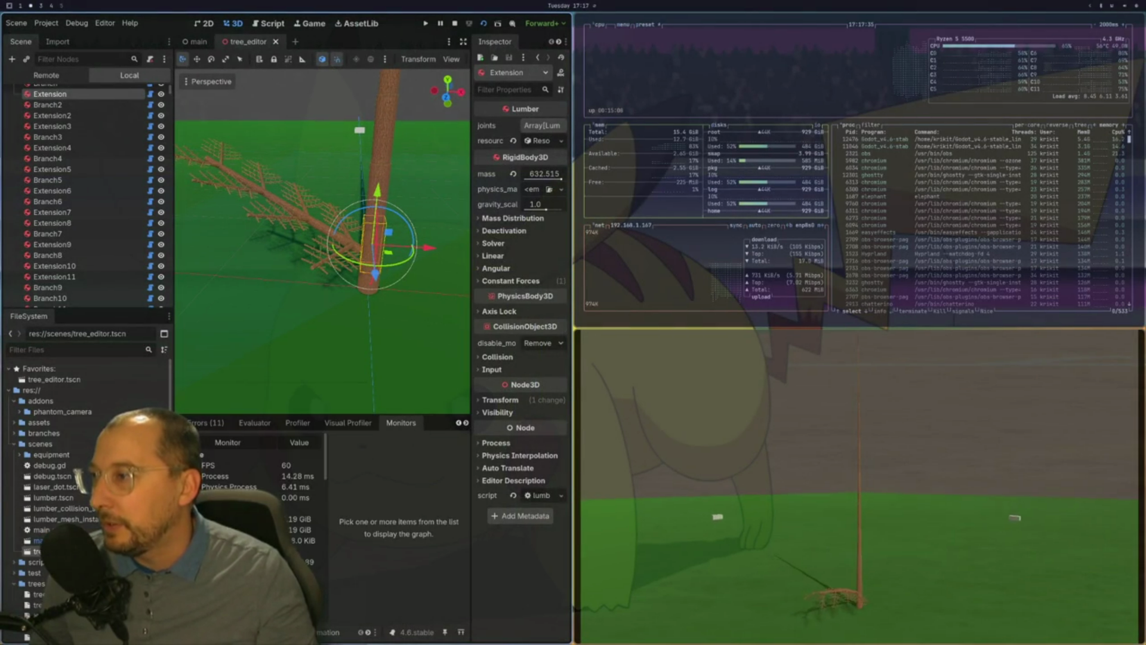
# Toggle the Static memory graph on and off, then plot Orphan Nodes instead.
pyautogui.click(206, 519)
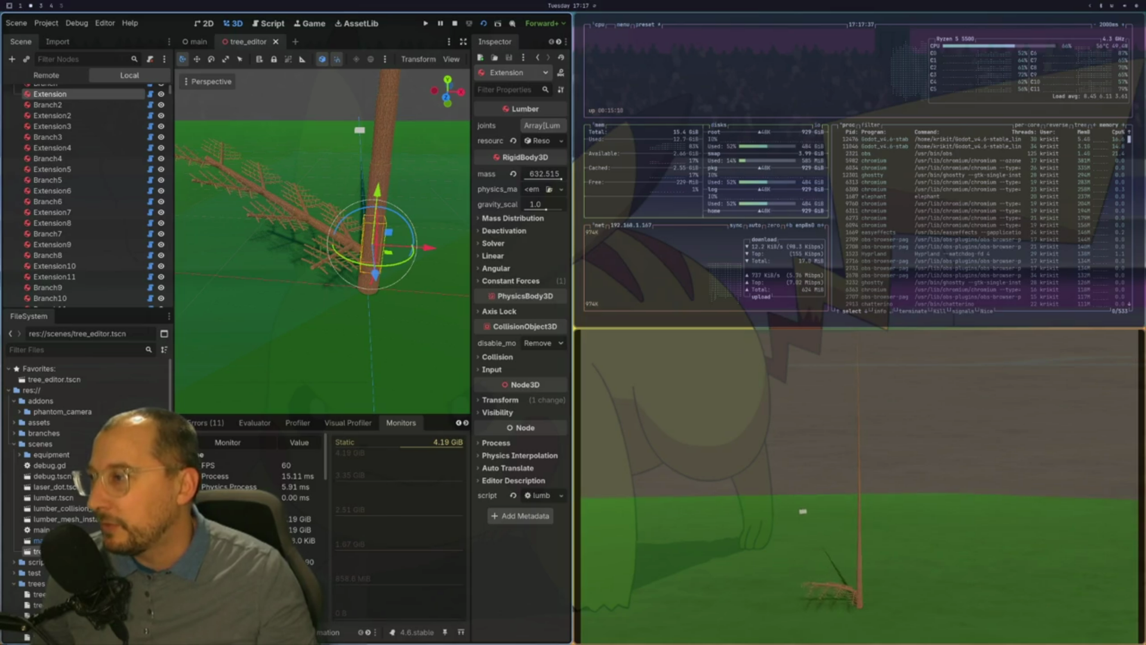
pyautogui.click(206, 519)
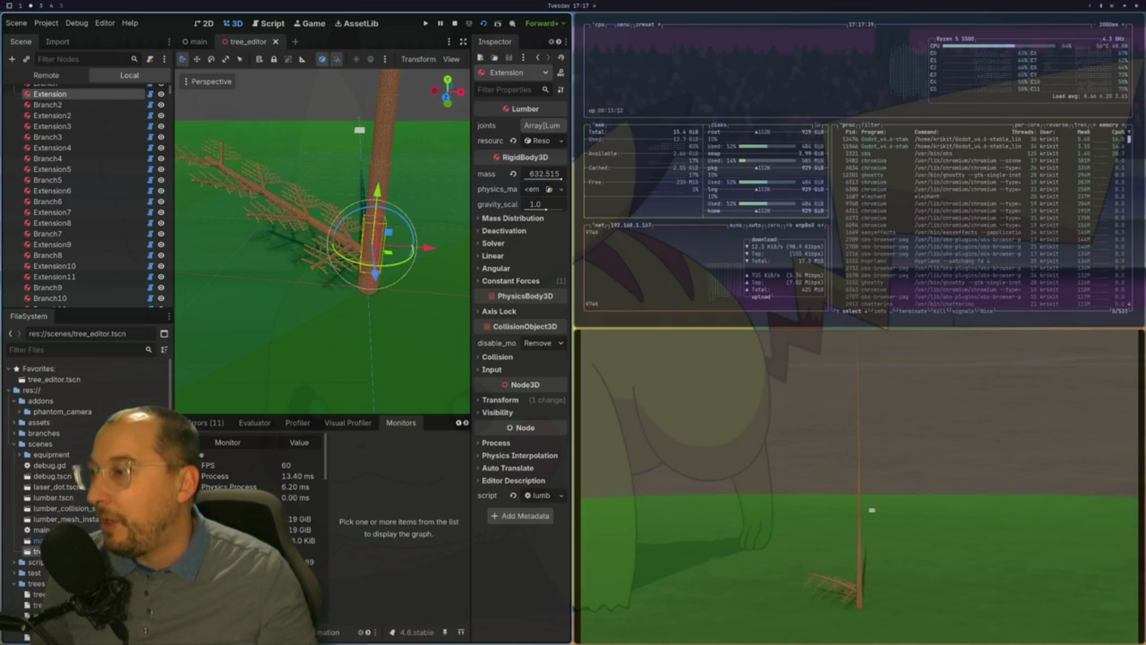
pyautogui.click(206, 594)
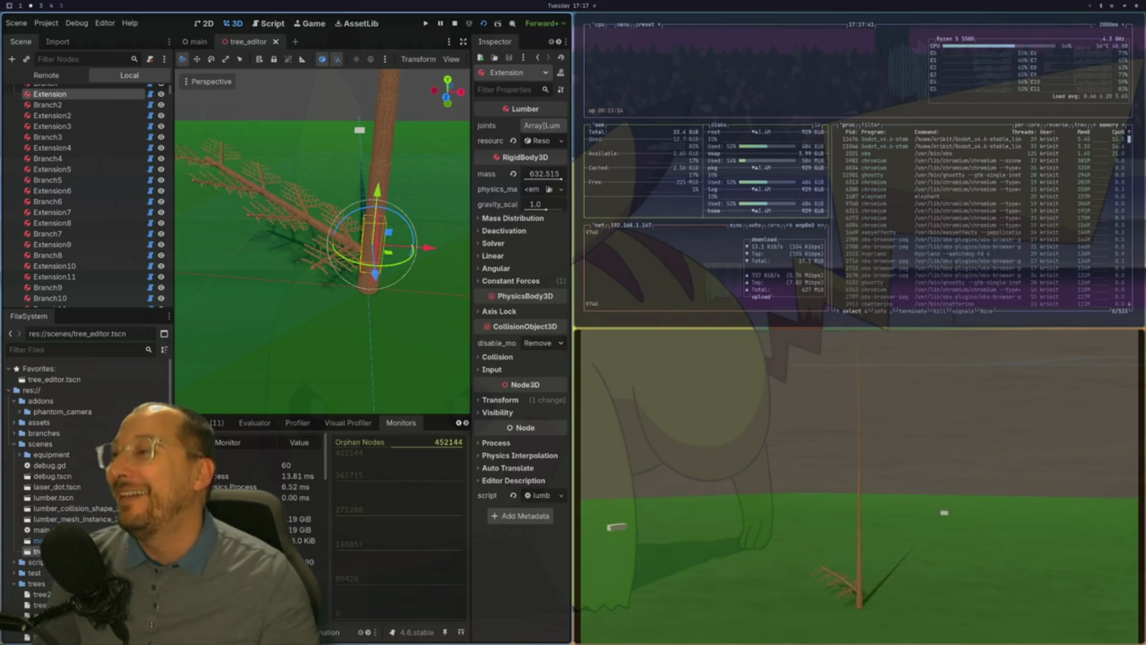